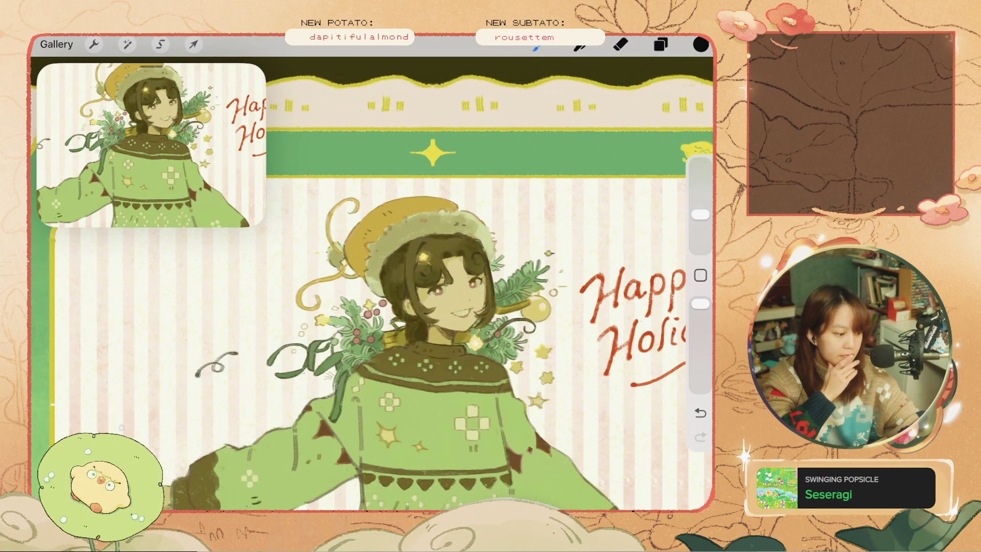
Select the character Layer 32 and undo the last paint stroke.
click(660, 44)
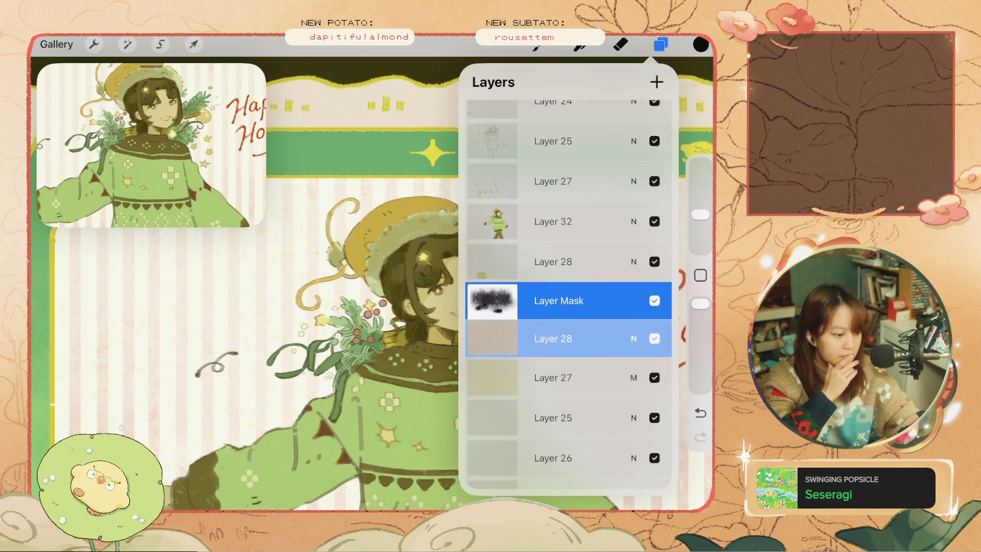
scroll(568, 294, up, 3)
click(552, 256)
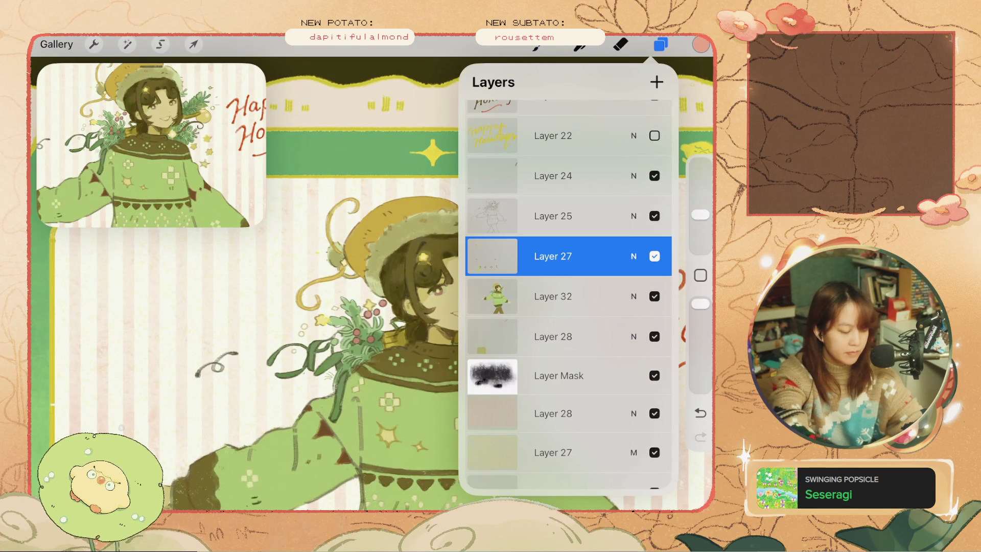
click(553, 256)
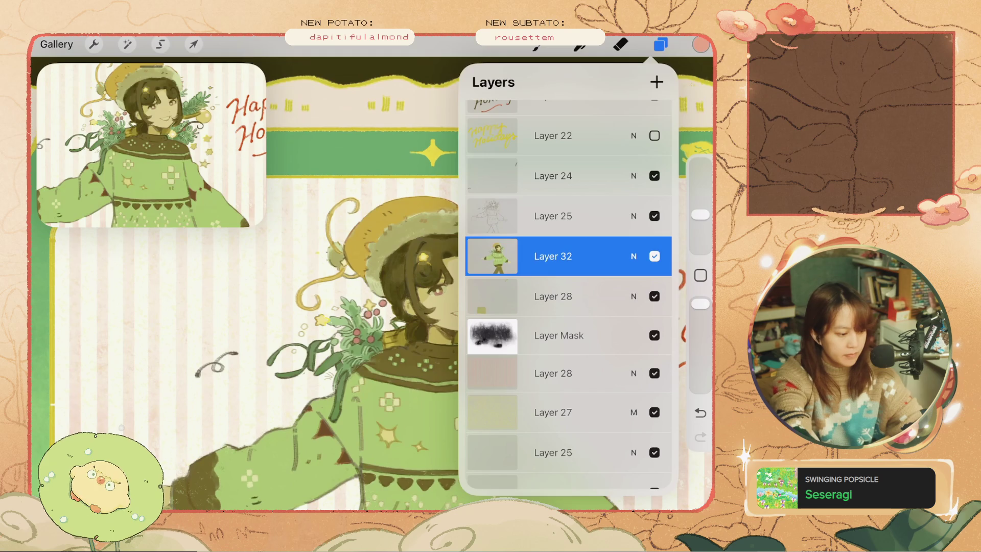
click(660, 45)
scroll(460, 306, down, 3)
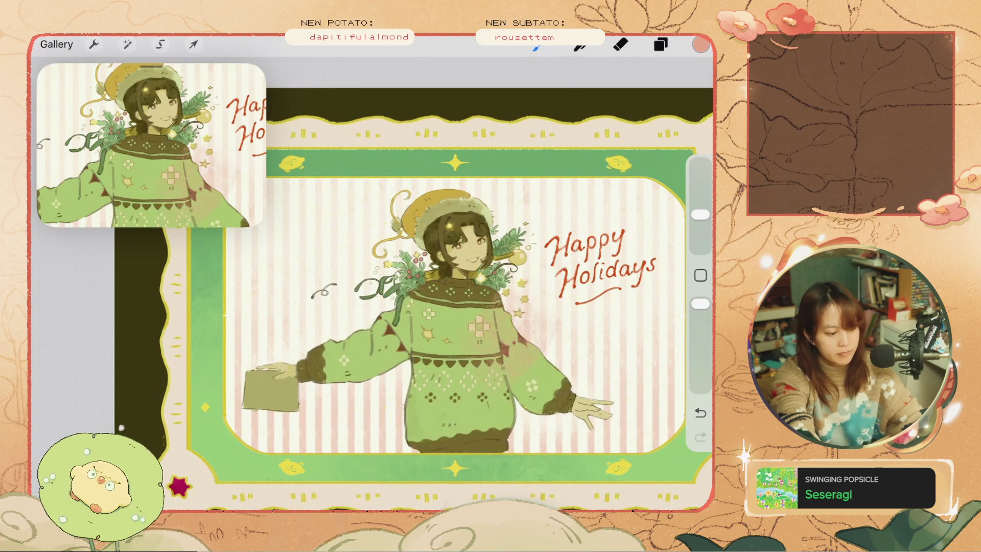
key(ctrl+z)
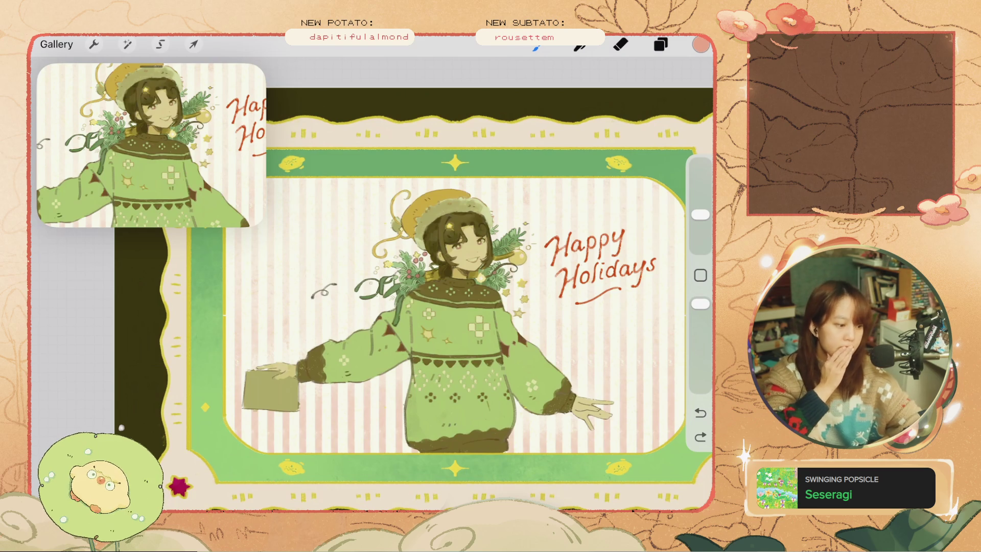
Delete the unused Layer 10.
click(660, 45)
scroll(568, 294, up, 3)
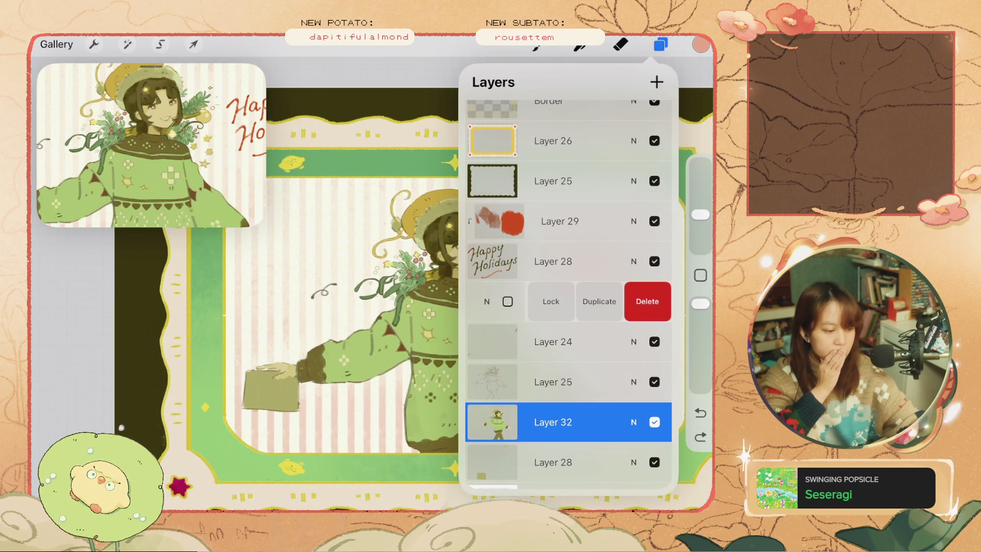
scroll(569, 294, up, 5)
drag(587, 205, 490, 205)
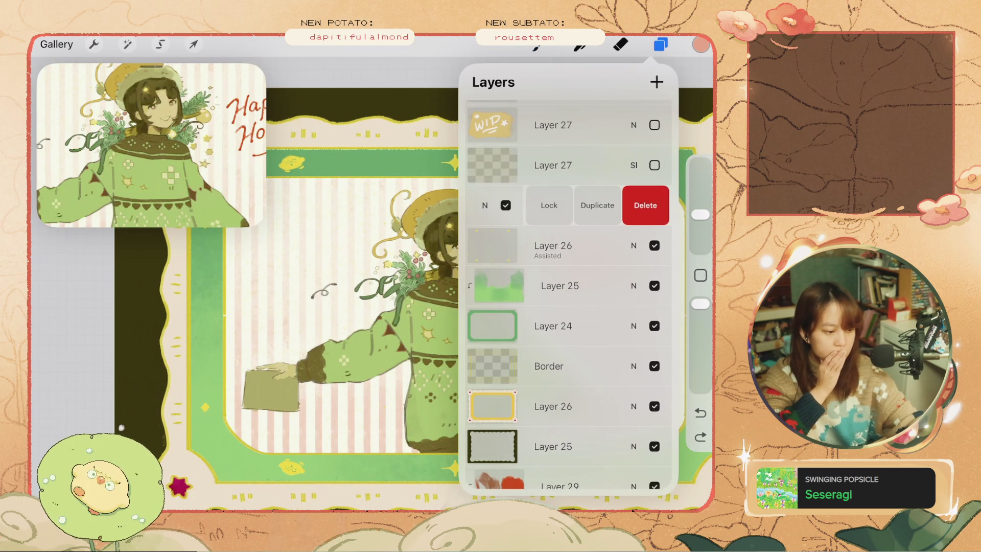
click(642, 203)
Delete WIP Layer 27, Layer 18 and Layer 19, then close the layer list.
scroll(569, 294, up, 2)
drag(587, 200, 491, 200)
click(647, 200)
drag(588, 119, 490, 120)
click(647, 119)
drag(588, 119, 491, 120)
click(647, 119)
click(661, 45)
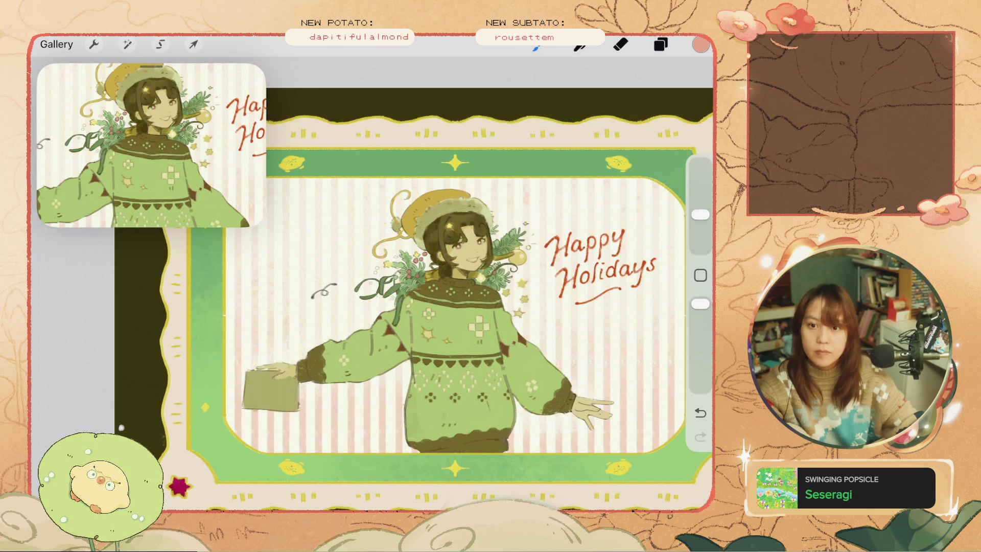
scroll(460, 301, down, 3)
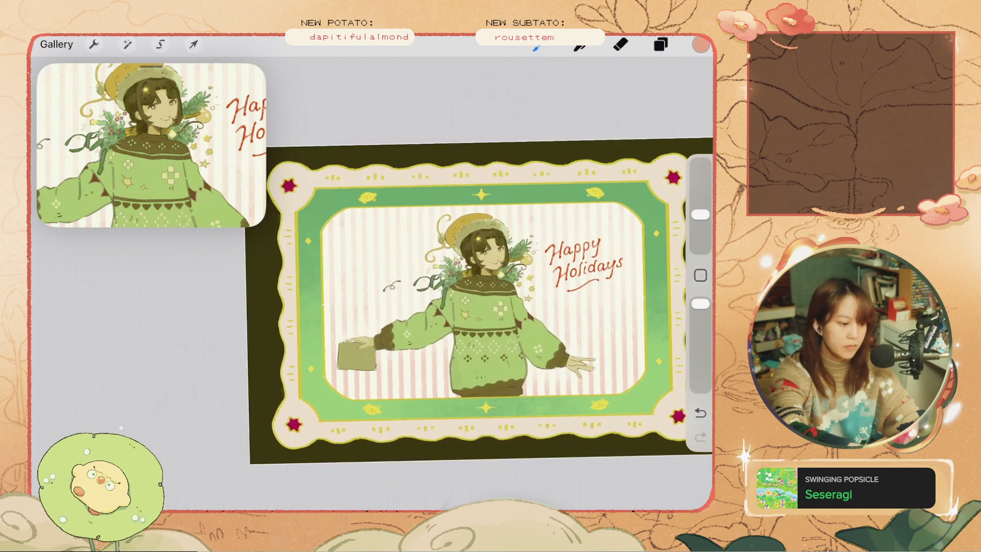
Select Layer 26 and view its layer options.
click(661, 44)
scroll(566, 286, up, 5)
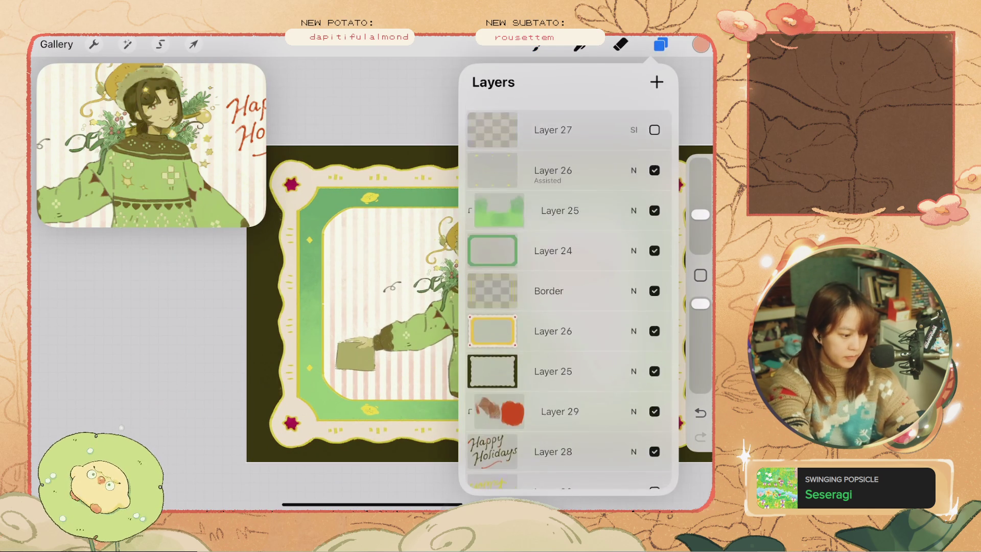
click(553, 160)
click(553, 160)
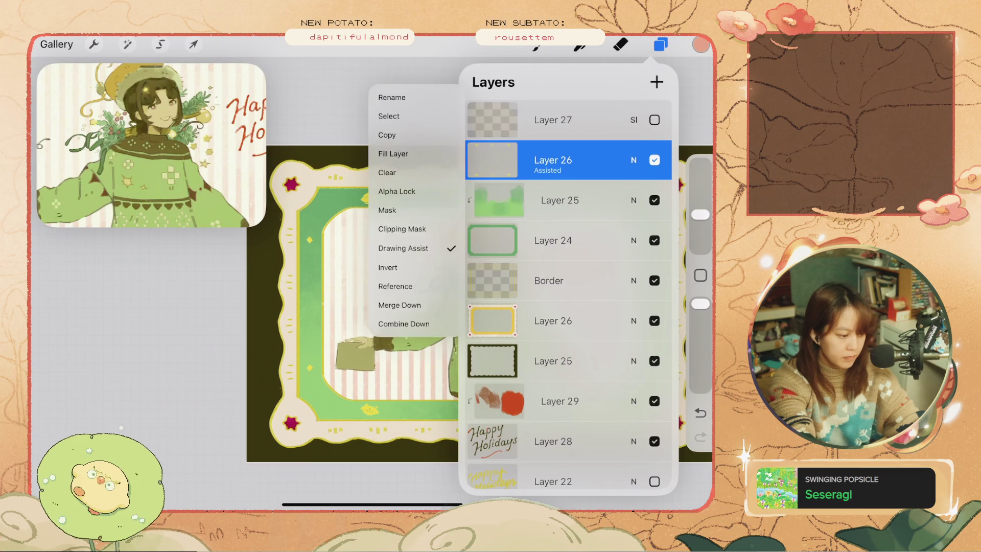
scroll(460, 306, up, 3)
scroll(460, 306, up, 1)
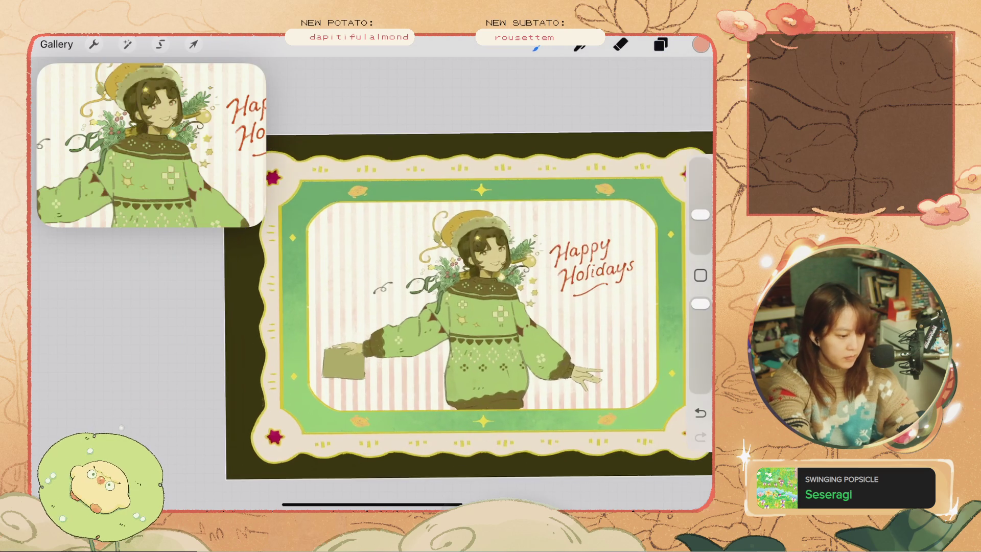
scroll(460, 307, up, 2)
Try a pale yellow stroke near the card's top-left, then undo it.
click(701, 45)
click(581, 397)
drag(275, 153, 316, 230)
key(ctrl+z)
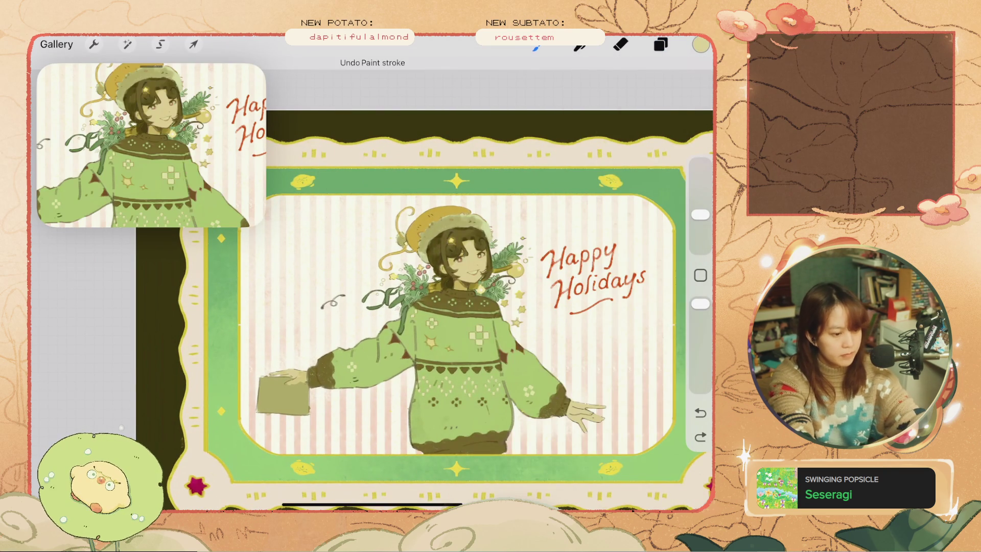
Adjust the colour to a lighter green in the colour picker.
click(700, 44)
drag(609, 240, 621, 241)
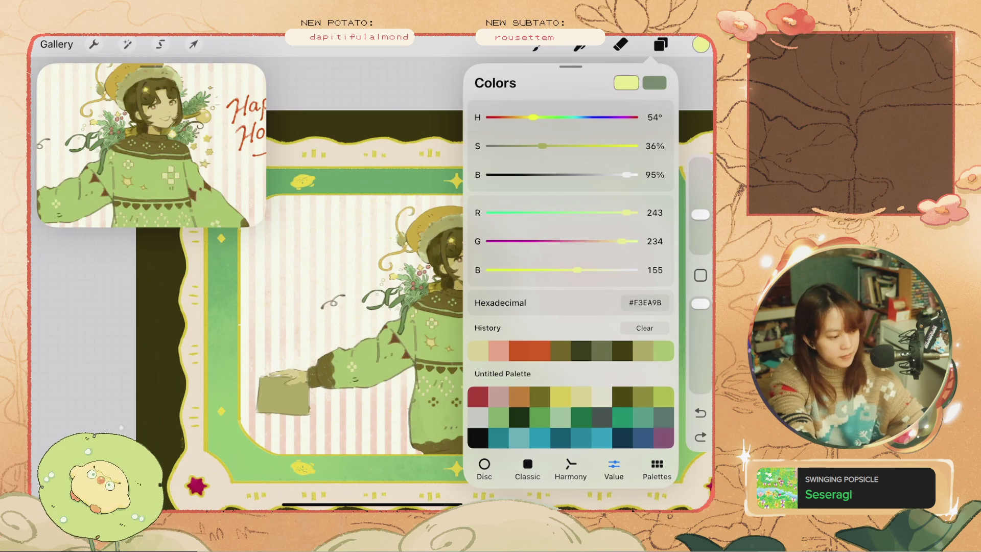
click(700, 45)
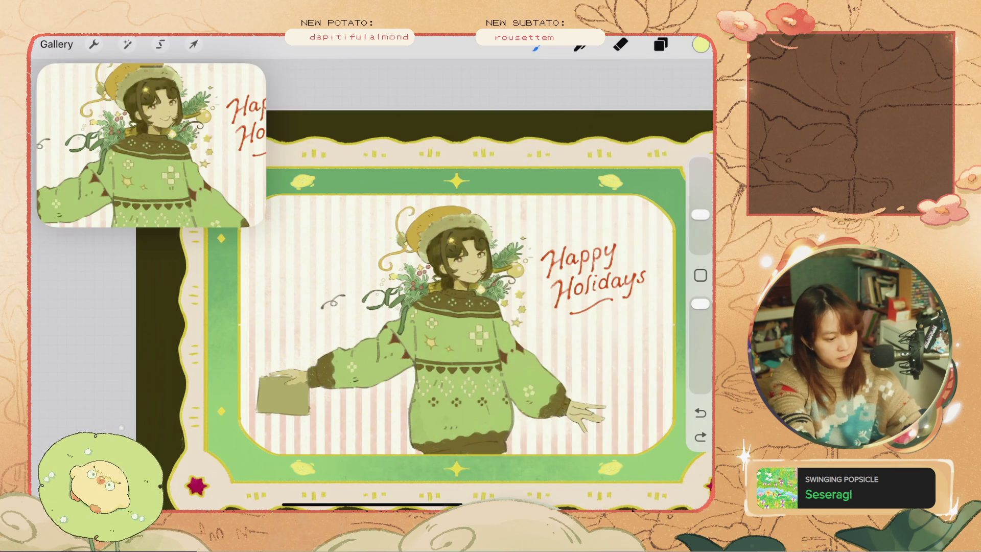
scroll(480, 301, down, 3)
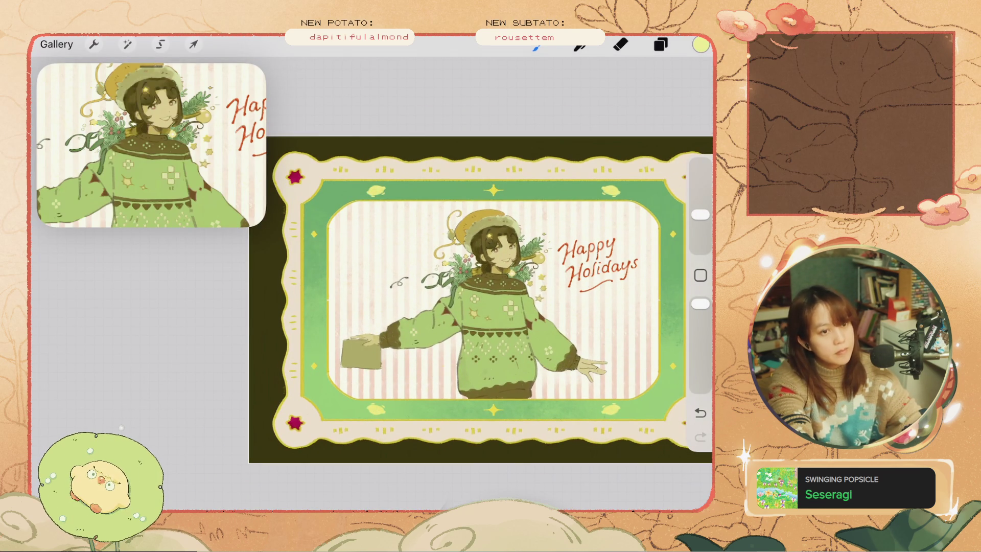
scroll(439, 302, up, 2)
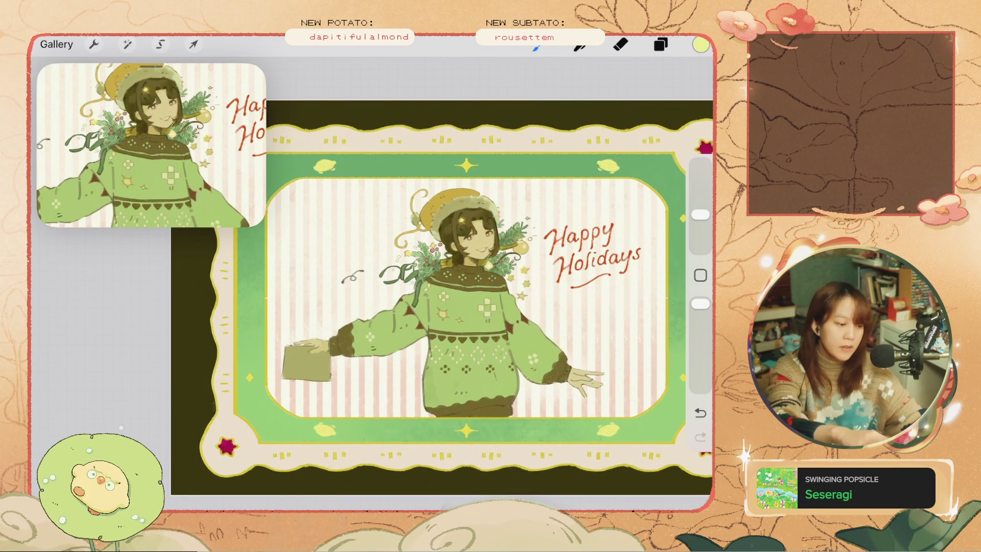
scroll(441, 297, down, 2)
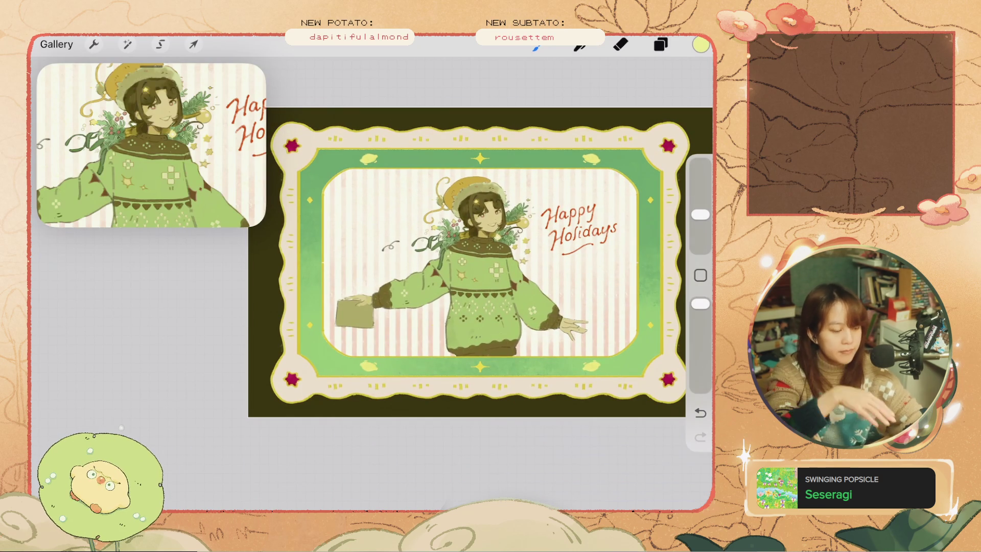
Sample the crimson from the corner star and select the area near the top-right frame corner.
click(668, 146)
drag(606, 173, 618, 212)
drag(682, 201, 679, 207)
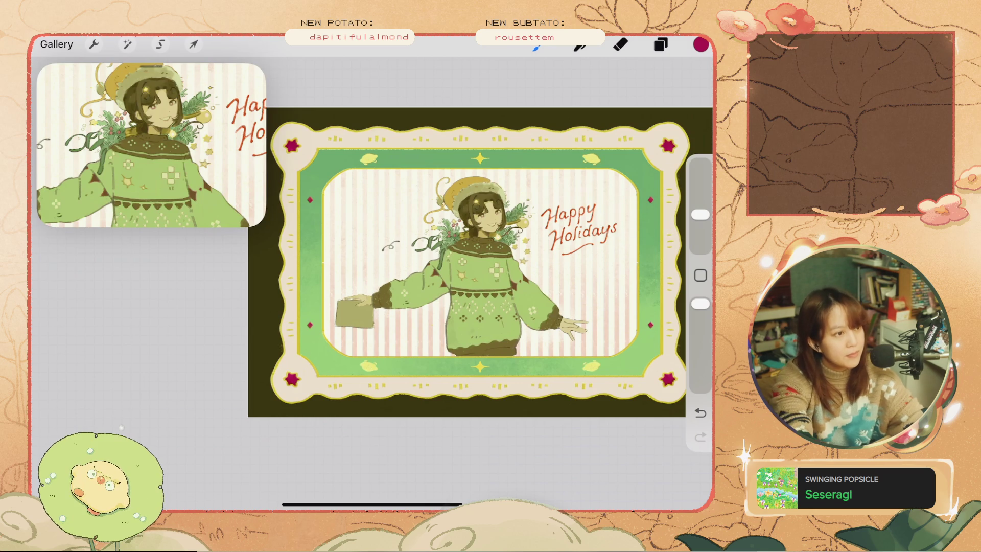
scroll(465, 275, up, 2)
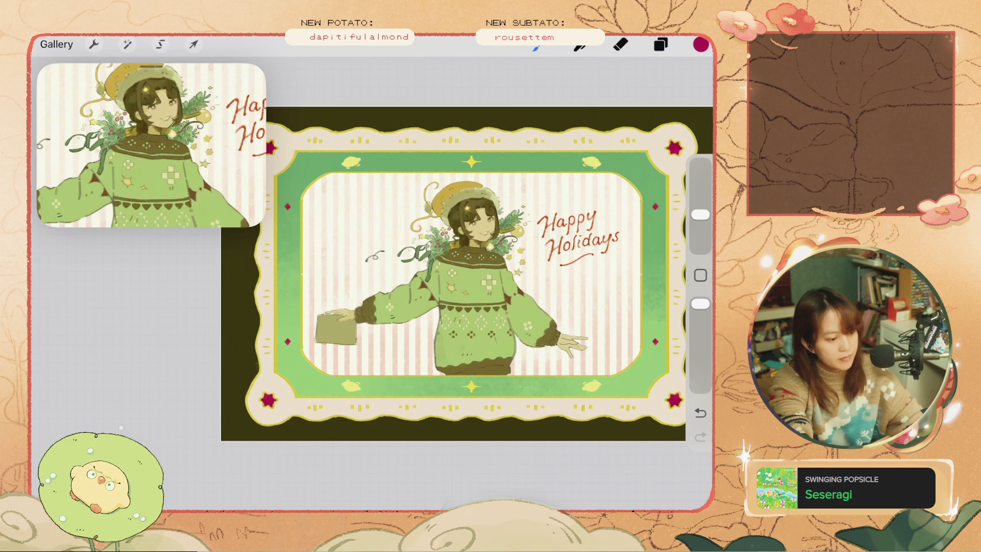
scroll(511, 204, up, 2)
scroll(511, 205, up, 1)
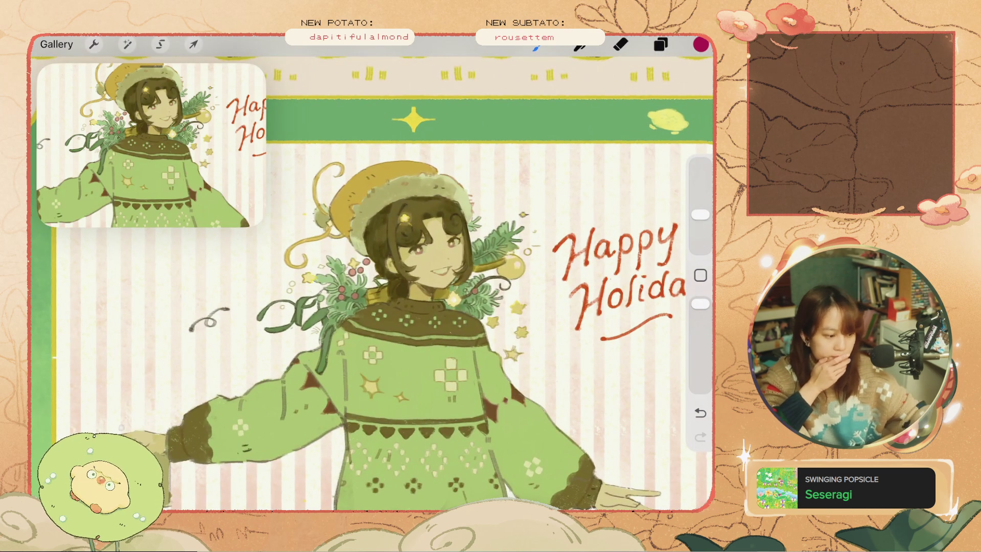
Sample the yellow from a star as the active colour.
scroll(452, 308, up, 1)
scroll(451, 308, up, 1)
click(529, 304)
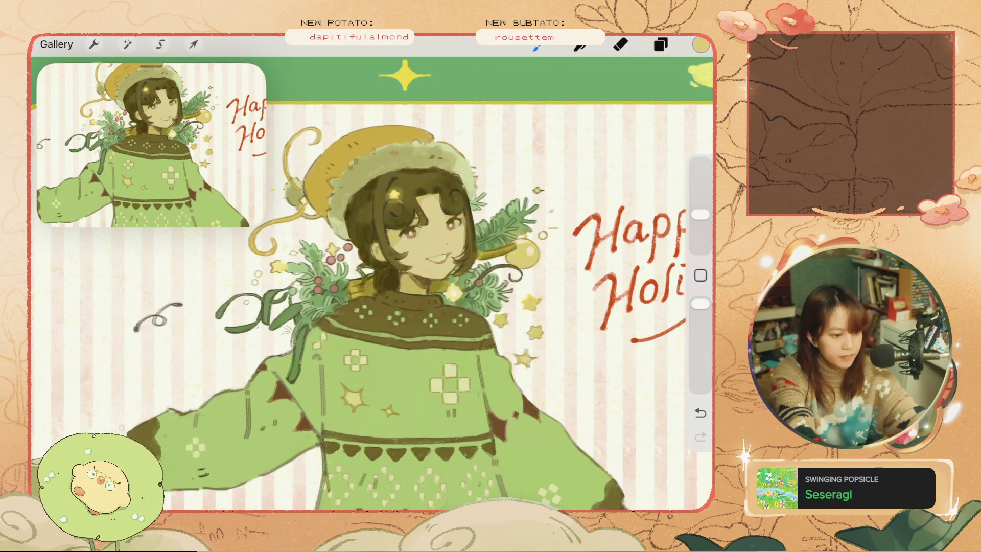
click(700, 44)
Select character Layer 32 and toggle its visibility to check its contents.
click(660, 44)
scroll(568, 286, down, 5)
click(553, 354)
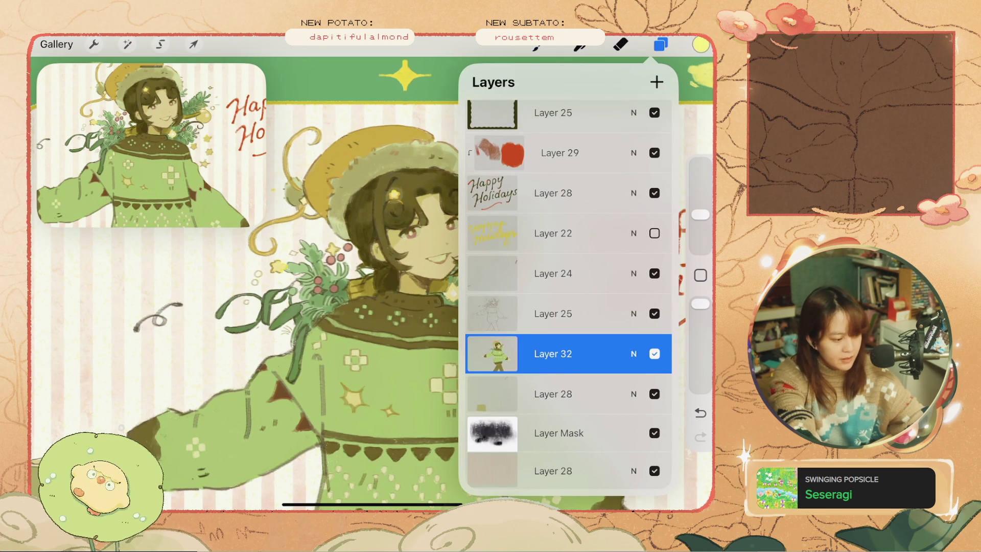
click(655, 354)
click(655, 353)
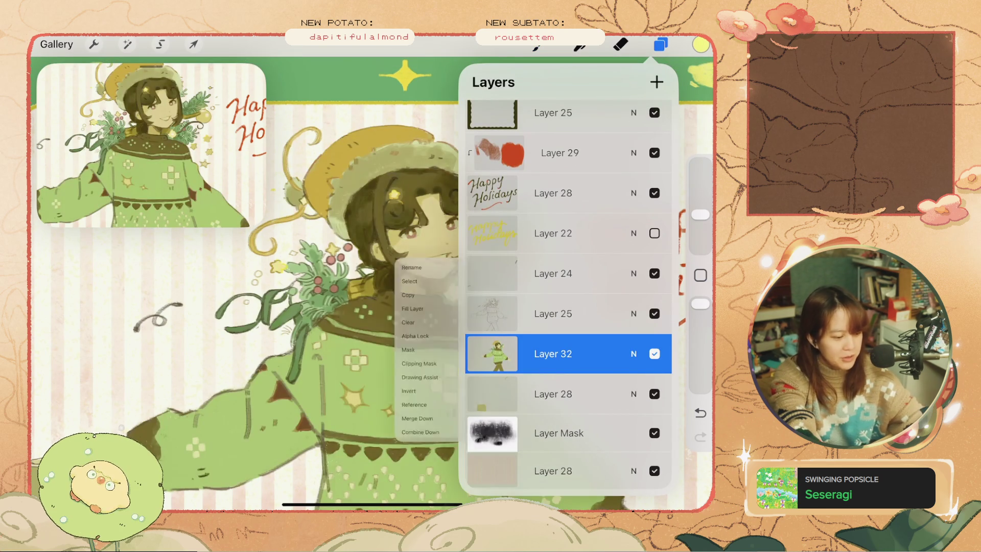
click(552, 353)
click(656, 82)
Add a new layer clipped to the character Layer 32.
click(657, 82)
click(552, 354)
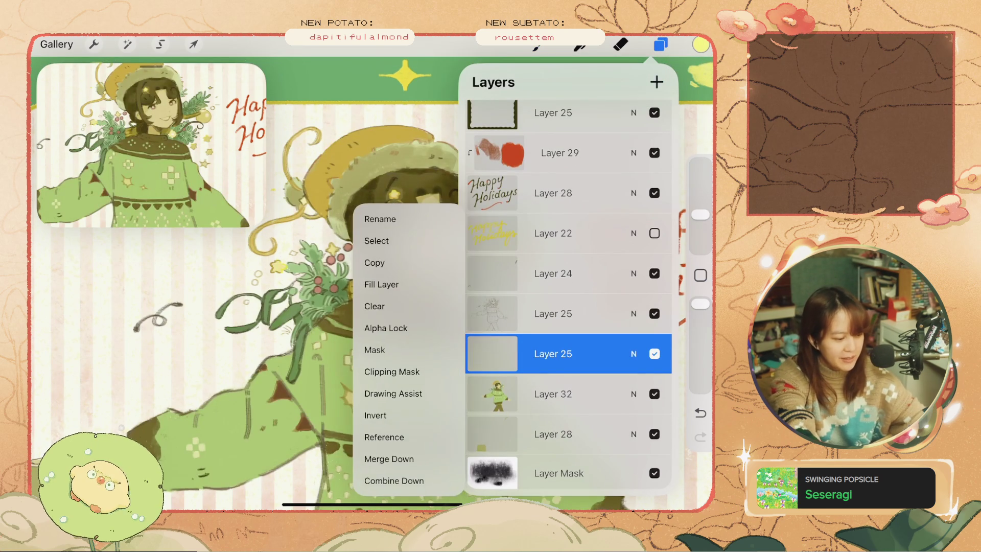
click(392, 371)
click(660, 44)
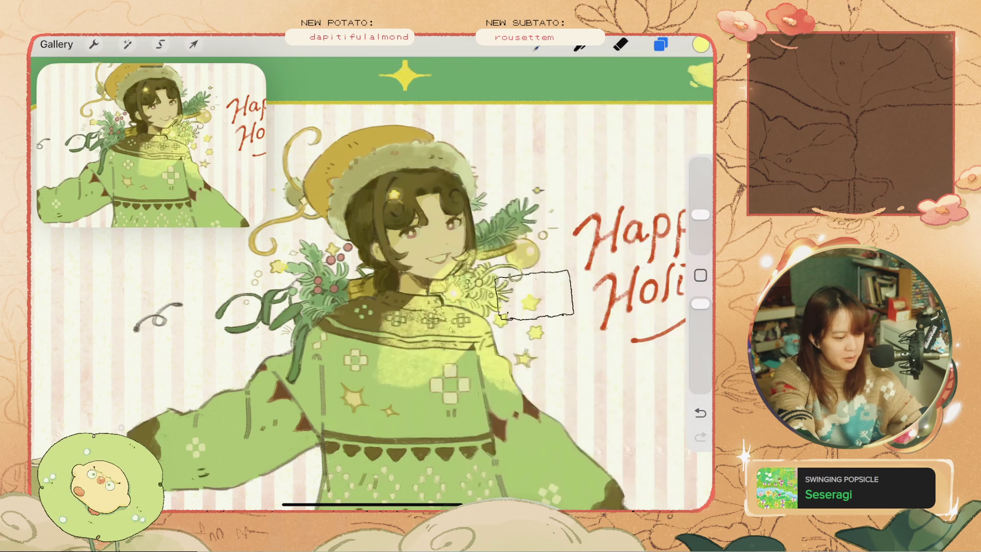
Undo recent strokes, shrink the brush, and restore the yellow ornament highlight.
key(ctrl+z)
drag(700, 215, 700, 225)
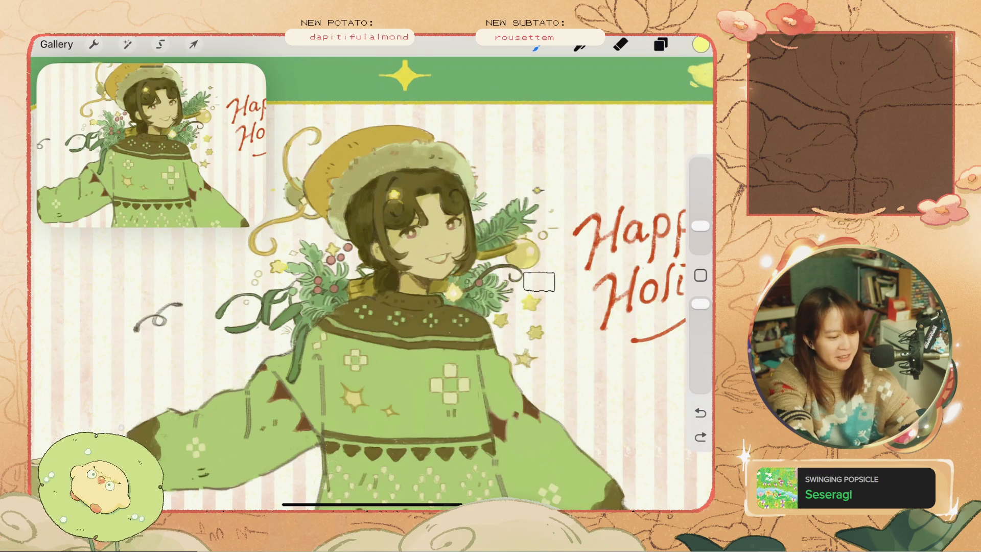
key(ctrl+z)
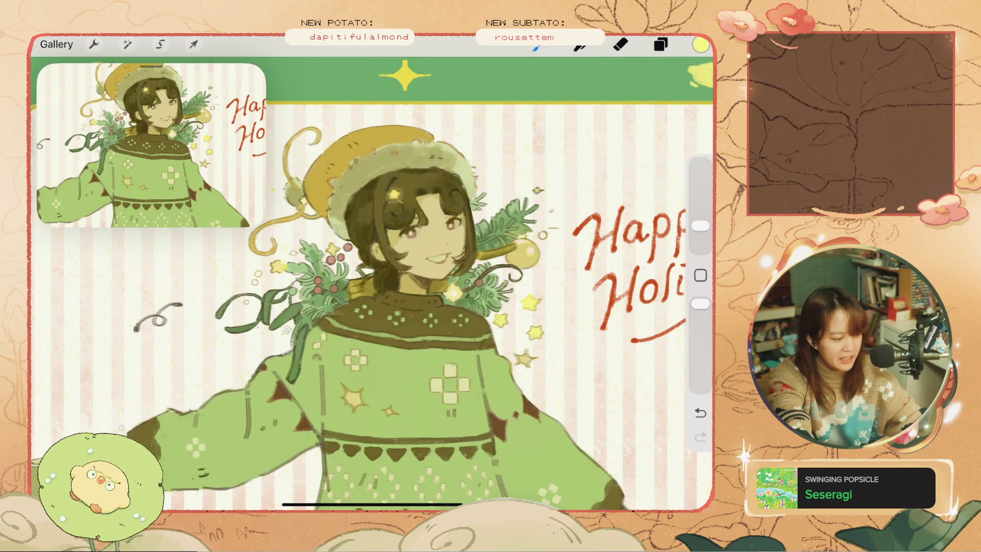
key(ctrl+z)
key(ctrl+z)
key(ctrl+shift+z)
key(ctrl+z)
key(ctrl+shift+z)
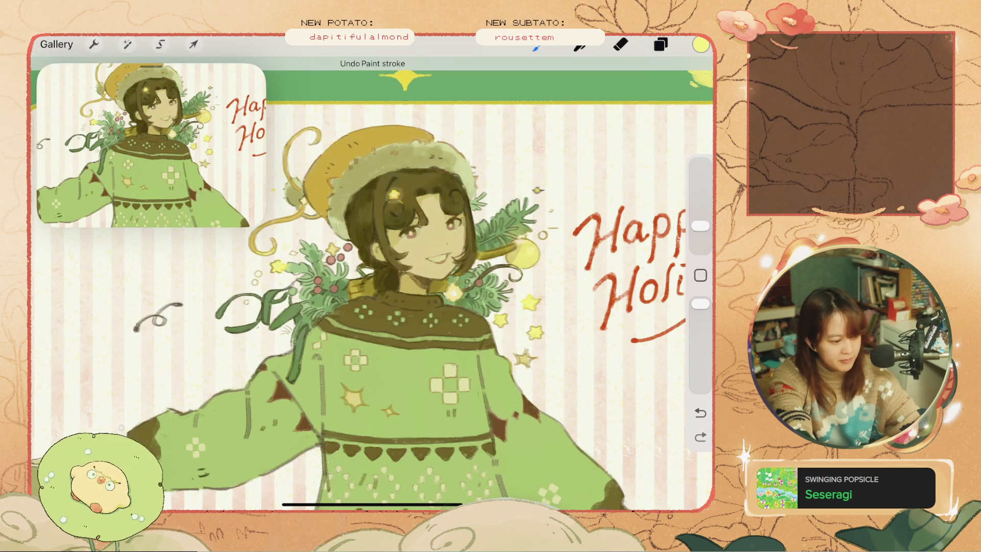
key(ctrl+z)
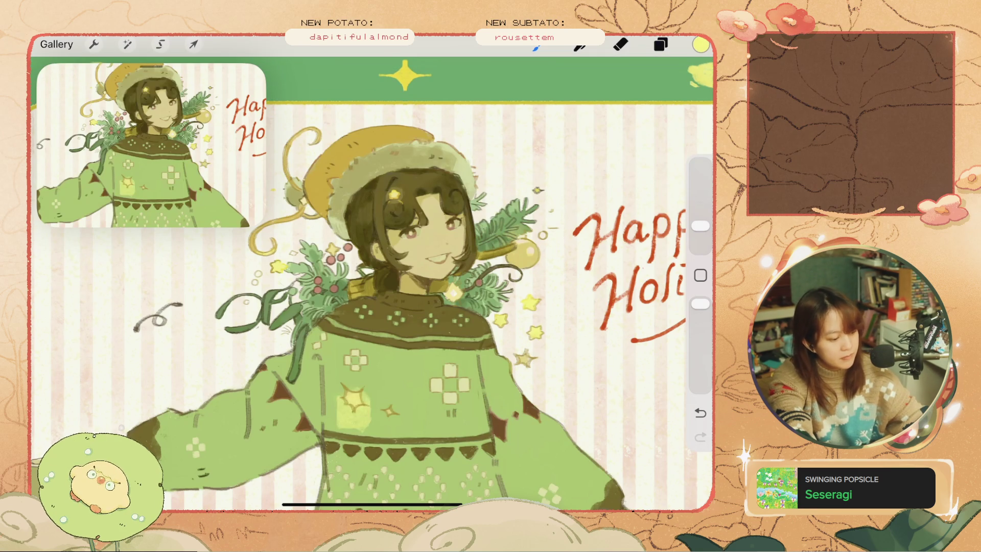
Compare the sweater star highlight by undoing and redoing it.
key(ctrl+shift+z)
key(ctrl+z)
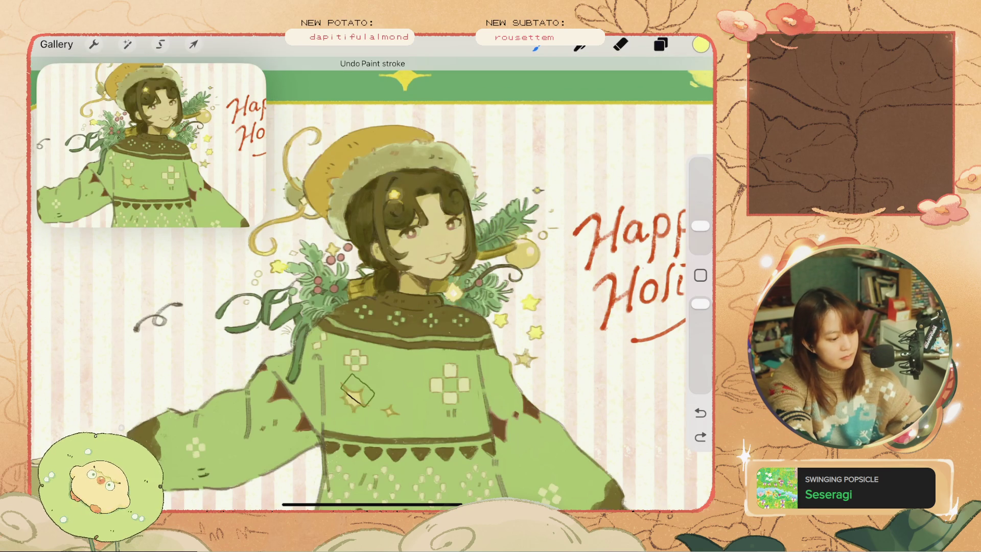
key(ctrl+shift+z)
scroll(371, 281, down, 2)
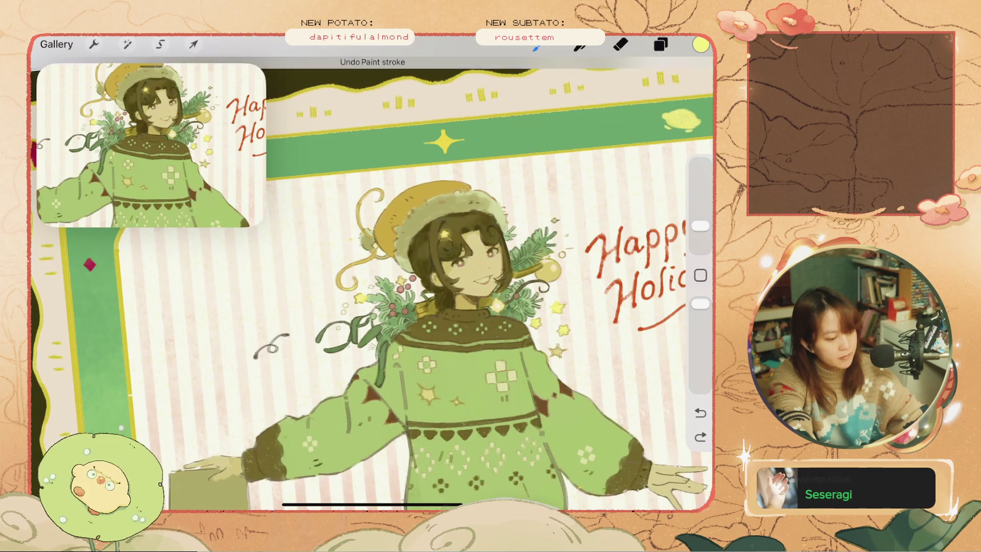
scroll(372, 281, up, 2)
scroll(372, 280, down, 2)
scroll(372, 281, down, 2)
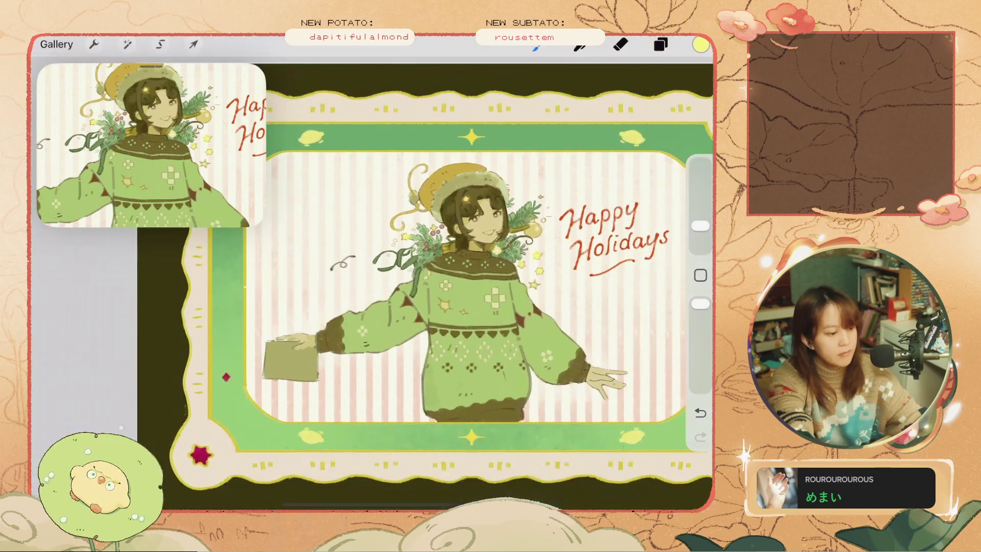
Undo the stray stroke near the hat and bring up the layer list.
key(ctrl+z)
key(ctrl+z)
scroll(372, 281, down, 2)
scroll(452, 291, up, 1)
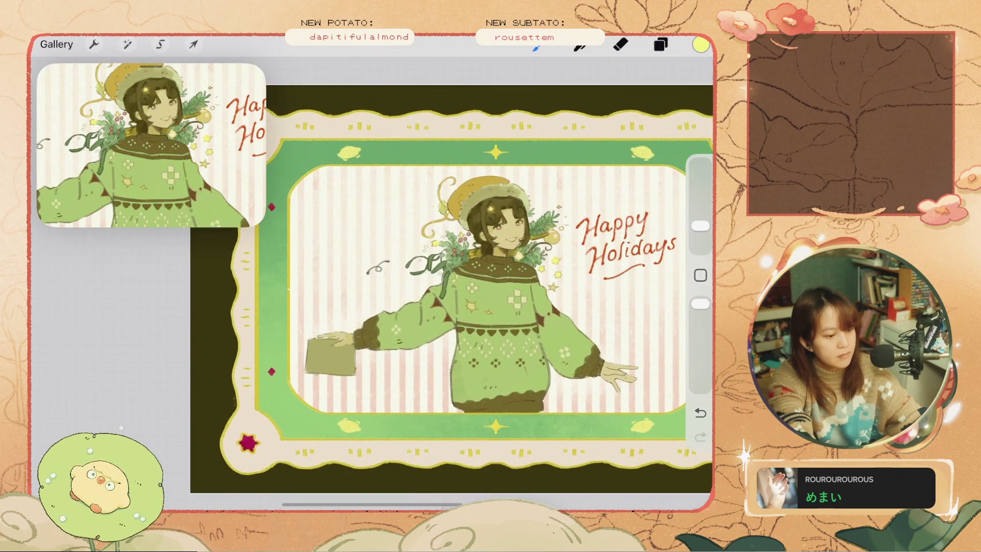
scroll(408, 291, up, 2)
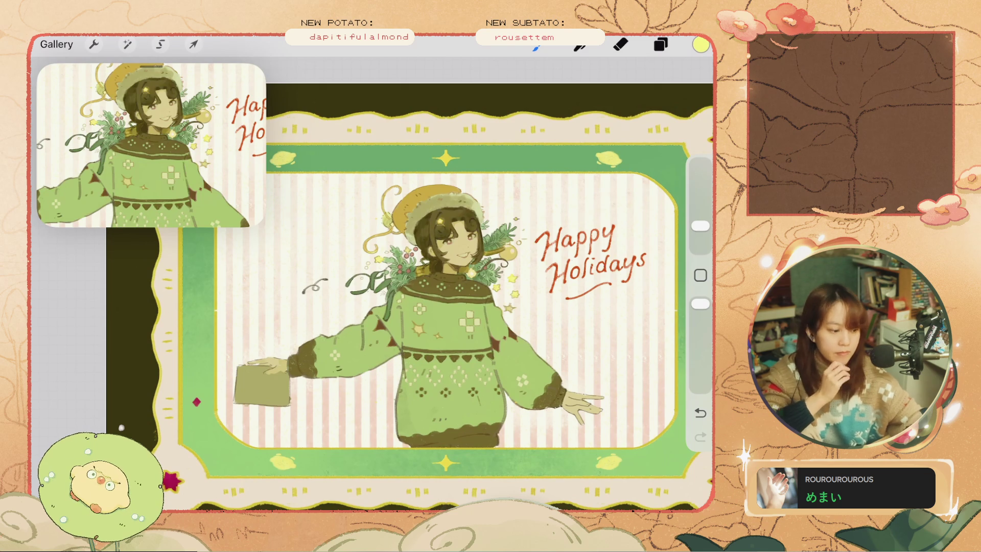
click(660, 44)
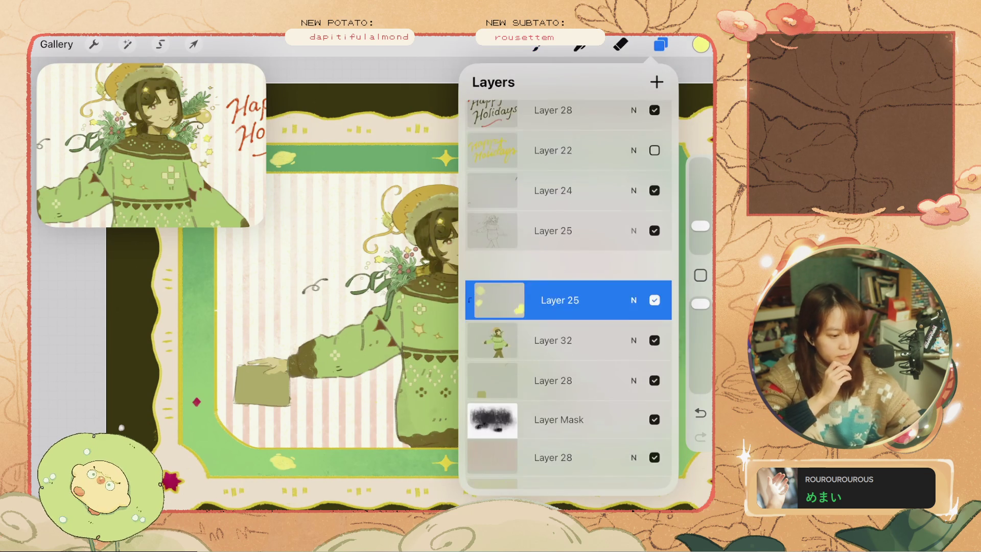
Inspect Layer 25's blending and opacity settings.
scroll(568, 291, down, 2)
click(633, 254)
click(634, 215)
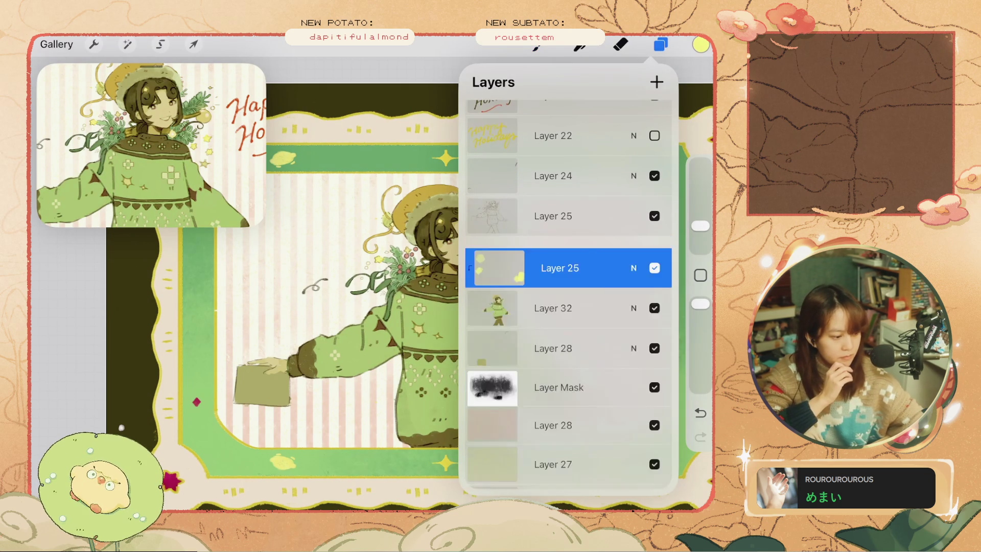
click(661, 44)
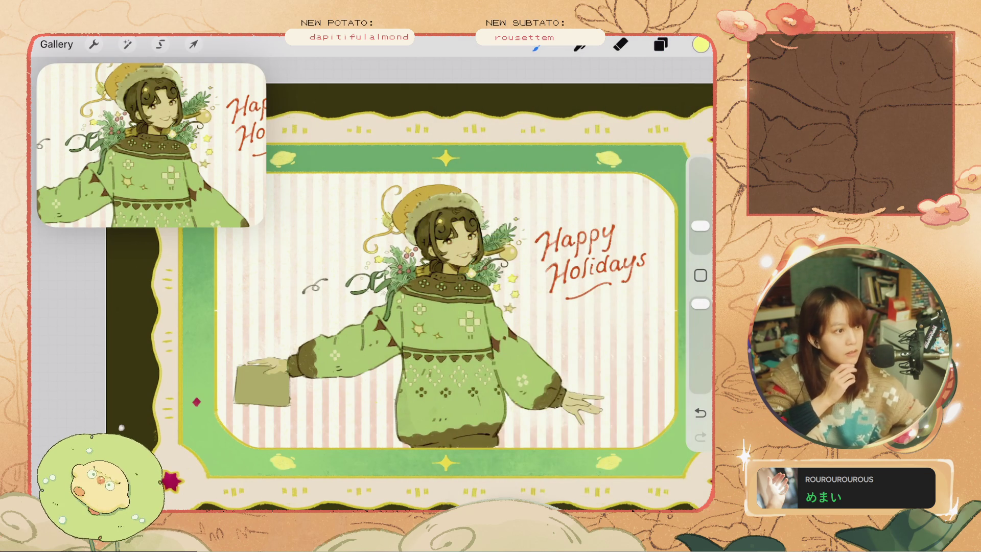
scroll(446, 220, up, 3)
scroll(447, 220, up, 2)
scroll(446, 220, up, 2)
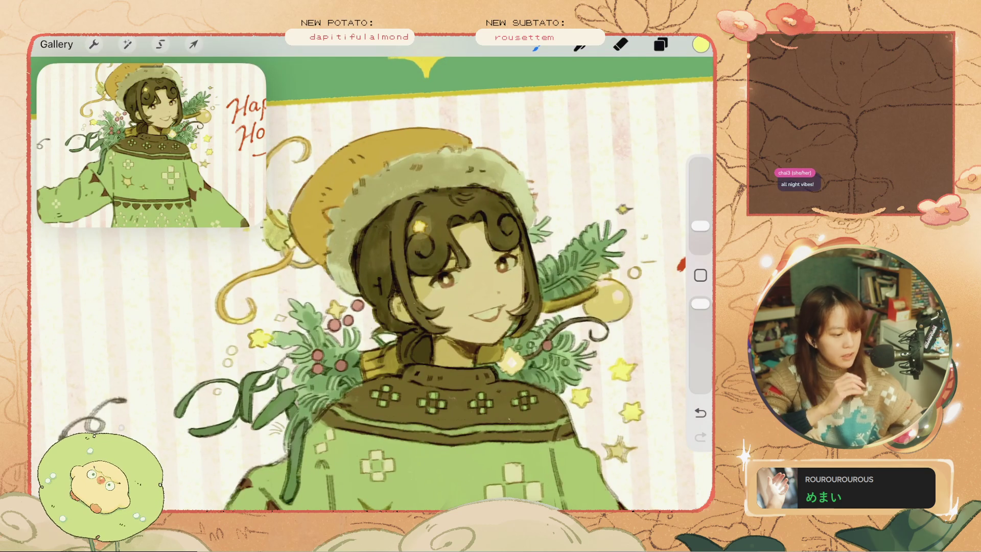
scroll(372, 273, down, 3)
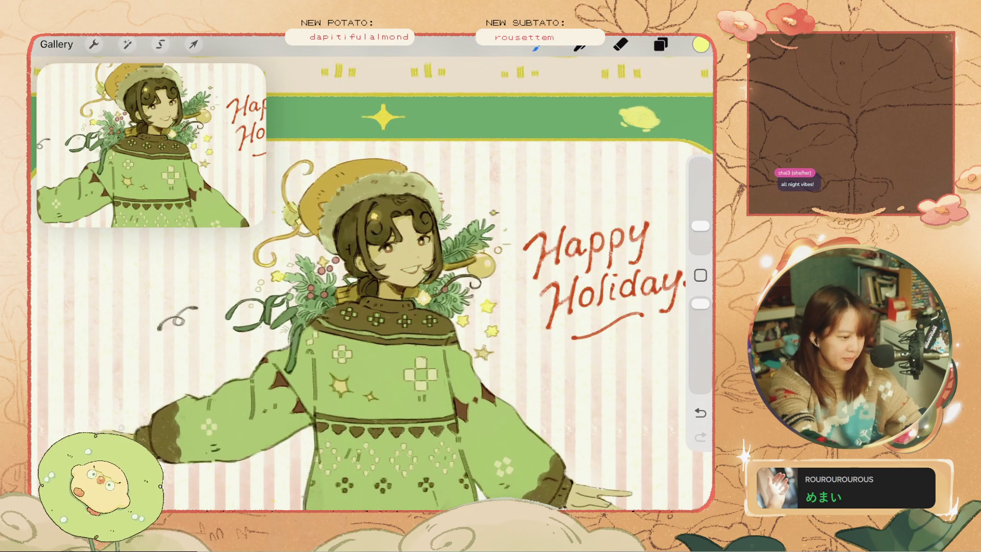
Change Layer 25's blend mode from Multiply to Normal.
click(661, 44)
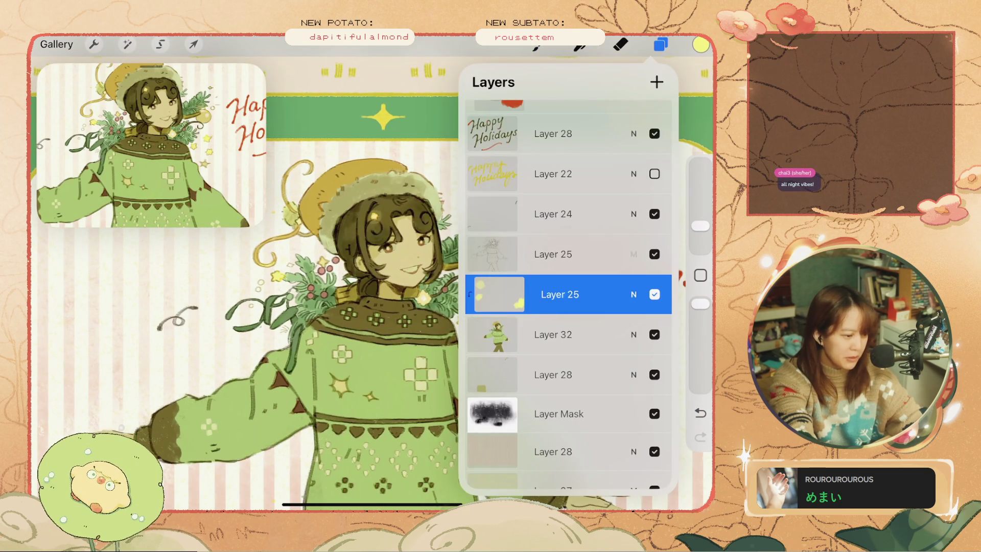
click(633, 295)
scroll(567, 383, down, 5)
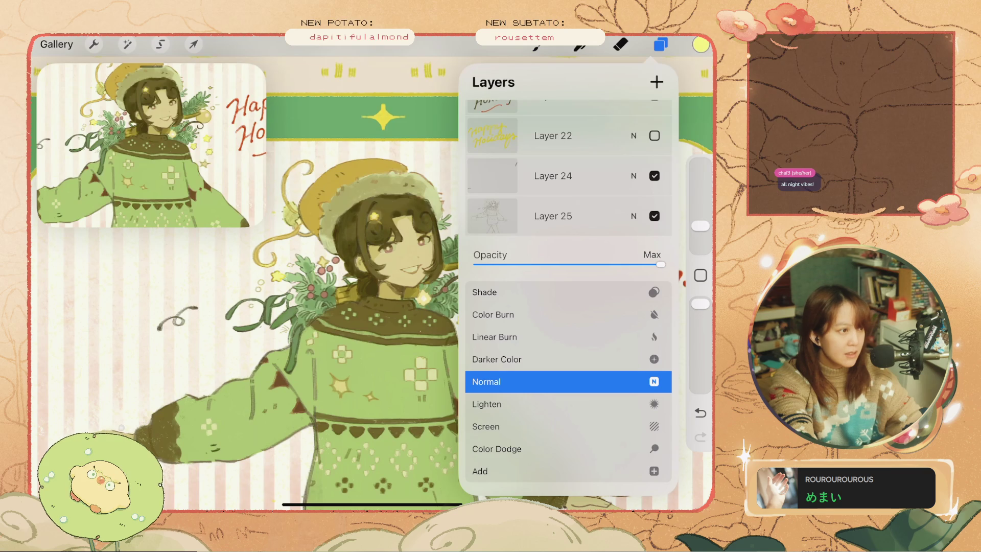
click(634, 216)
drag(613, 216, 511, 216)
click(634, 216)
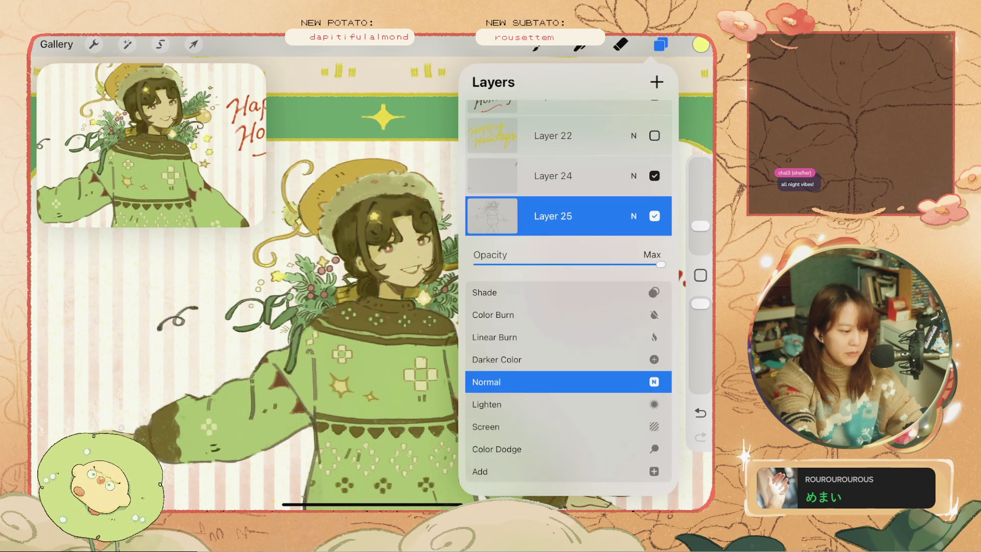
click(634, 217)
click(661, 45)
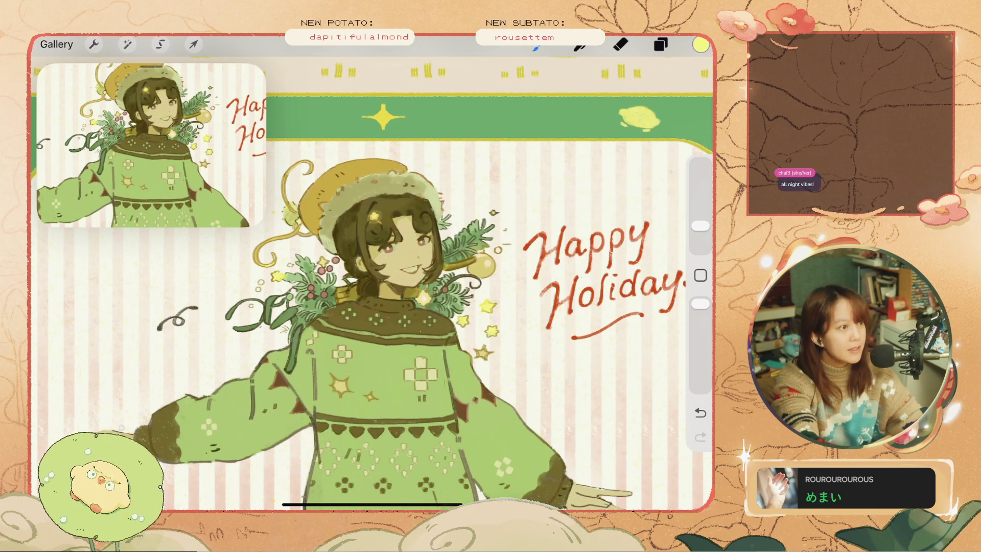
scroll(388, 256, up, 3)
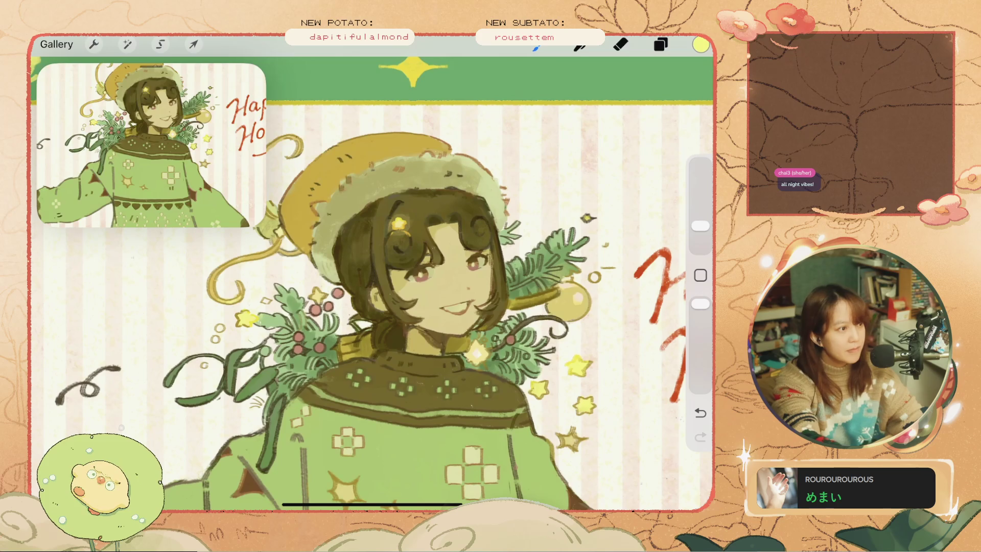
Hide and show Layer 25 to compare the face.
click(660, 45)
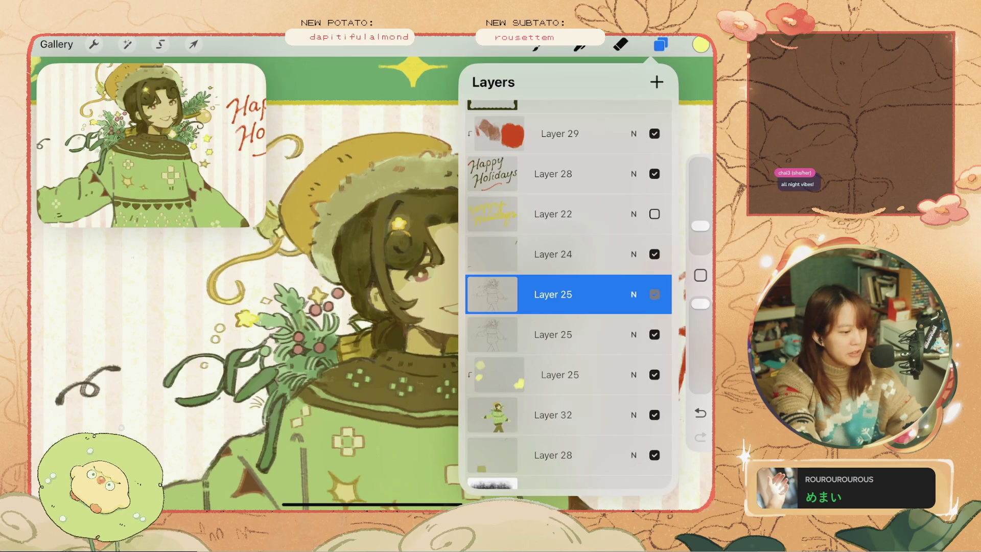
click(654, 294)
scroll(255, 281, down, 2)
scroll(255, 281, up, 2)
click(655, 294)
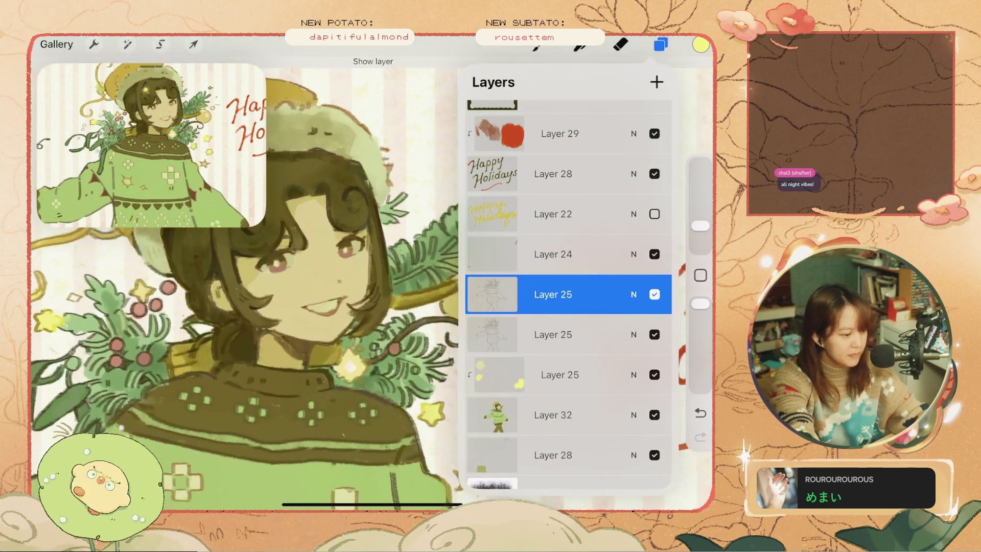
click(660, 45)
scroll(372, 276, down, 3)
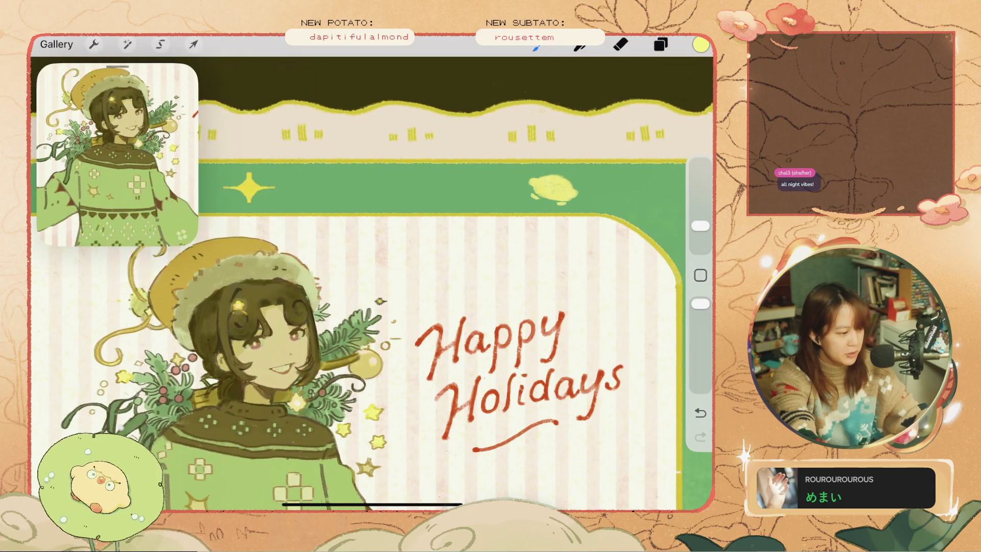
scroll(372, 276, up, 2)
scroll(372, 276, down, 3)
Toggle Layer 25 off and on twice more to recheck the face.
click(660, 45)
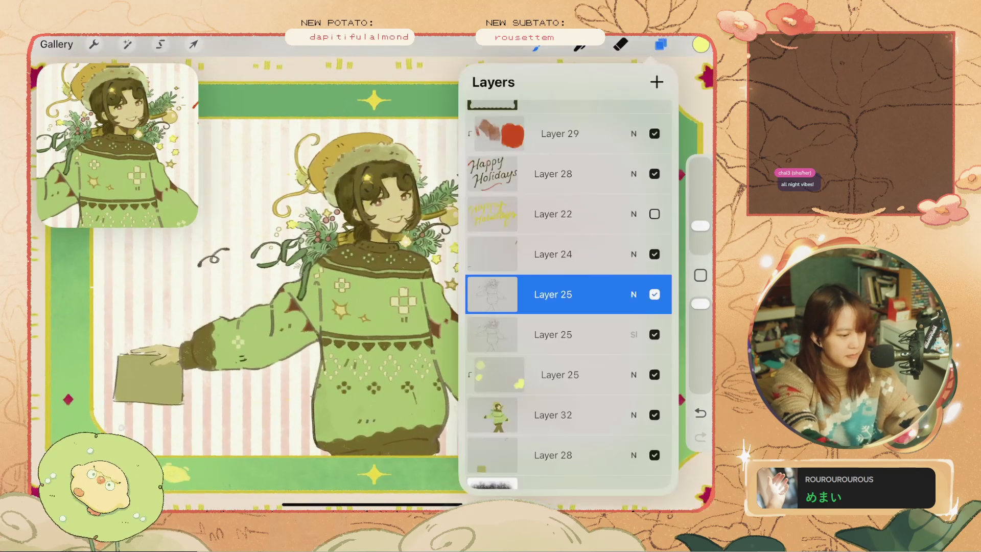
scroll(255, 281, up, 2)
click(654, 294)
click(654, 295)
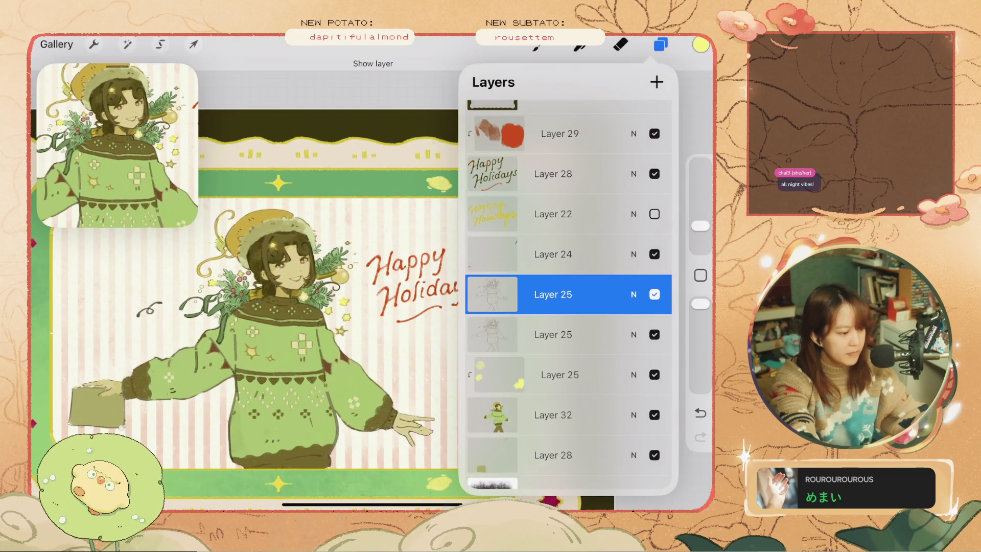
click(655, 294)
click(654, 294)
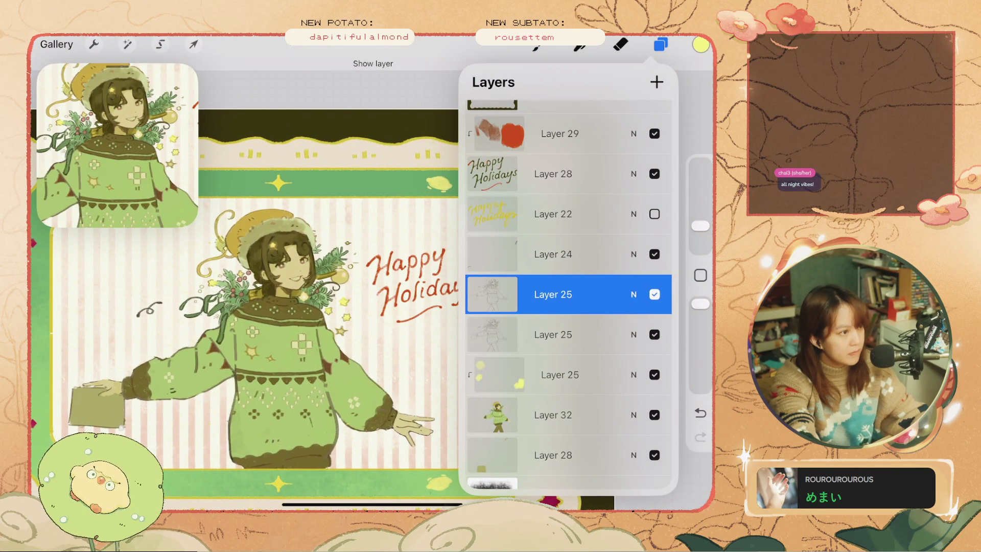
scroll(230, 306, up, 3)
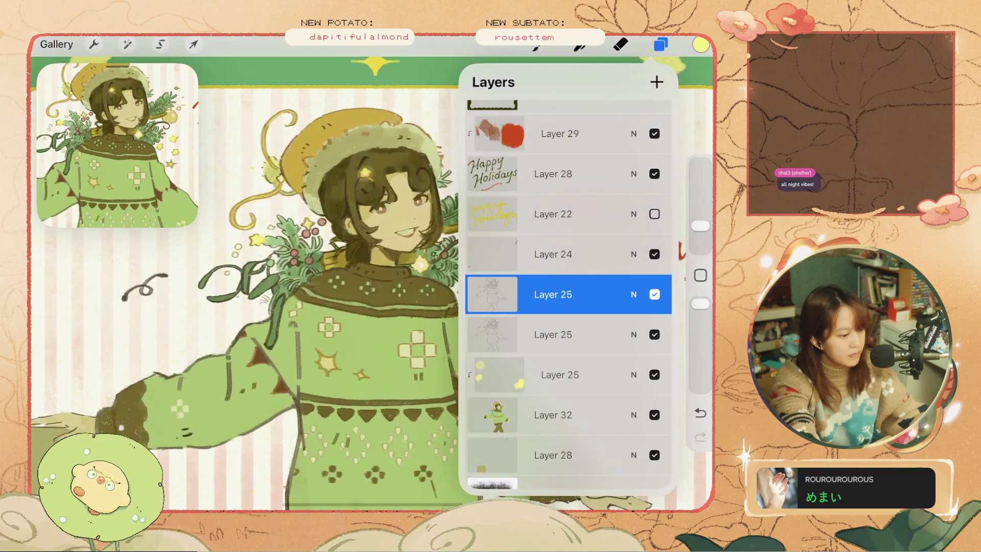
Review Layer 25's opacity, blend and layer options without changes.
click(634, 294)
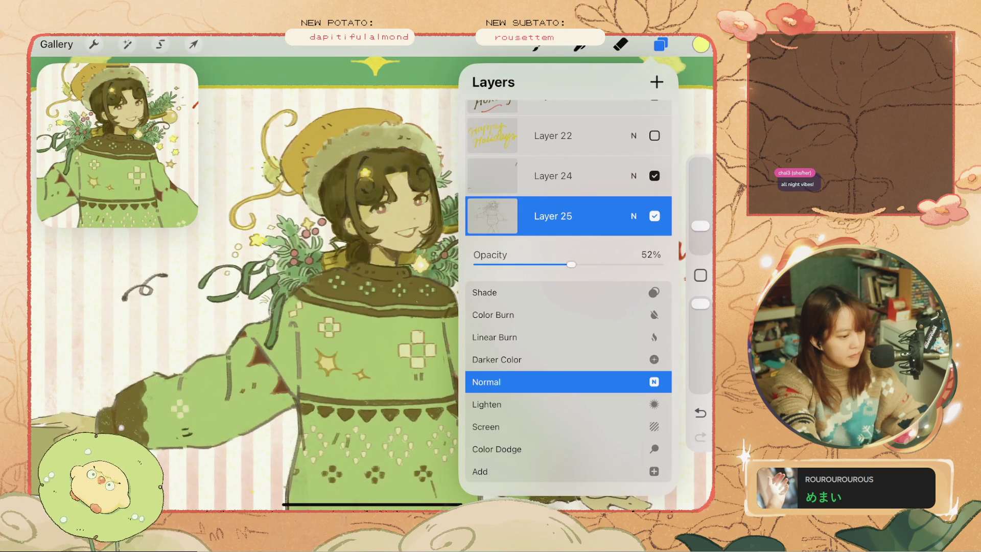
click(634, 215)
click(552, 215)
click(553, 215)
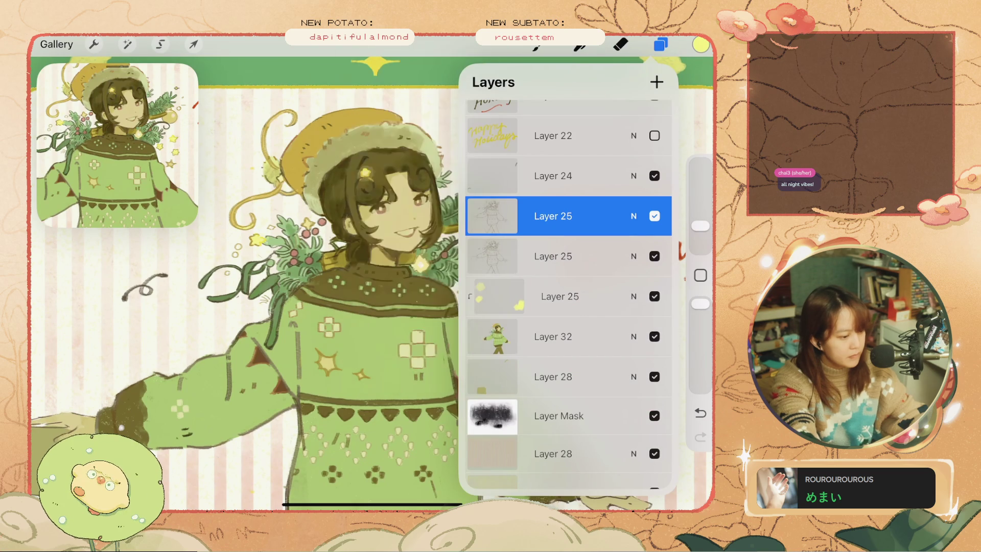
Flip the top Layer 25's visibility off and on to compare the face.
click(654, 216)
scroll(246, 286, down, 3)
scroll(245, 286, up, 3)
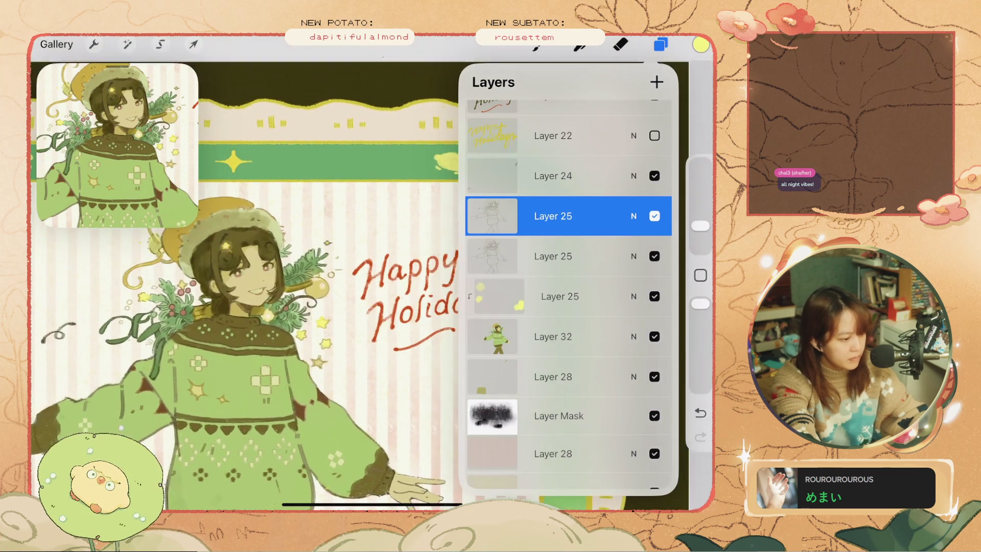
click(654, 215)
click(654, 216)
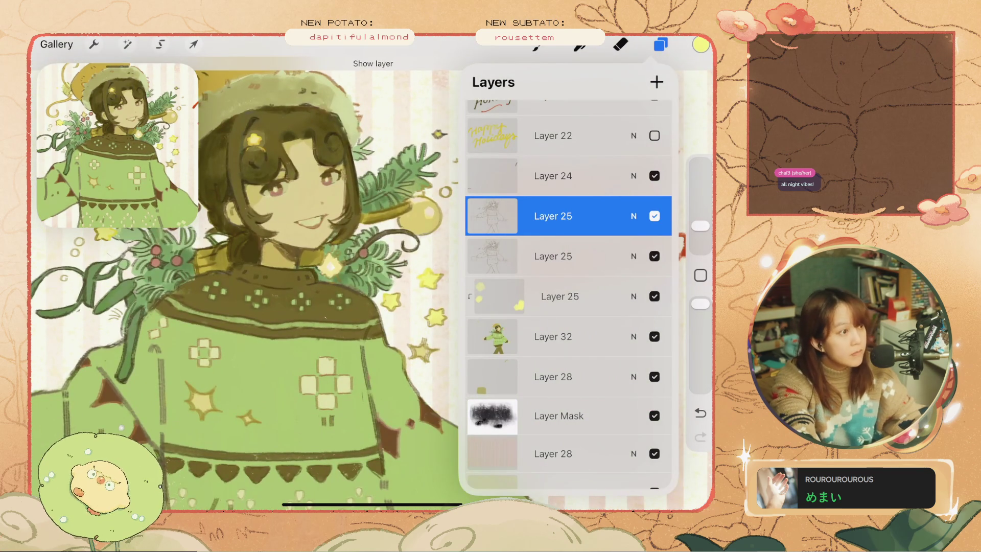
click(654, 216)
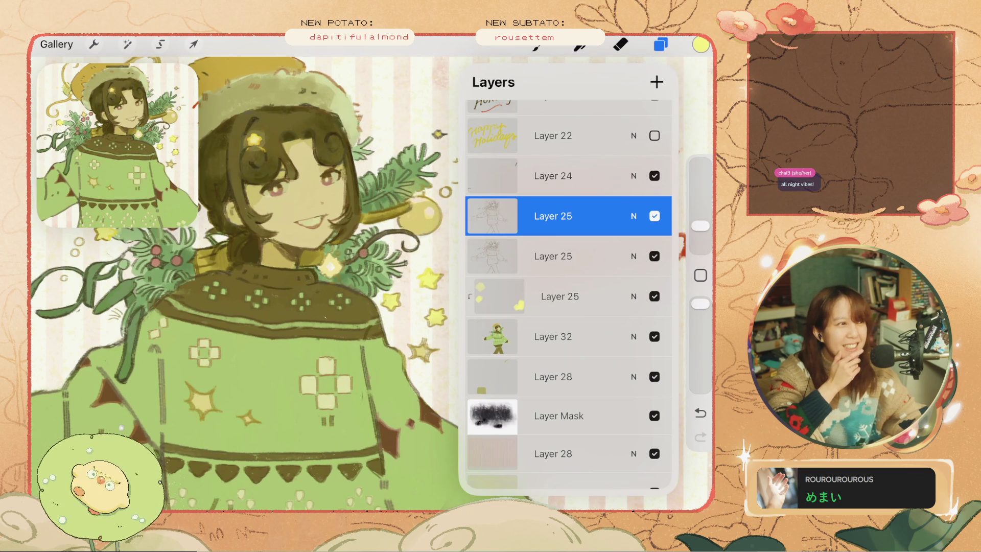
Toggle the second Layer 25 copy's visibility and revisit Layer 25's options.
scroll(245, 281, down, 3)
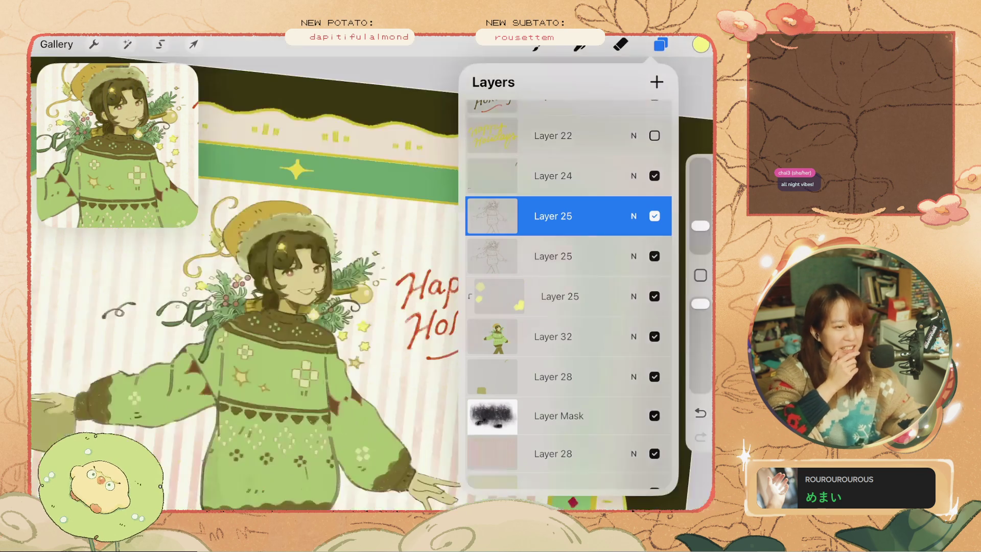
click(654, 256)
click(654, 256)
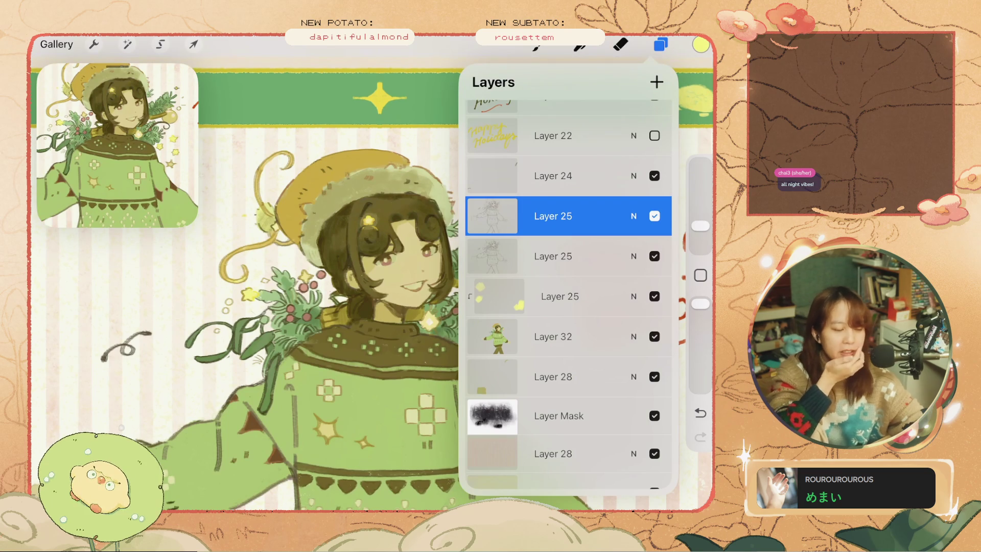
click(553, 216)
click(553, 215)
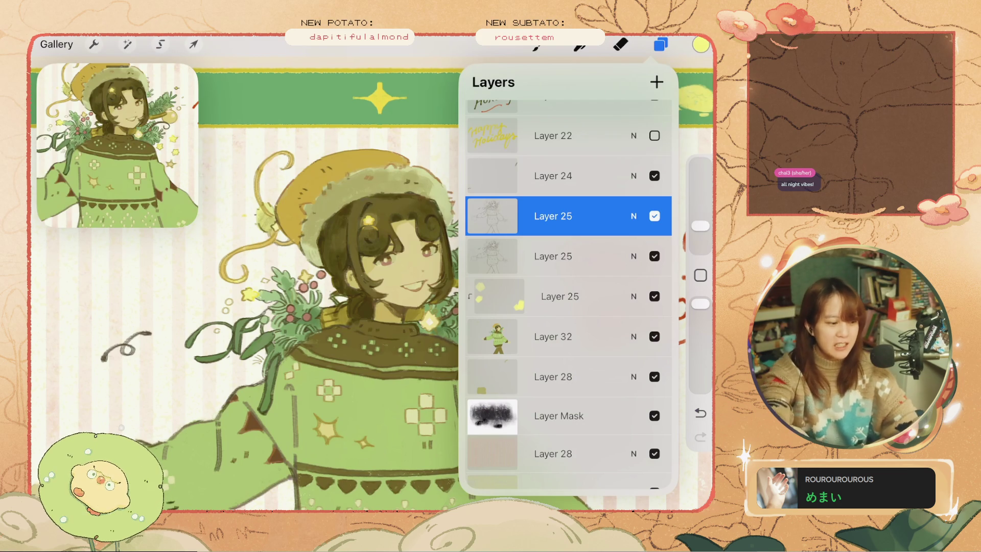
Undo the most recent change to the card.
key(ctrl+z)
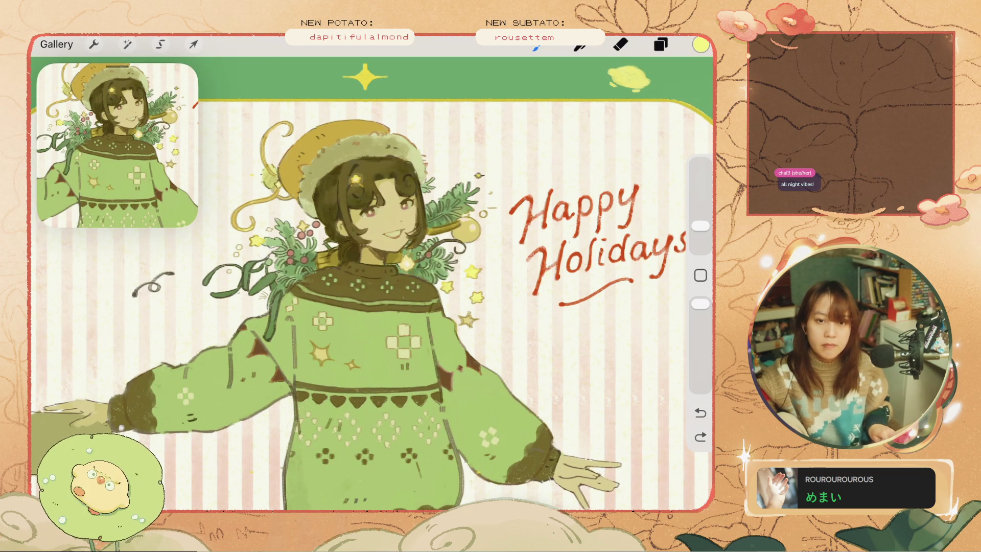
Try a soft yellow glow stroke beside the hat, then undo it.
drag(450, 186, 403, 138)
key(ctrl+z)
scroll(372, 284, down, 3)
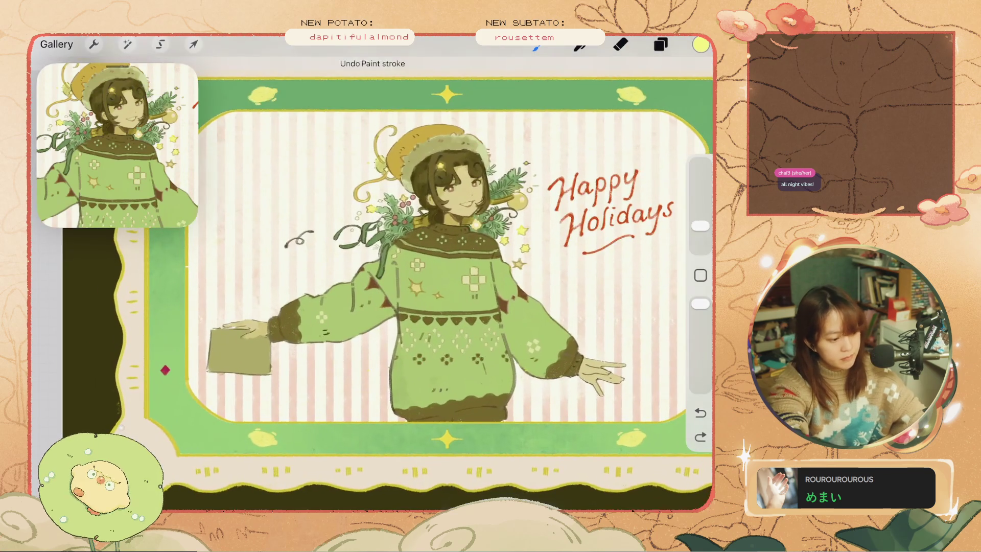
scroll(372, 284, up, 3)
key(ctrl+shift+z)
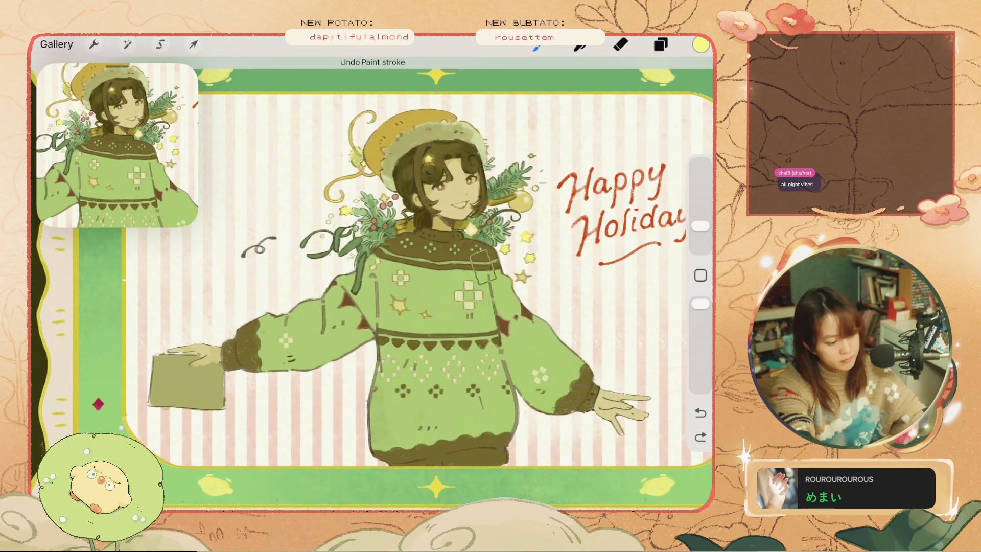
scroll(372, 283, up, 3)
key(ctrl+z)
Switch to Layer 25 and undo the chest glow stroke.
click(660, 44)
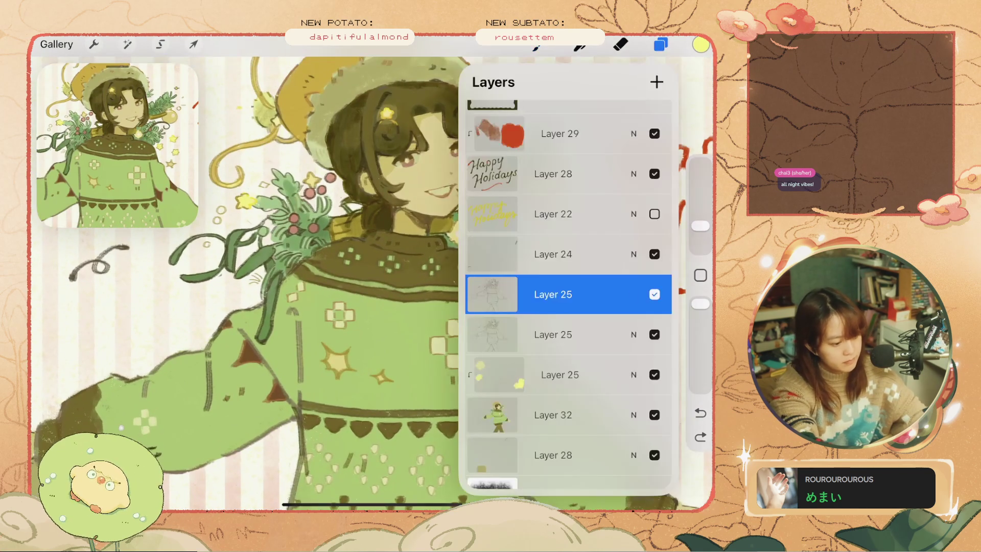
click(560, 375)
click(661, 44)
key(ctrl+z)
key(ctrl+shift+z)
key(ctrl+z)
key(ctrl+shift+z)
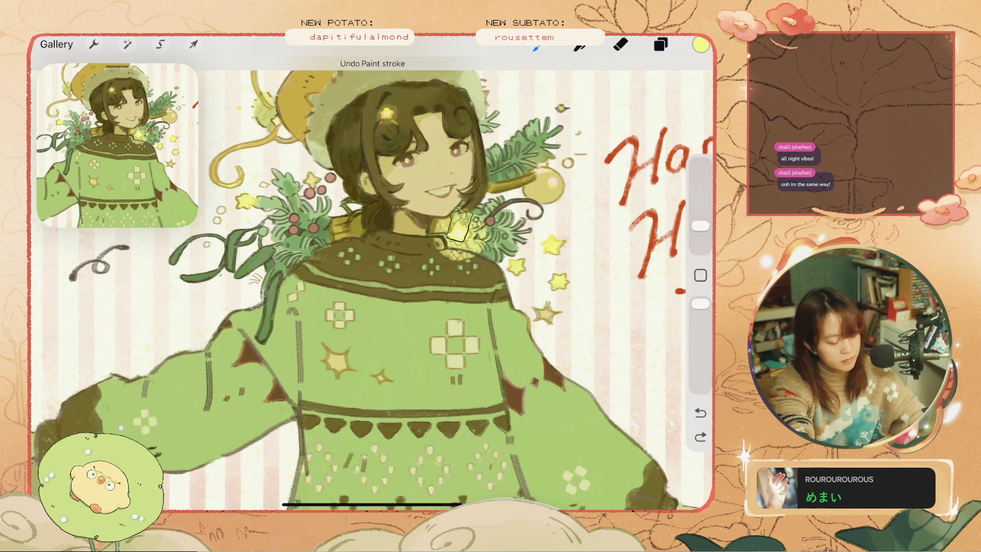
scroll(372, 284, down, 5)
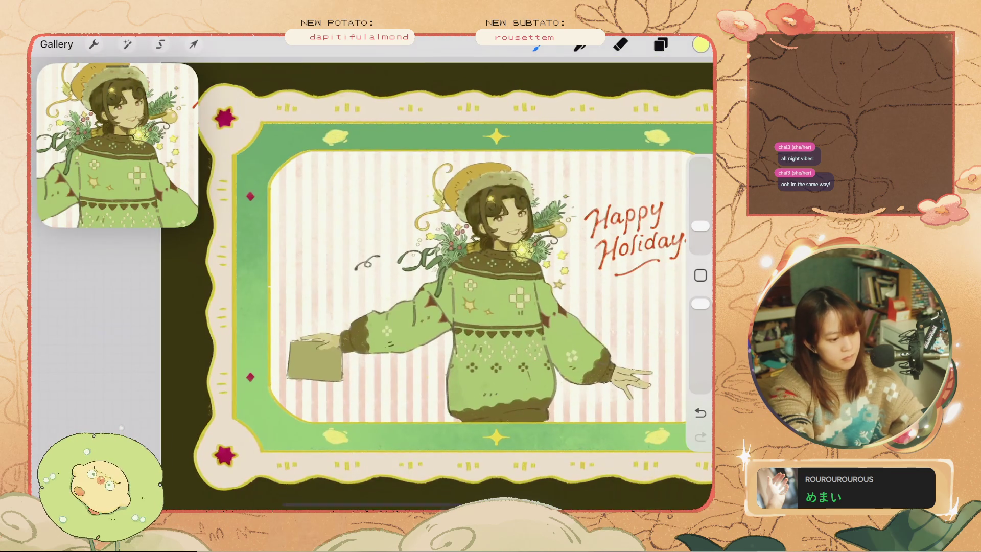
scroll(372, 284, up, 3)
scroll(372, 283, up, 3)
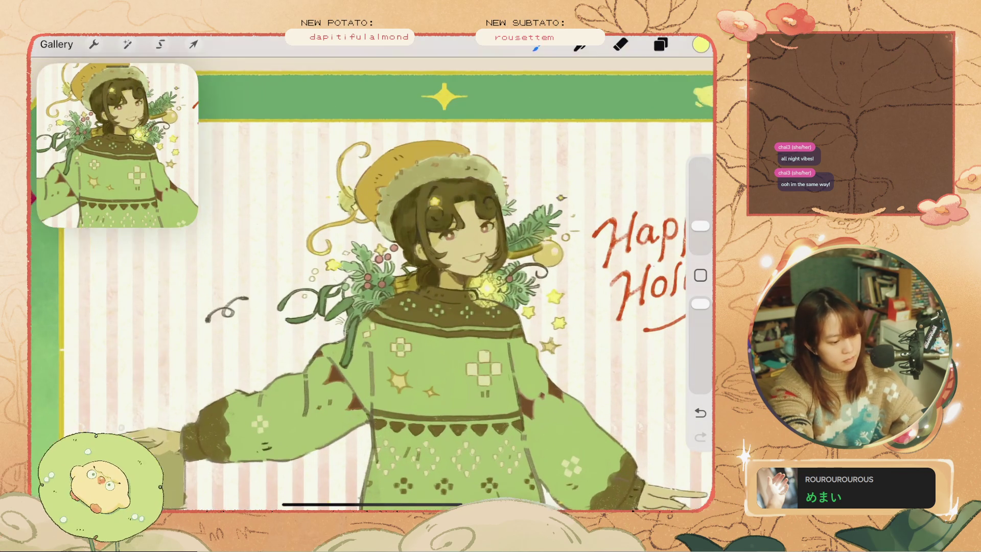
key(ctrl+z)
Shrink the brush to about 3% and repaint a bright glow near the neck.
drag(700, 225, 700, 235)
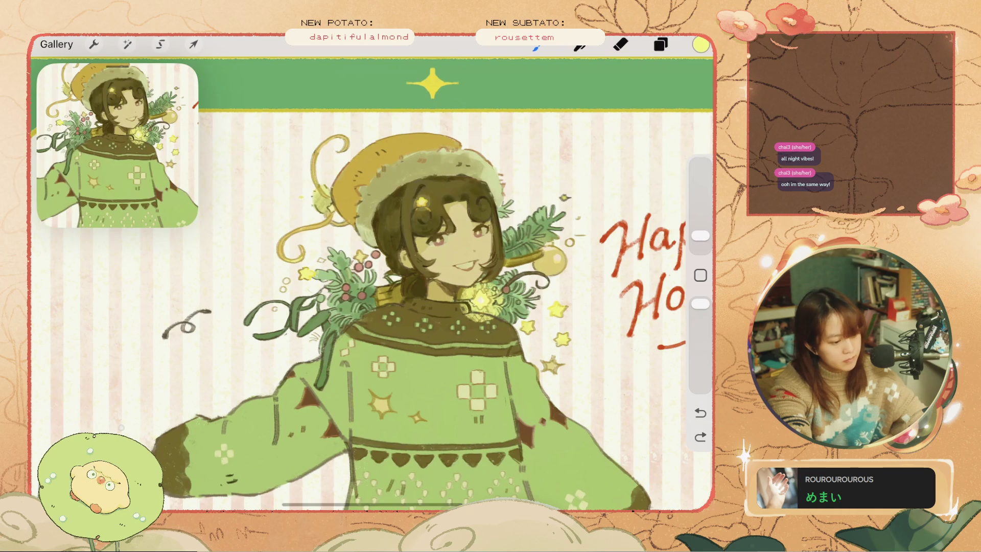
key(ctrl+z)
key(ctrl+z)
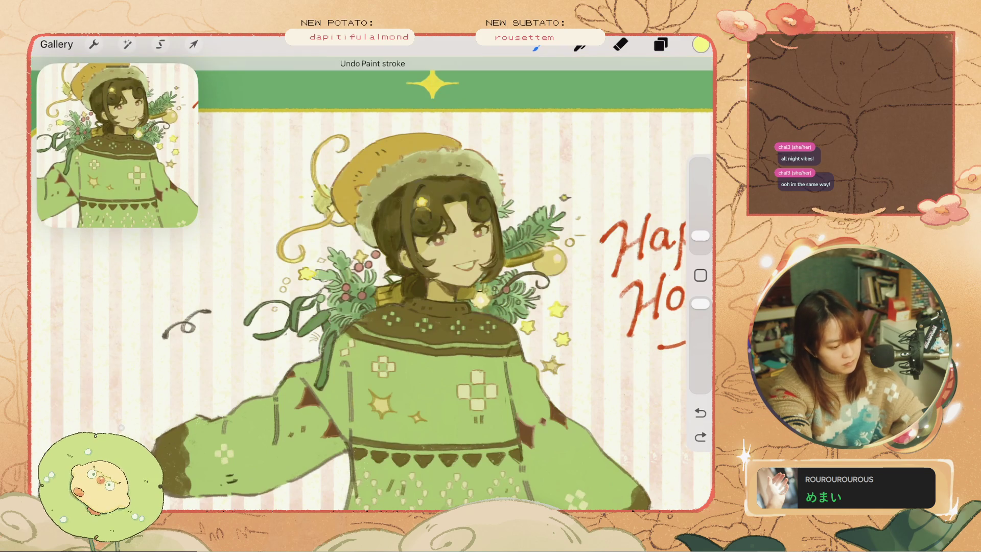
drag(476, 305, 484, 297)
click(660, 44)
click(660, 44)
key(ctrl+z)
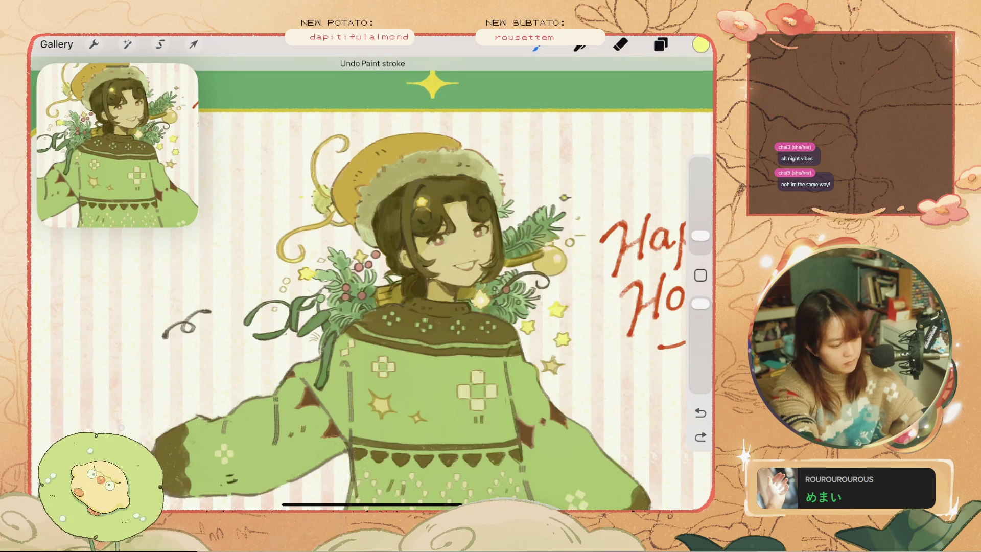
Clip Layer 27 to the layer below and brighten the glow around the collar sparkle.
click(660, 45)
click(560, 334)
click(660, 44)
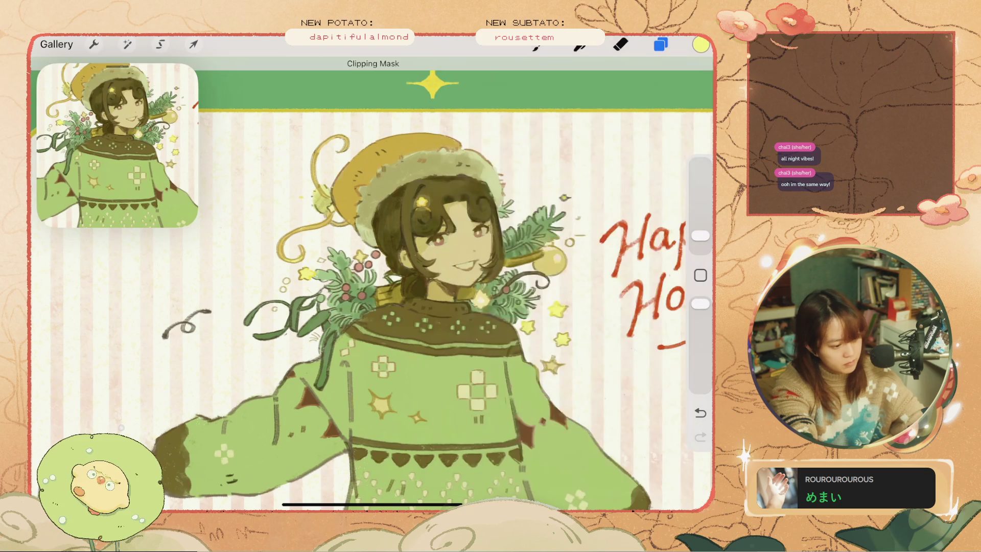
scroll(388, 286, up, 2)
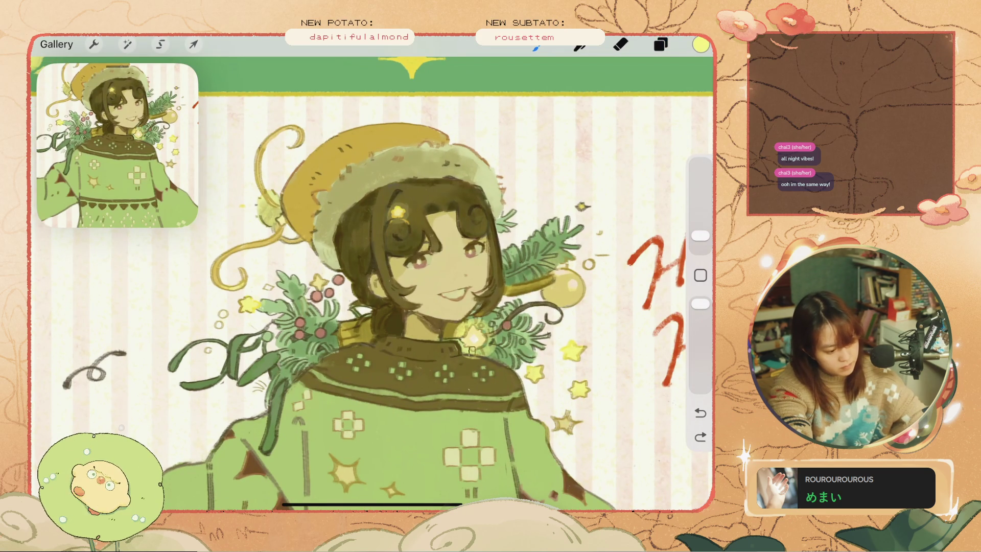
drag(480, 327, 475, 342)
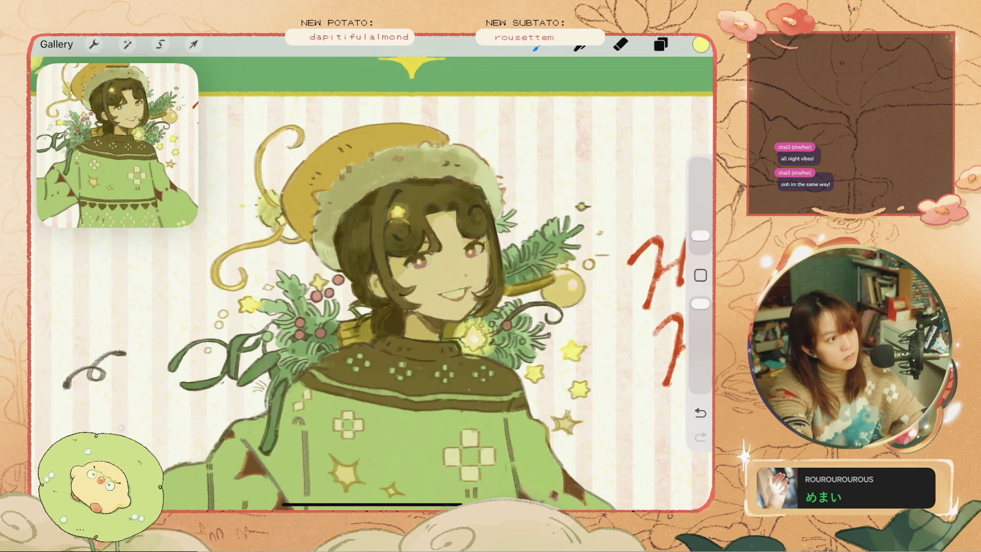
scroll(388, 286, down, 2)
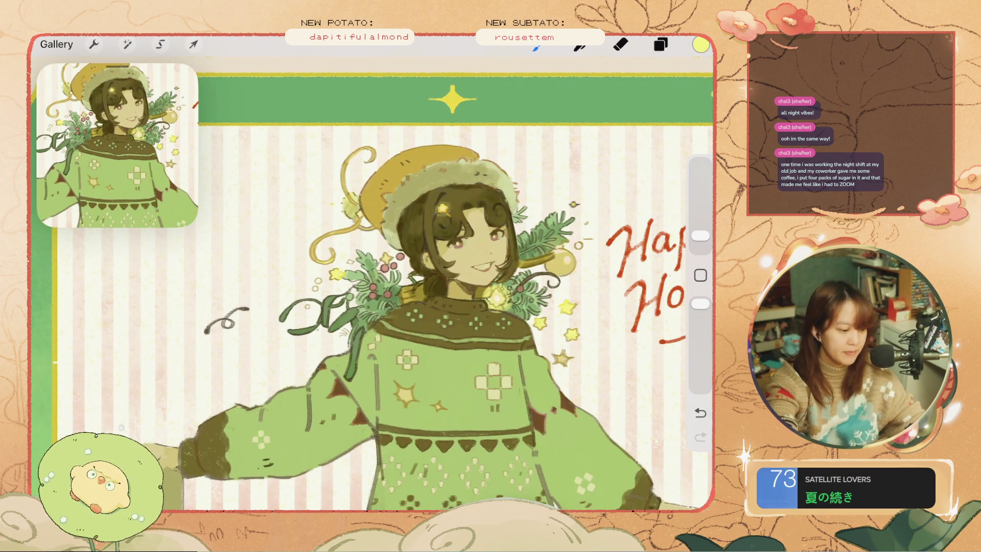
Select Layer 24 as the working layer.
scroll(371, 283, down, 5)
scroll(371, 284, up, 4)
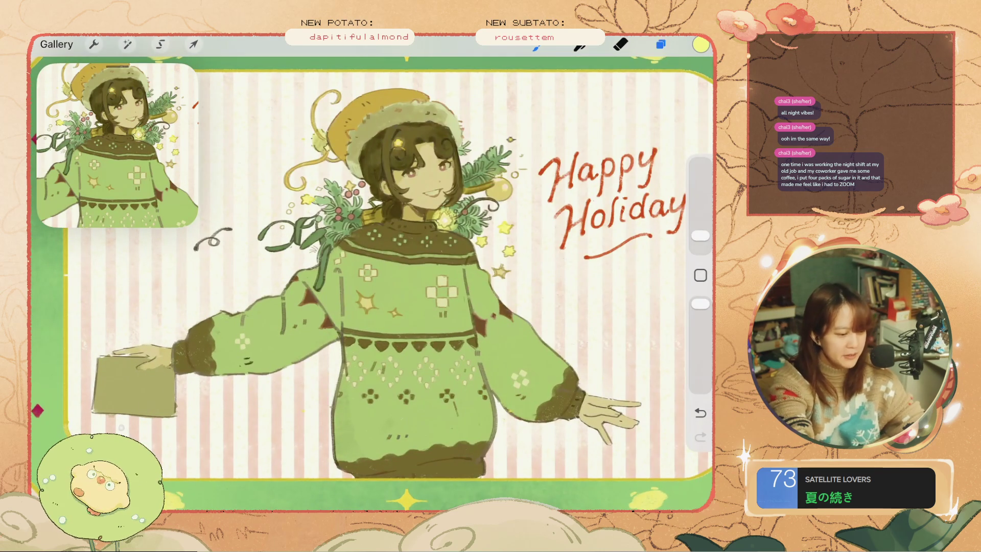
click(660, 44)
scroll(567, 281, up, 2)
click(553, 216)
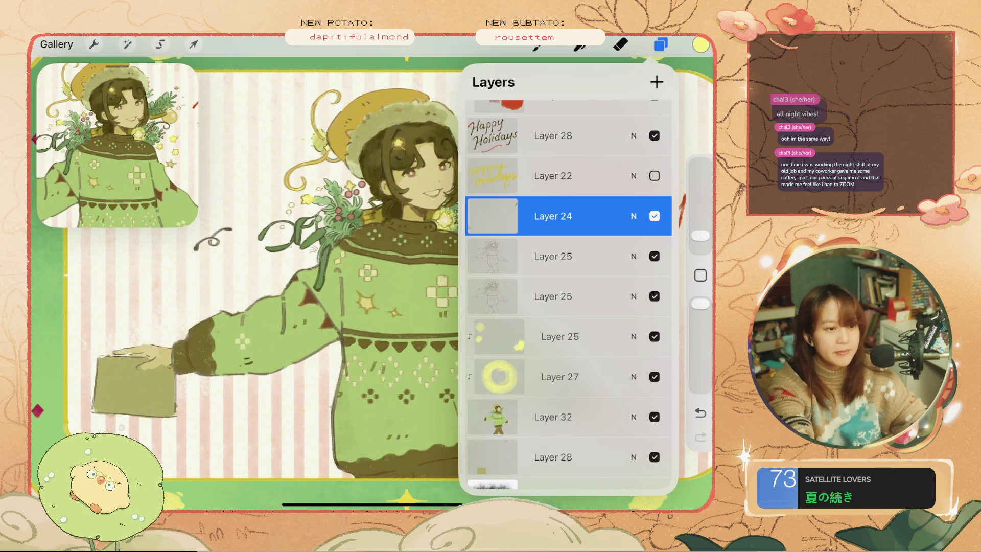
Choose a painting brush and eyedrop the sweater's green from the canvas.
click(537, 44)
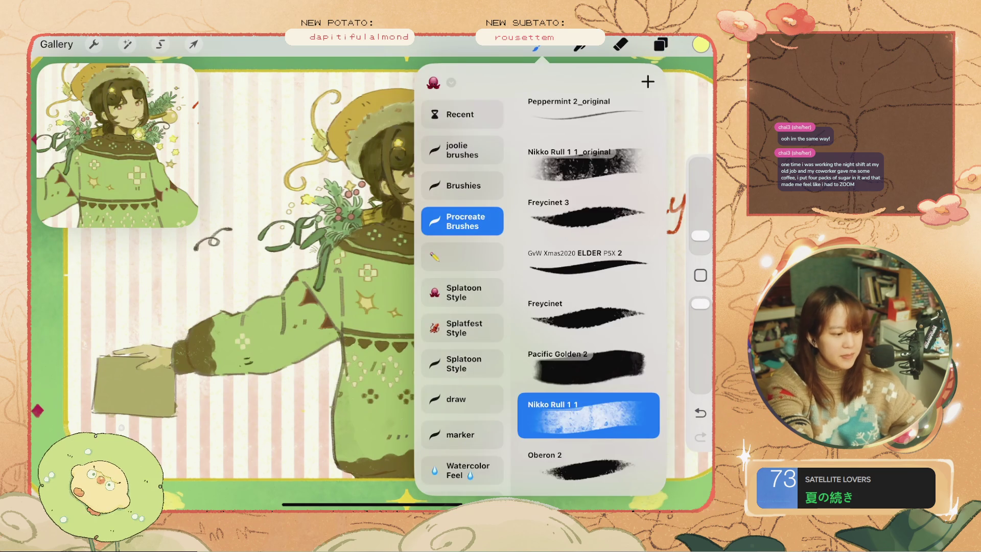
click(537, 44)
scroll(470, 294, up, 5)
click(485, 271)
key(ctrl+z)
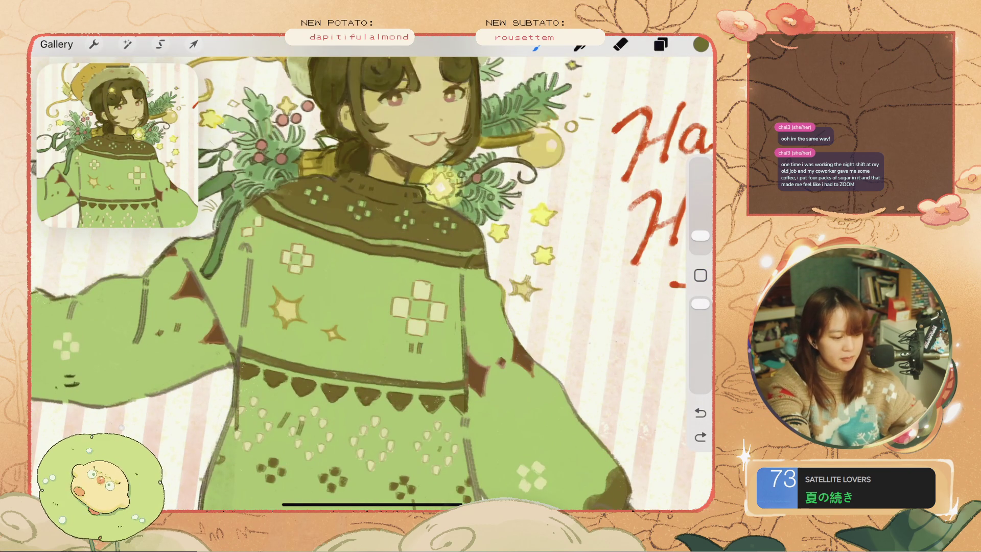
Undo the last few stray paint strokes and check the Layers list.
click(612, 339)
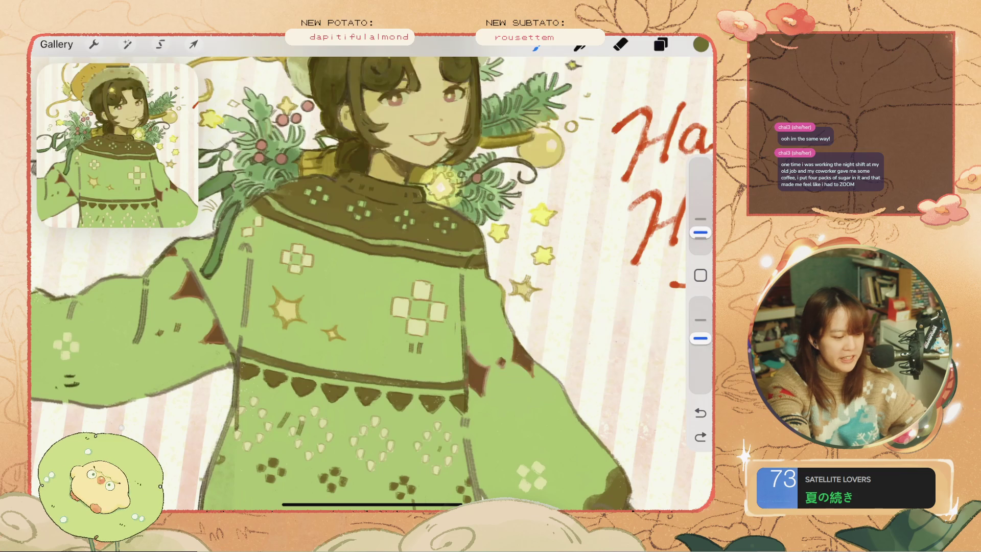
scroll(372, 276, down, 5)
key(ctrl+z)
scroll(324, 178, up, 3)
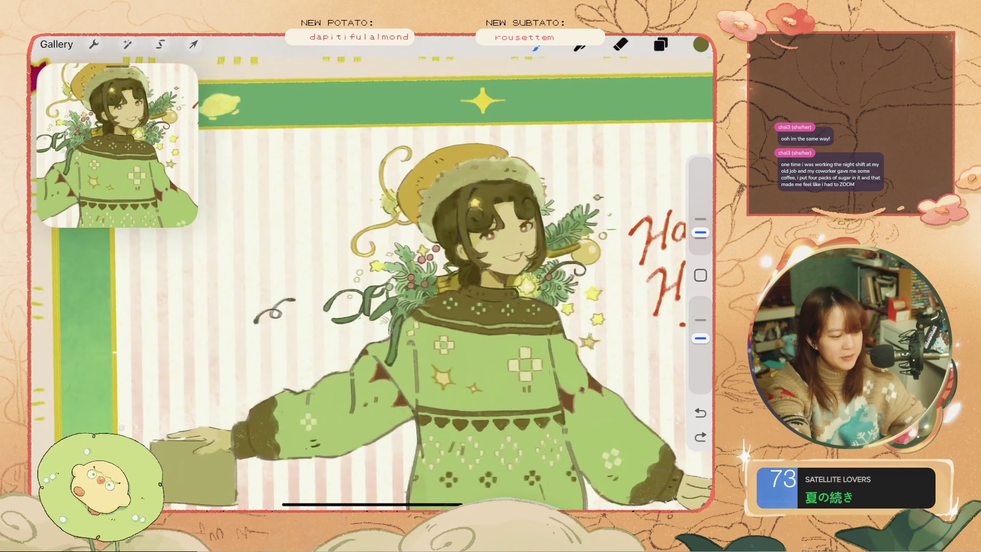
key(ctrl+z)
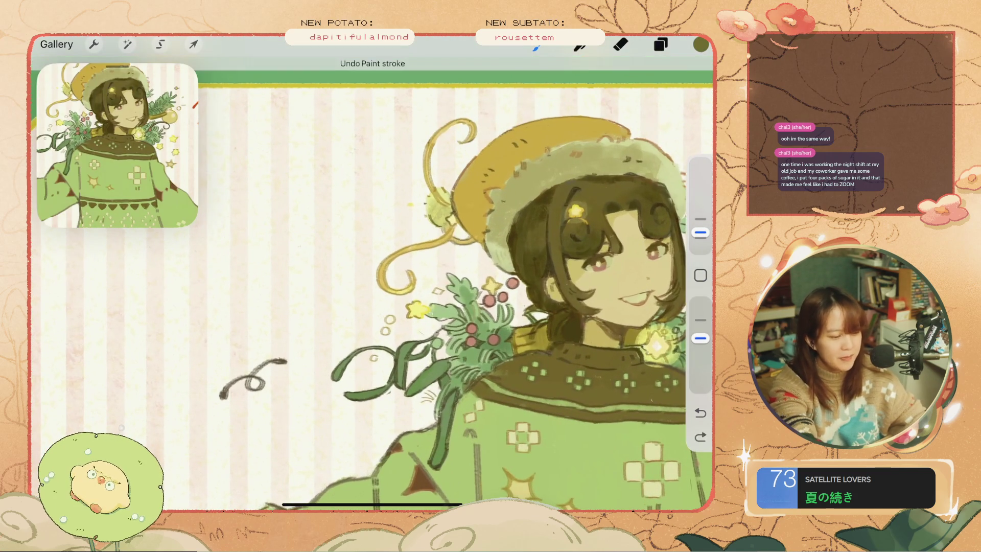
click(661, 45)
scroll(372, 276, up, 3)
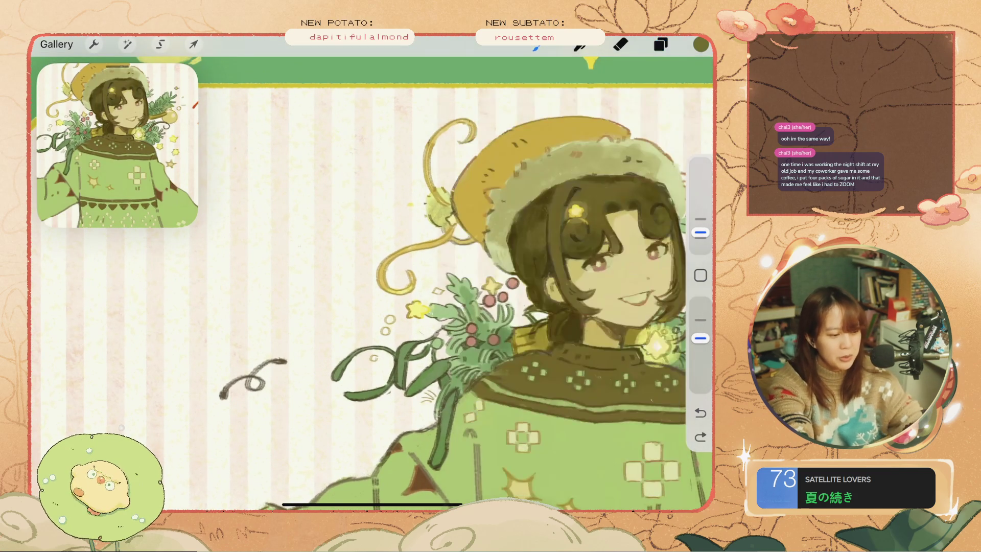
scroll(371, 276, up, 2)
key(ctrl+z)
Darken the current colour to 50% brightness.
click(700, 44)
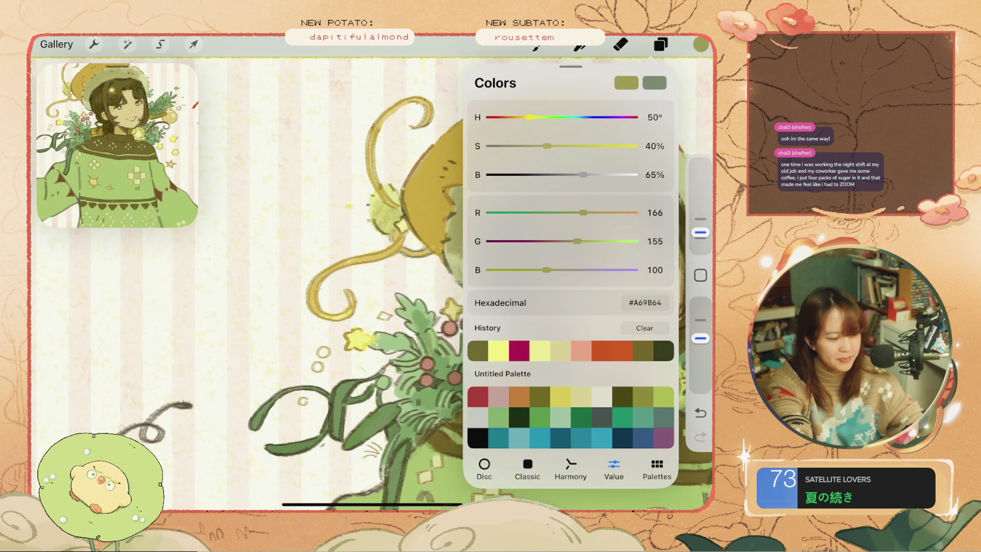
click(700, 45)
key(ctrl+z)
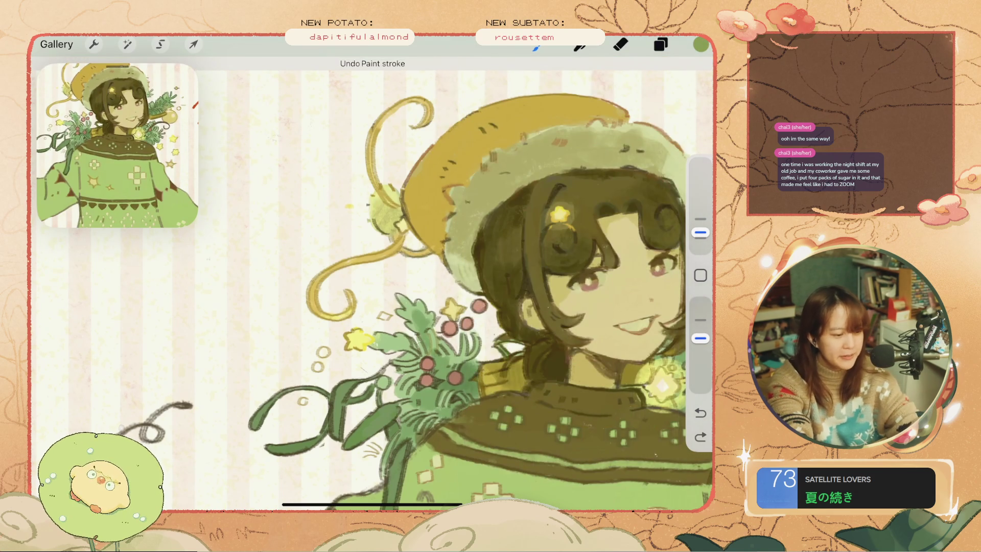
click(701, 45)
drag(598, 171, 577, 171)
click(701, 44)
Draw a small box-shaped mark beside the hat, then undo the stroke.
drag(283, 206, 322, 213)
key(ctrl+z)
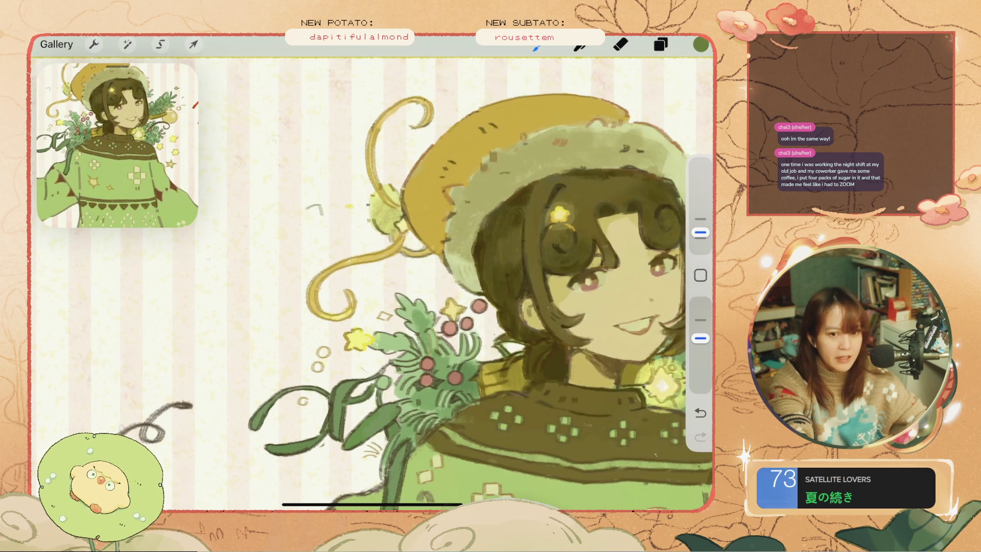
key(ctrl+z)
key(ctrl+z)
drag(307, 207, 314, 216)
key(ctrl+z)
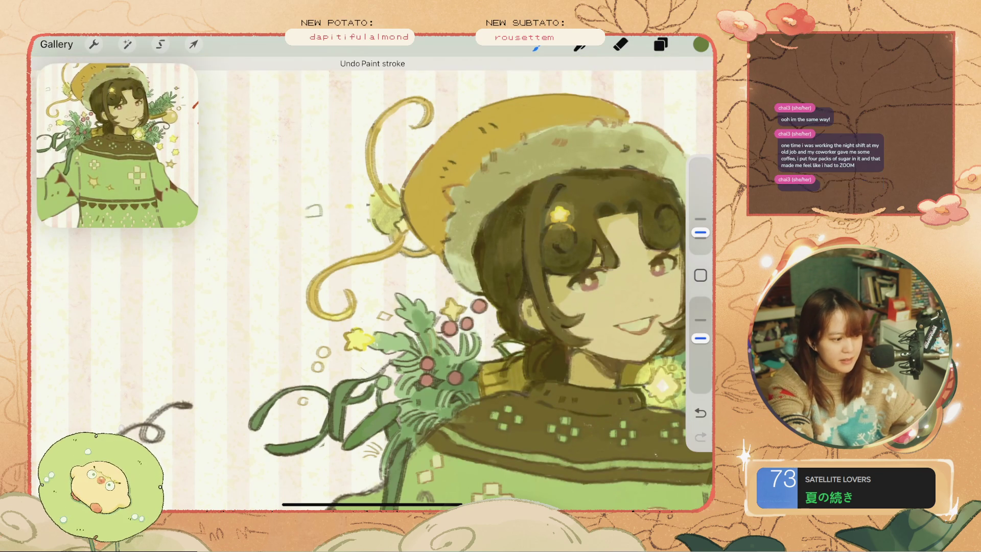
drag(305, 215, 321, 207)
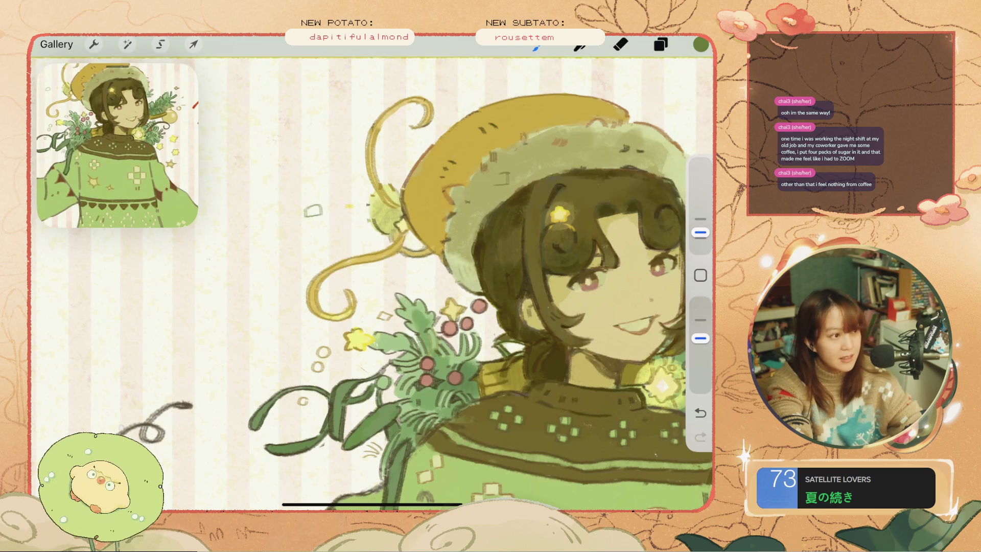
key(ctrl+z)
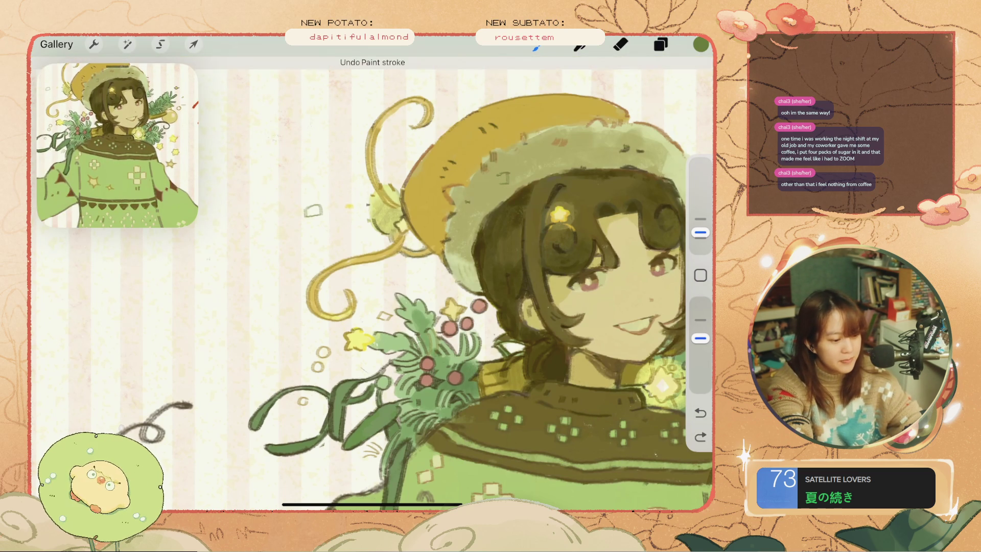
Undo the recent strokes, including the small one near the hair.
scroll(372, 276, down, 5)
scroll(372, 276, up, 2)
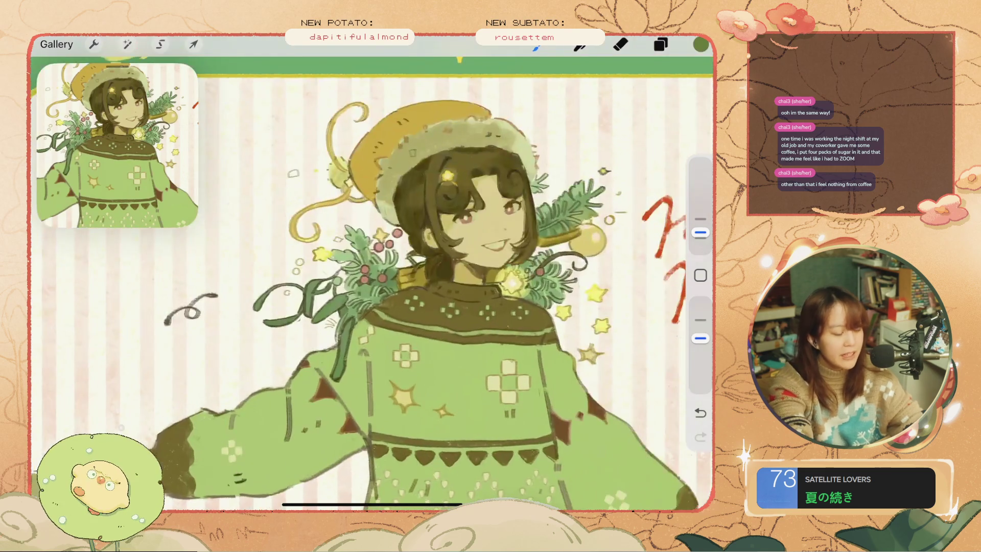
scroll(372, 276, up, 3)
key(ctrl+z)
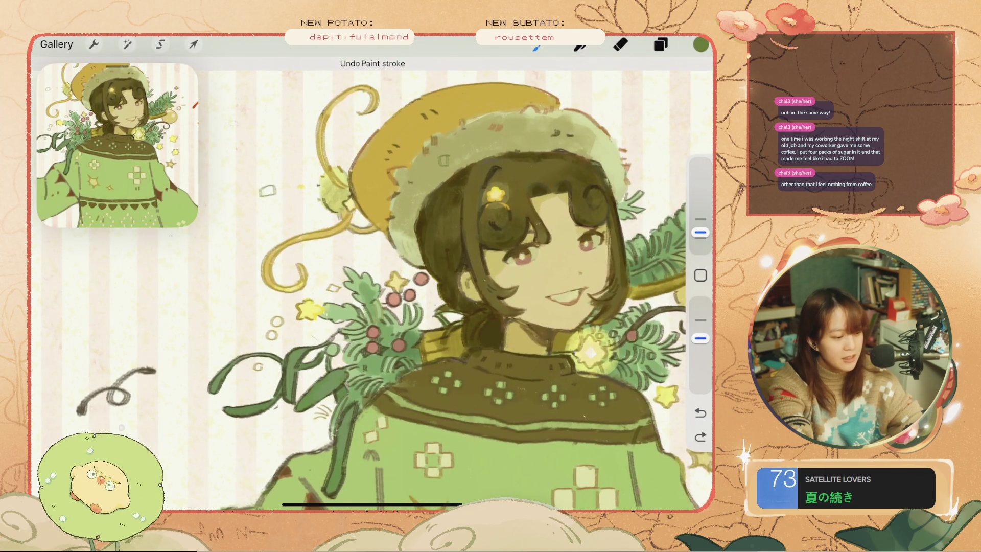
key(ctrl+z)
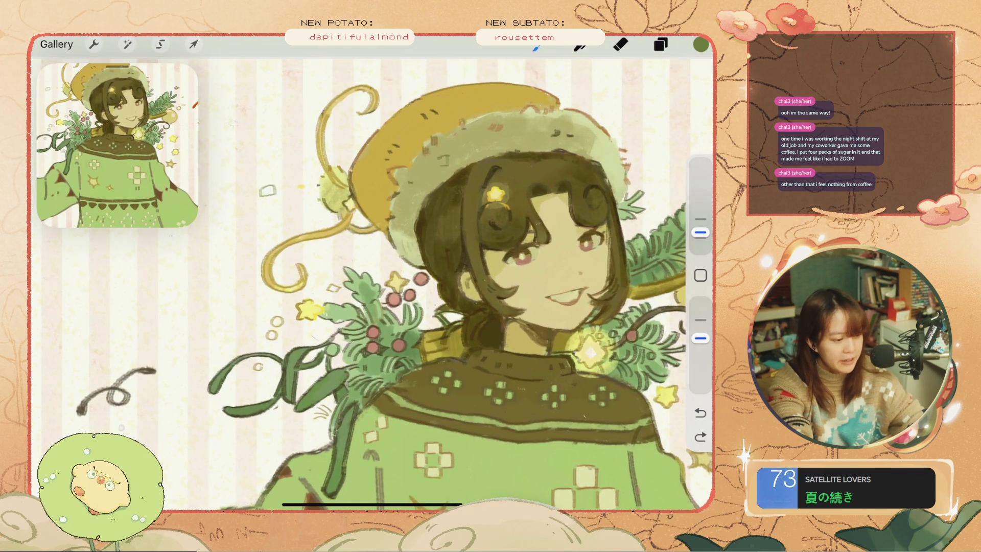
key(ctrl+shift+z)
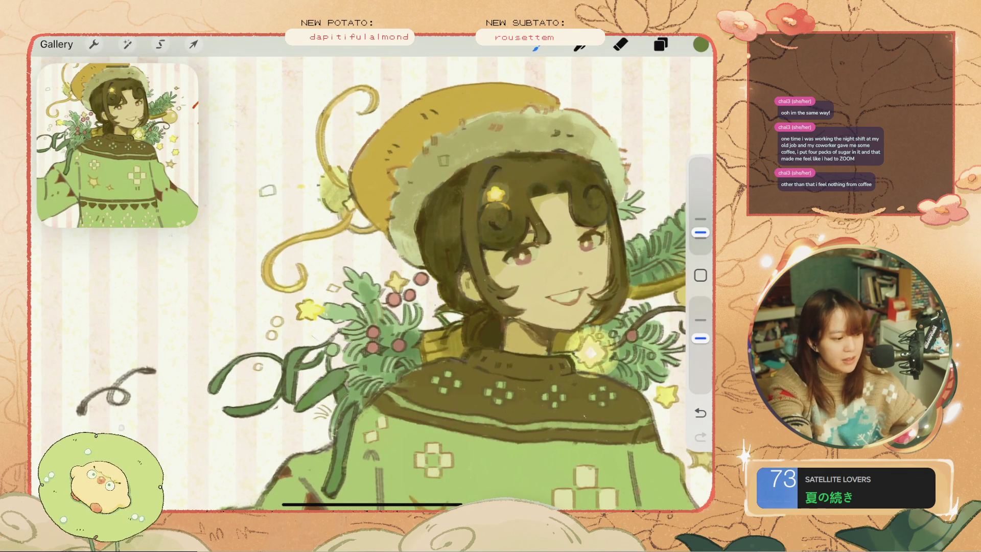
scroll(371, 275, down, 3)
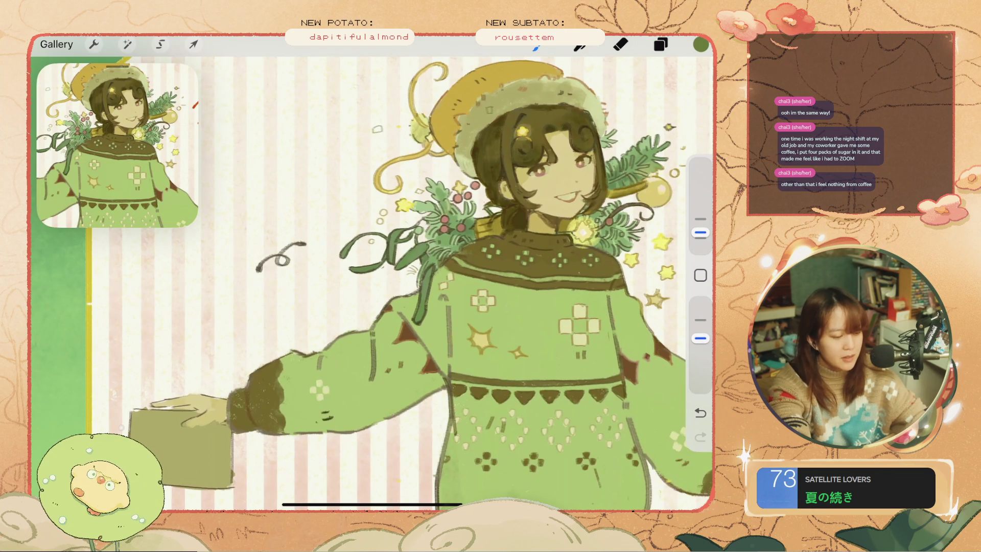
scroll(371, 276, down, 3)
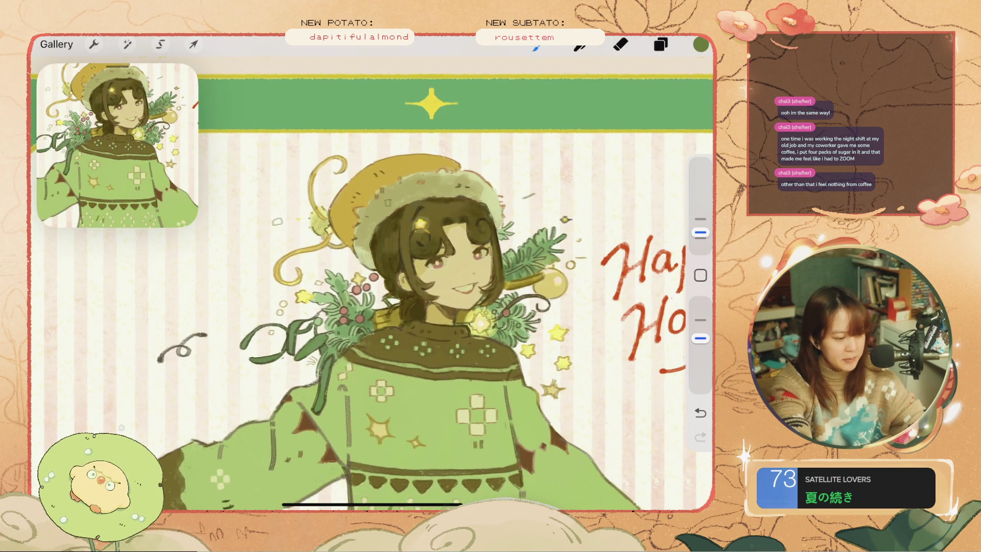
scroll(372, 276, up, 3)
key(ctrl+z)
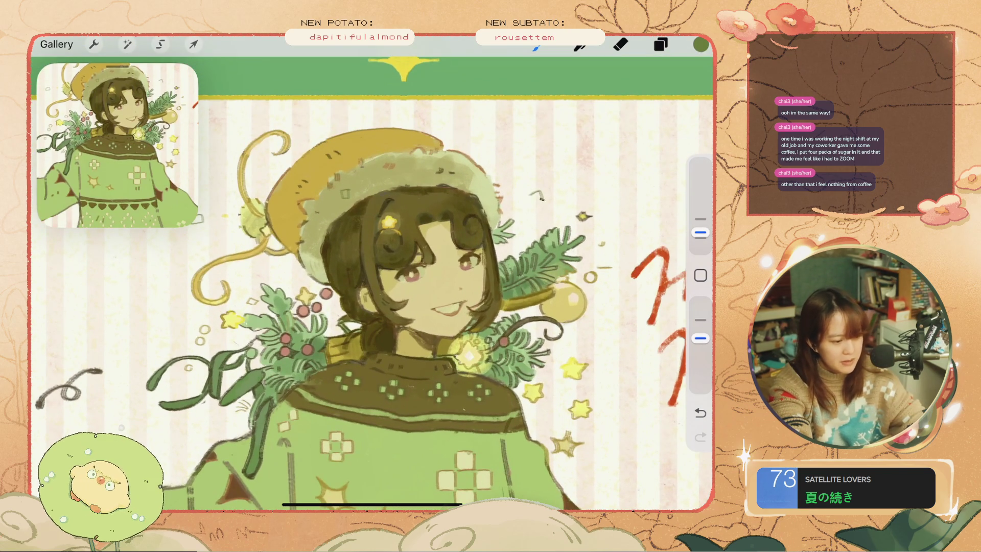
key(ctrl+z)
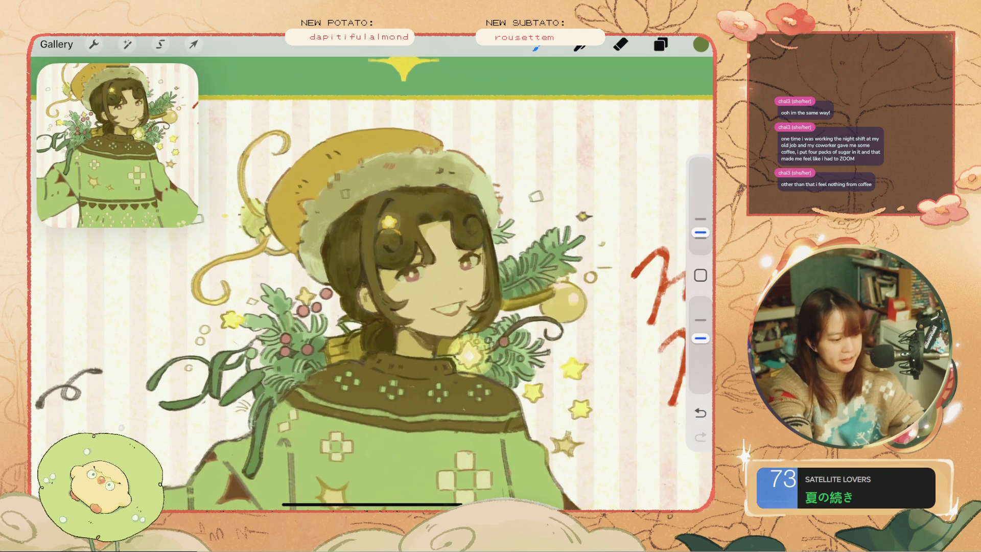
Undo the small stray stroke beside the arm.
scroll(372, 275, down, 3)
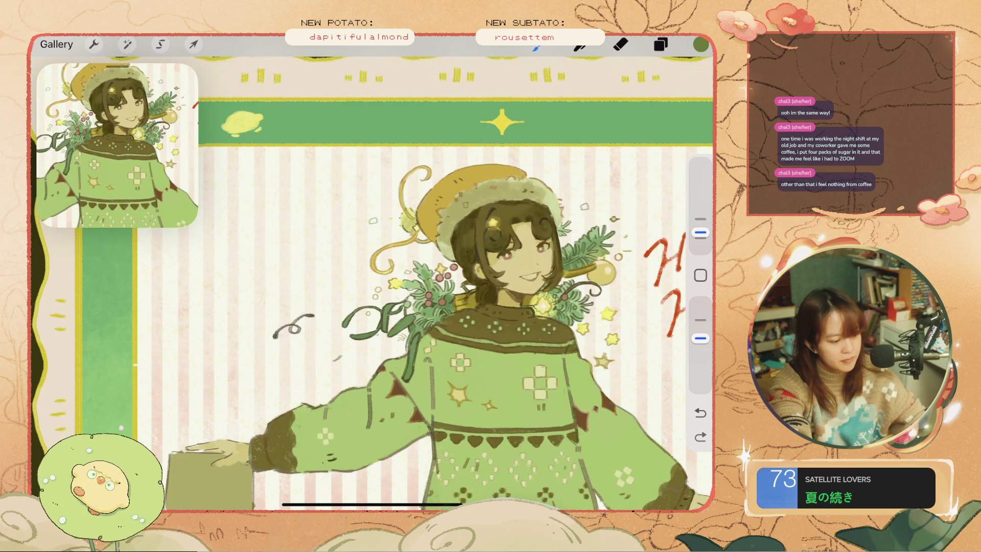
scroll(372, 306, left, 5)
key(ctrl+z)
key(ctrl+z)
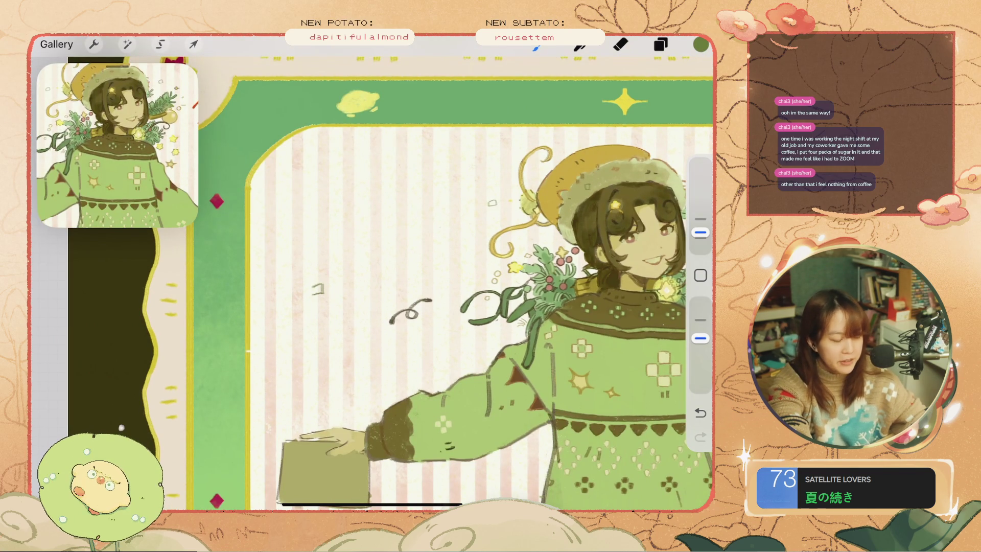
key(ctrl+z)
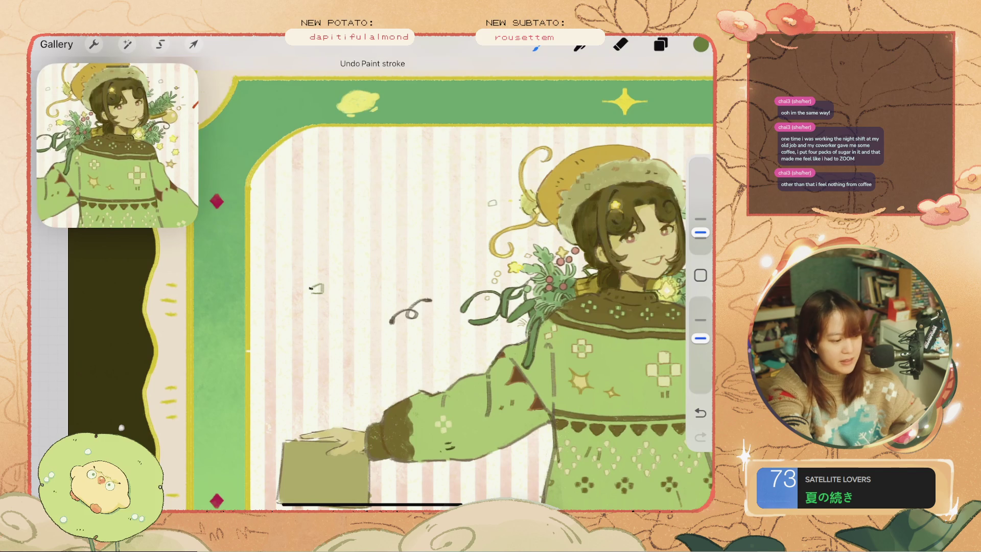
scroll(371, 286, down, 5)
scroll(372, 275, up, 2)
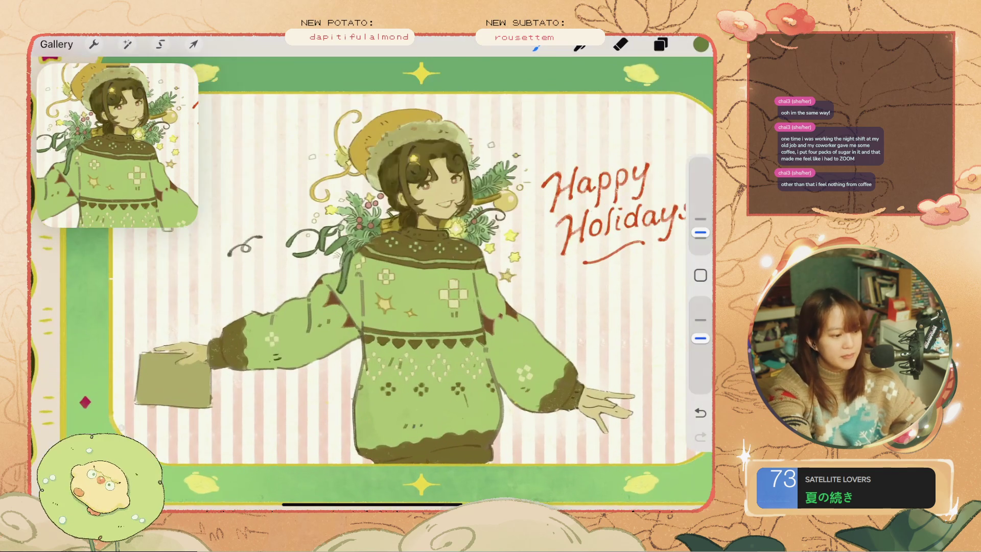
scroll(388, 286, up, 2)
scroll(388, 286, up, 3)
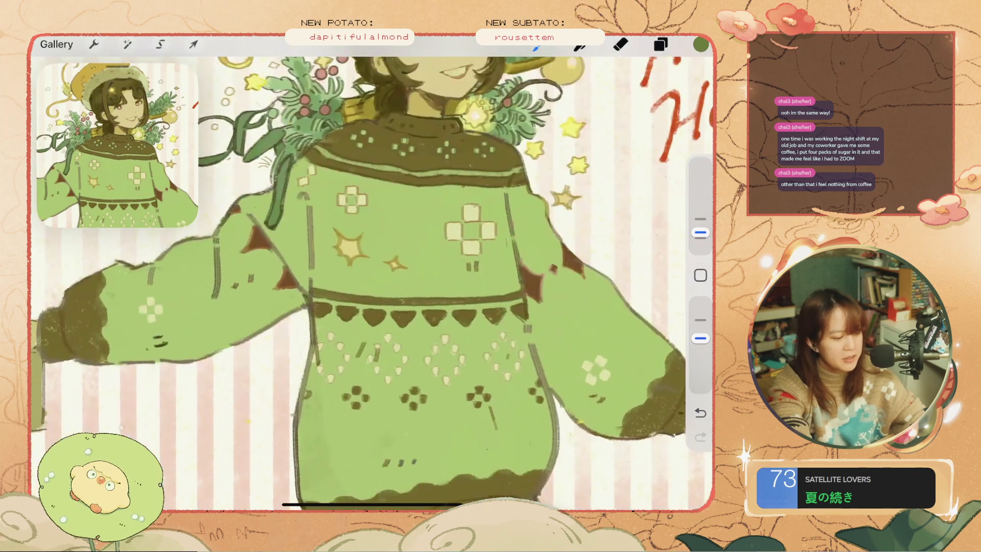
Undo the stray strokes on and beside the sweater.
key(ctrl+z)
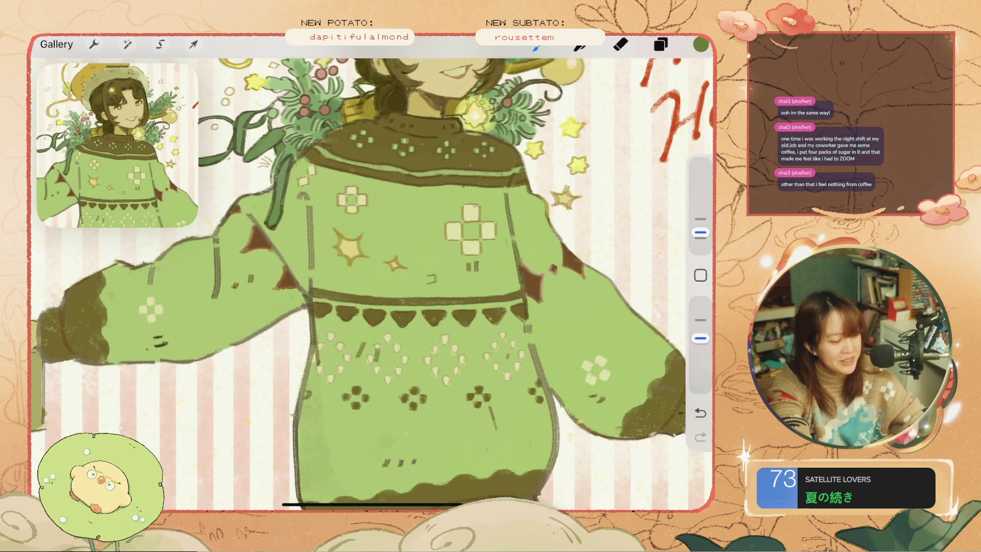
scroll(371, 276, down, 3)
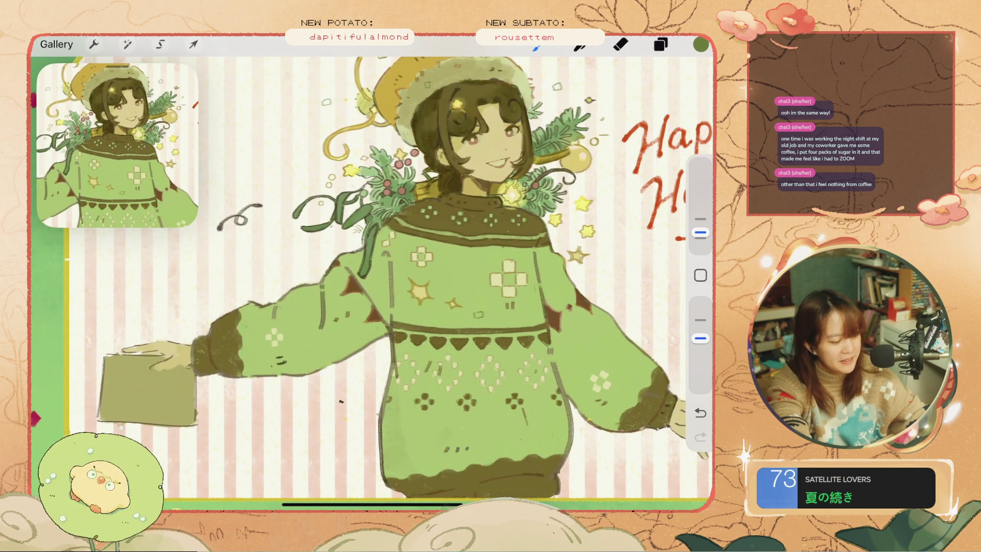
key(ctrl+z)
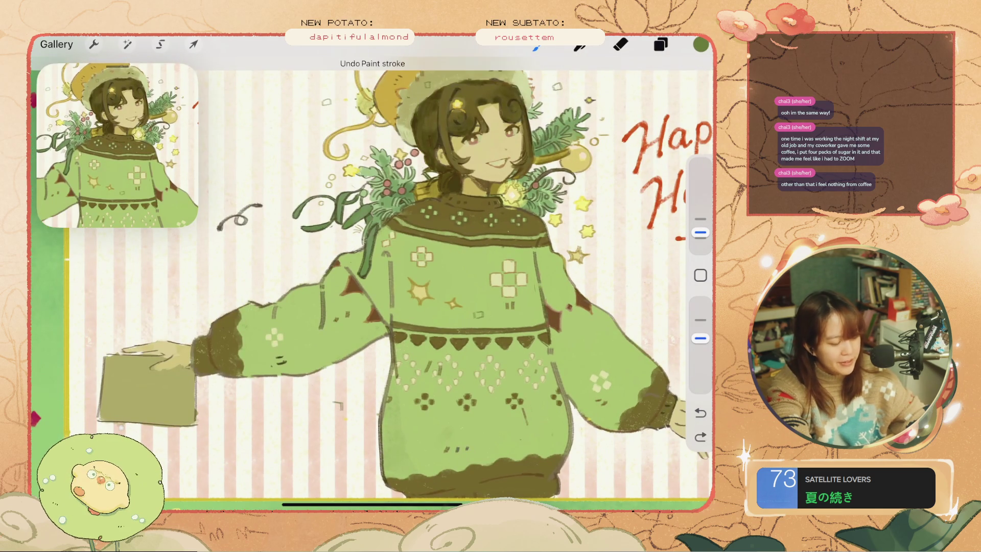
key(ctrl+z)
key(ctrl+z)
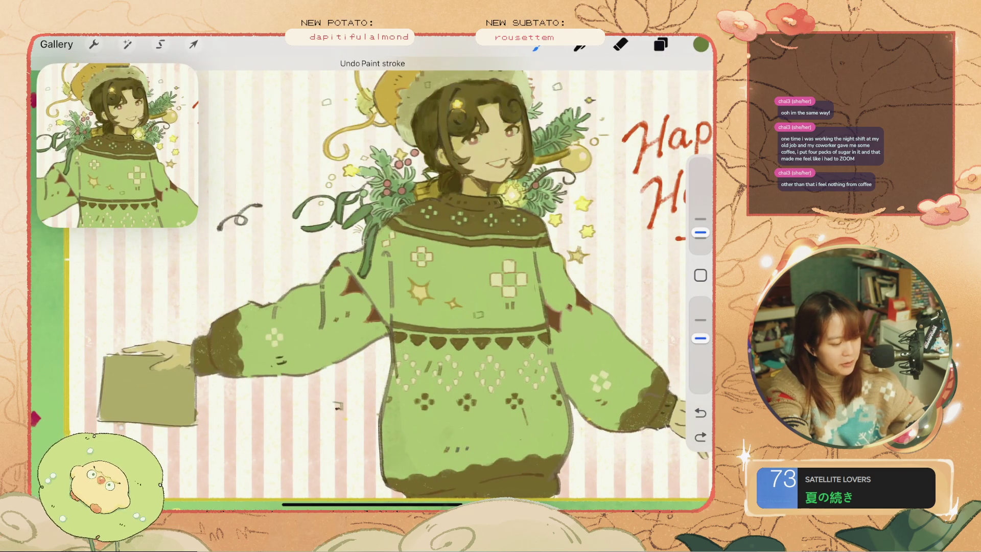
scroll(372, 276, down, 3)
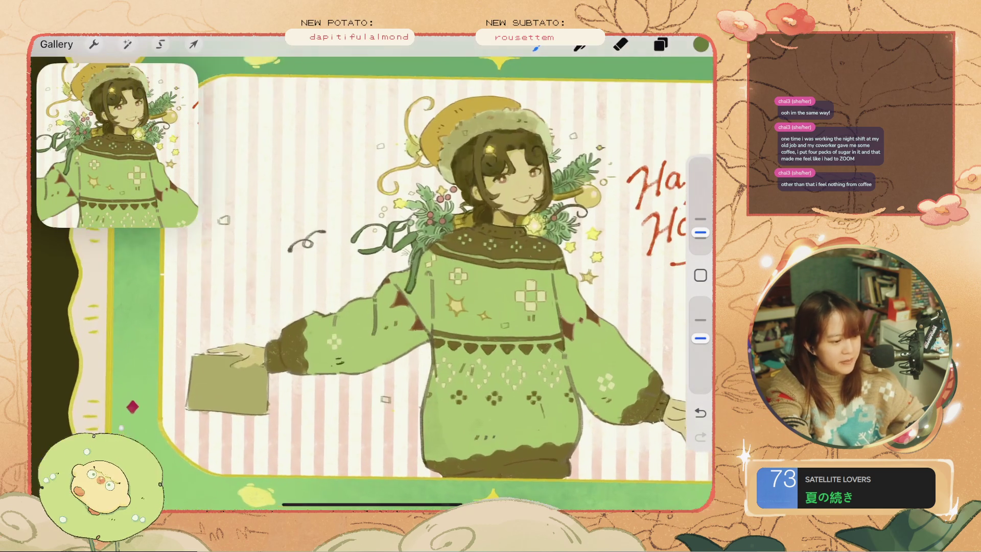
scroll(372, 256, up, 3)
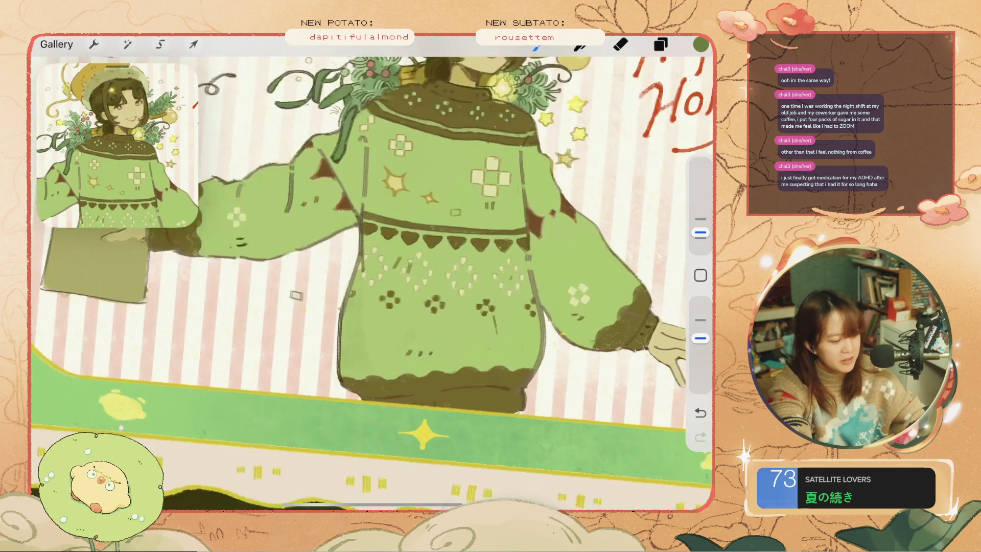
scroll(372, 255, down, 2)
key(ctrl+z)
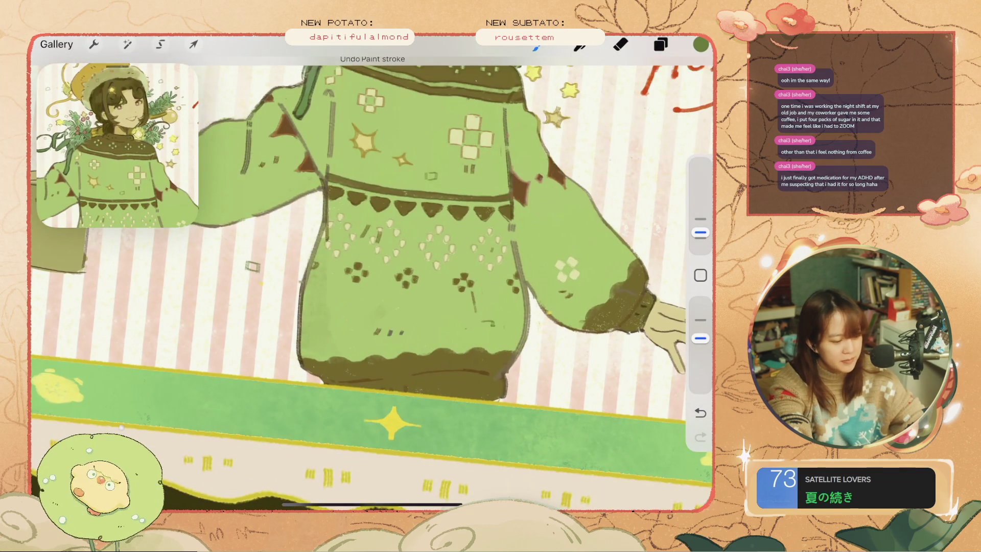
scroll(372, 281, down, 2)
scroll(371, 281, down, 3)
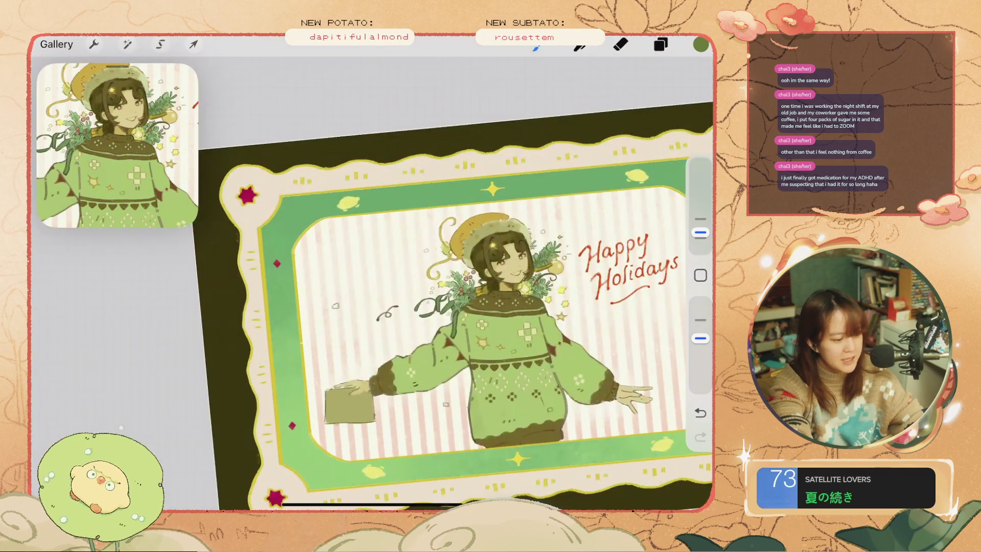
Undo the small marks around the lettering, including the one beside the word Holiday.
scroll(372, 281, up, 3)
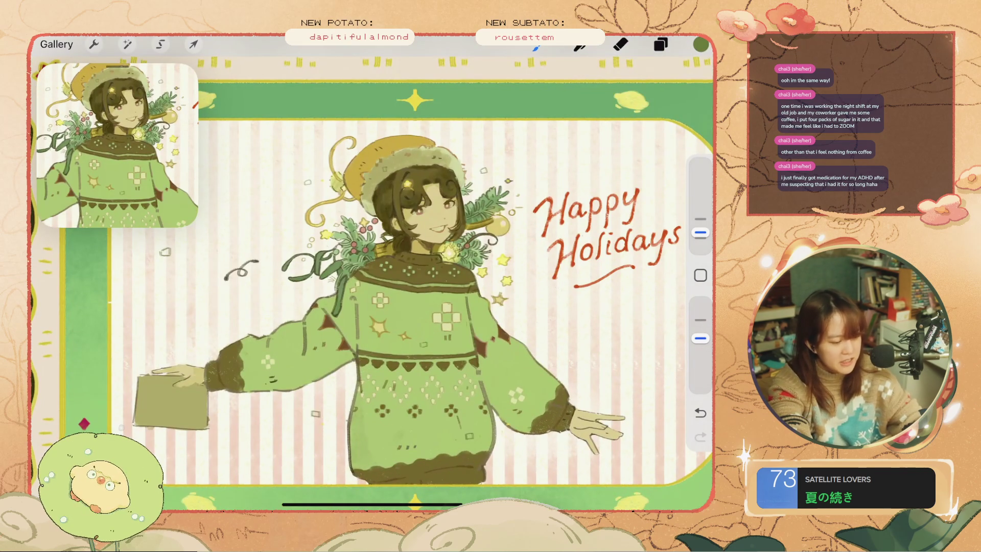
key(ctrl+z)
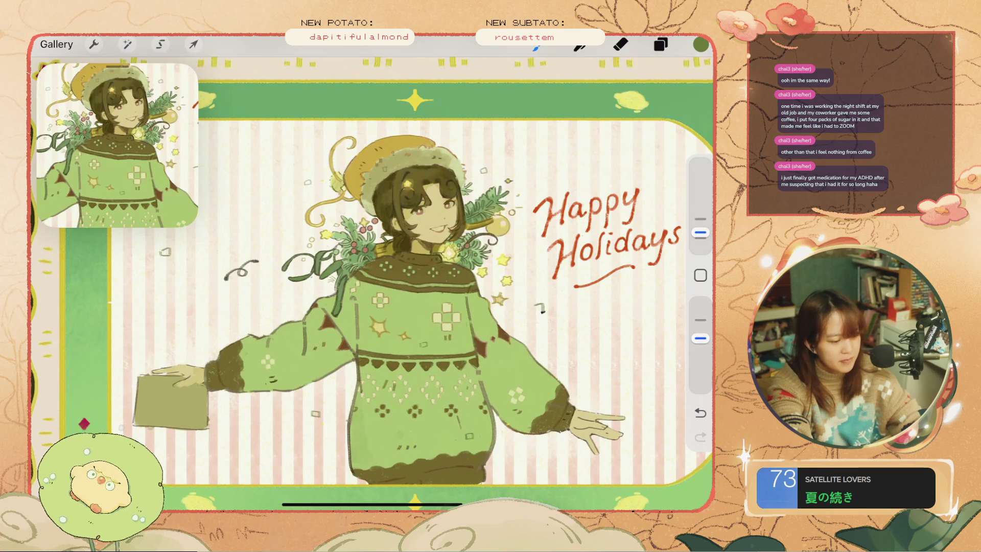
key(ctrl+z)
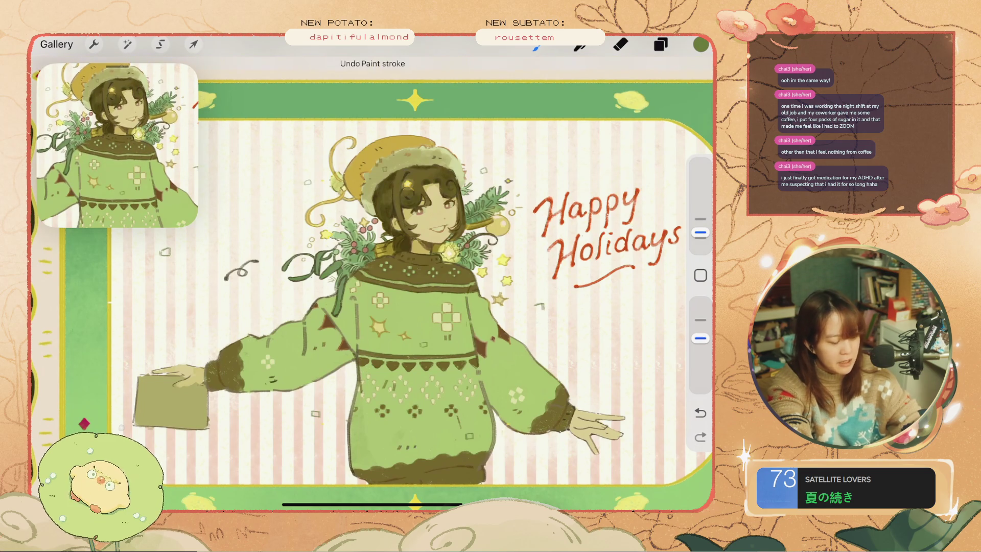
key(ctrl+z)
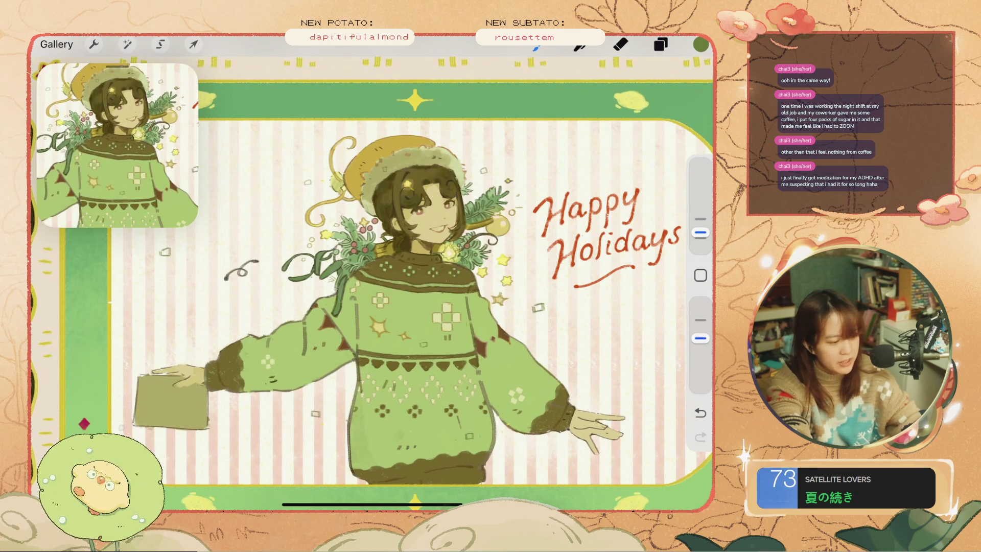
key(ctrl+z)
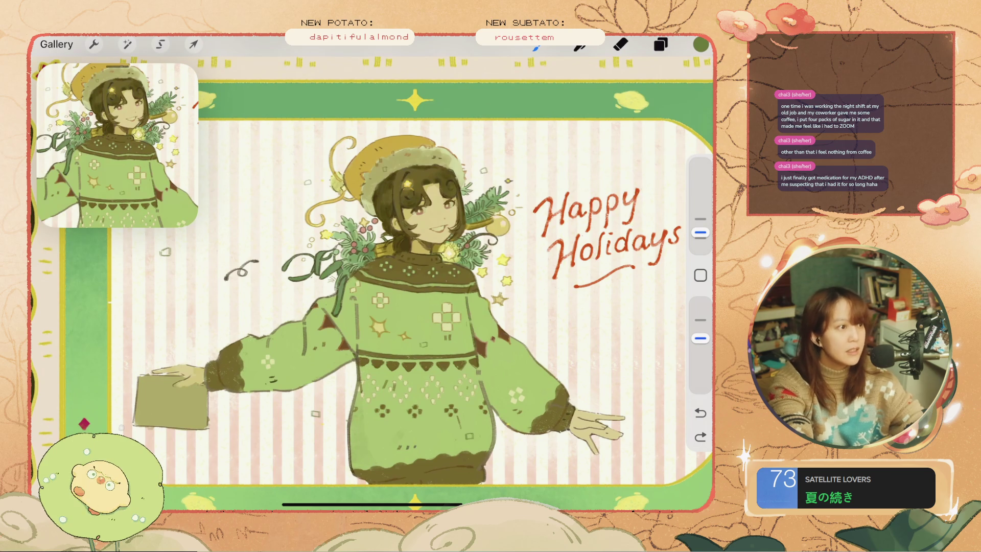
scroll(372, 276, up, 2)
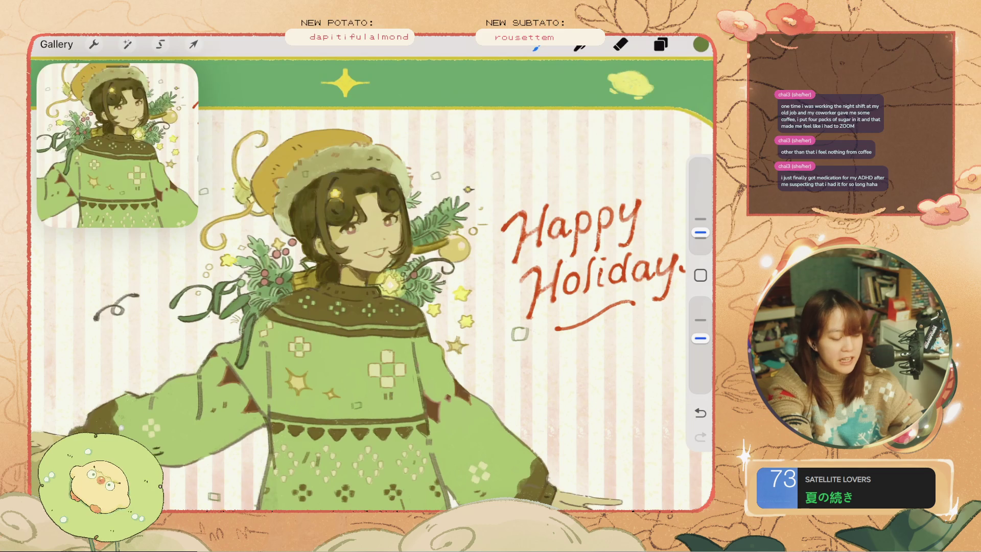
key(ctrl+z)
key(ctrl+z)
key(ctrl+z)
key(ctrl+z)
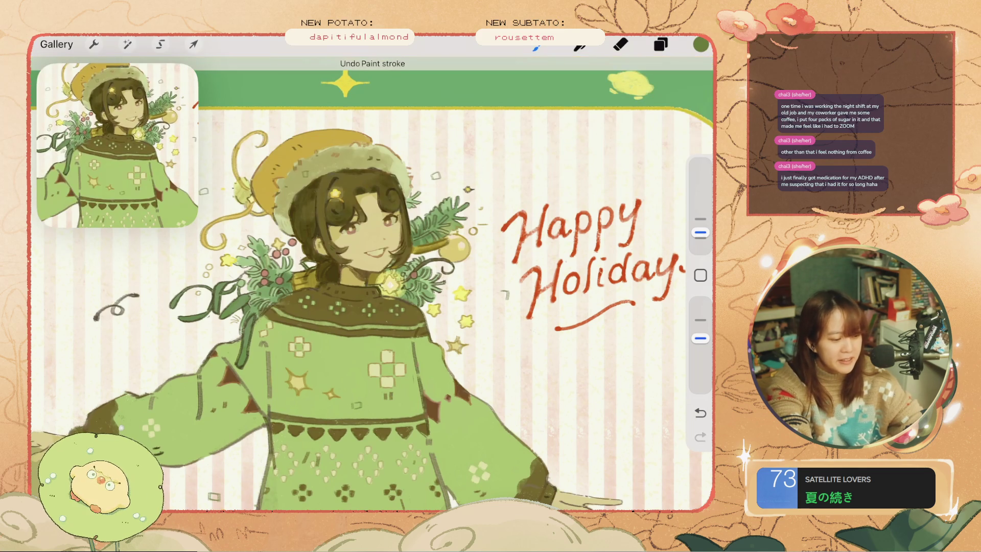
key(ctrl+z)
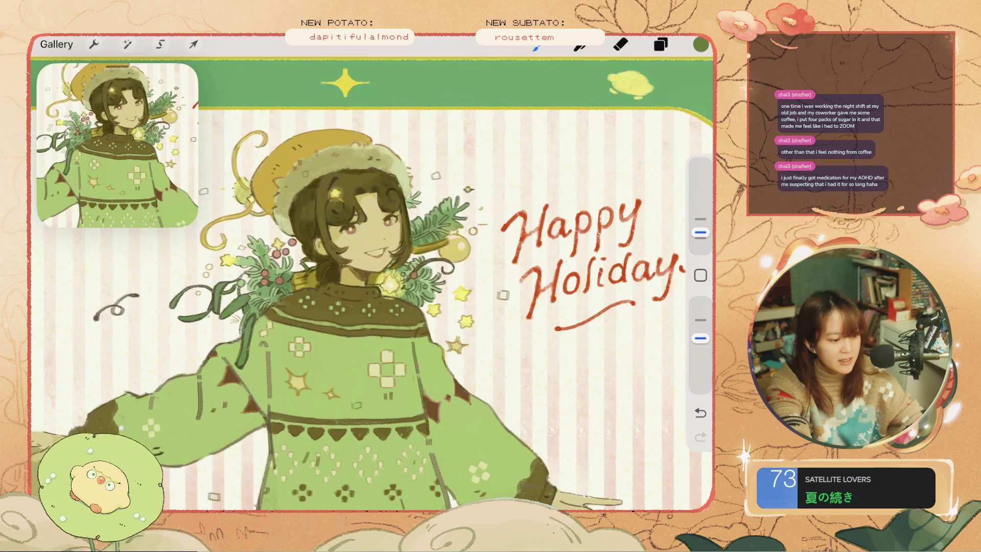
key(ctrl+z)
scroll(357, 281, up, 3)
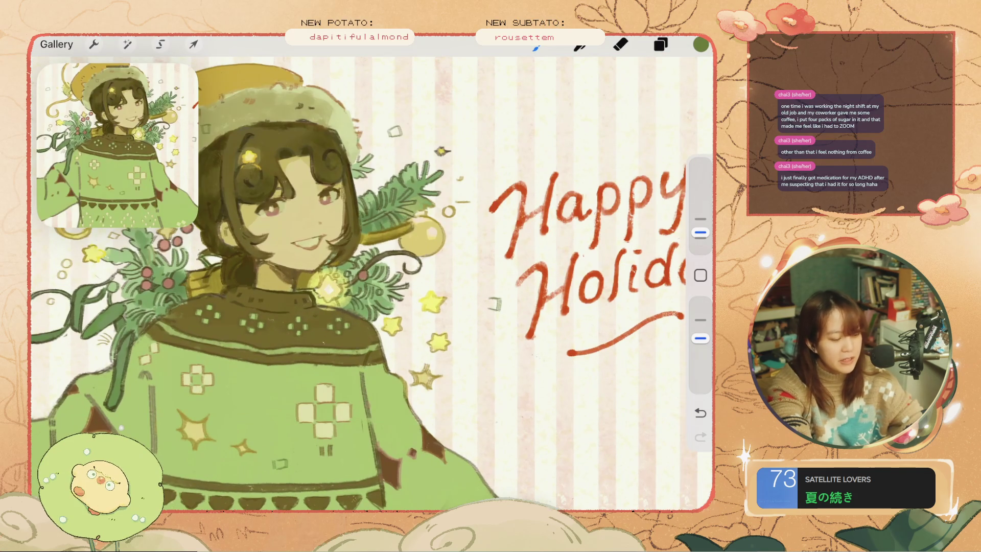
Zoom in and redraw a small dash on the character's left sleeve.
scroll(371, 273, down, 5)
scroll(371, 273, up, 3)
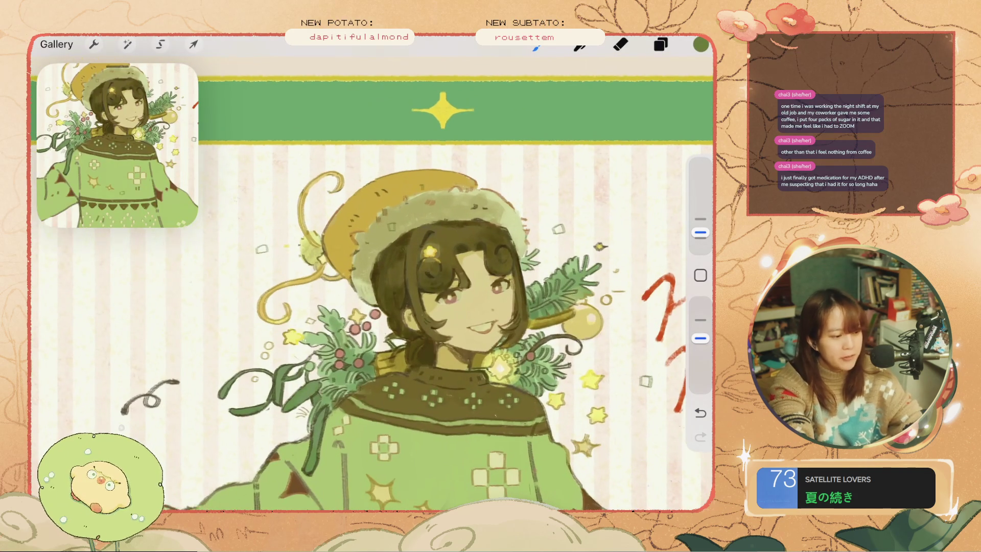
scroll(371, 273, up, 2)
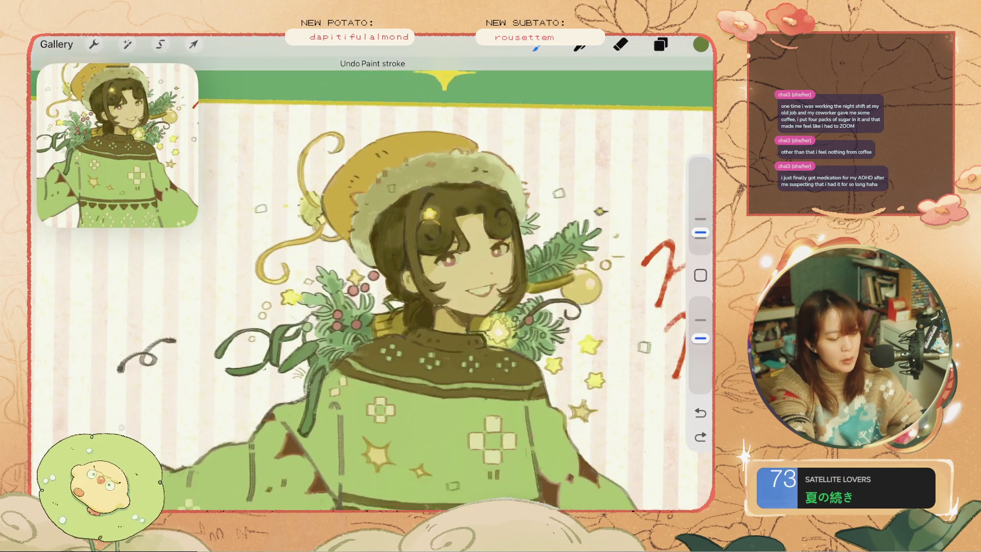
scroll(371, 273, down, 2)
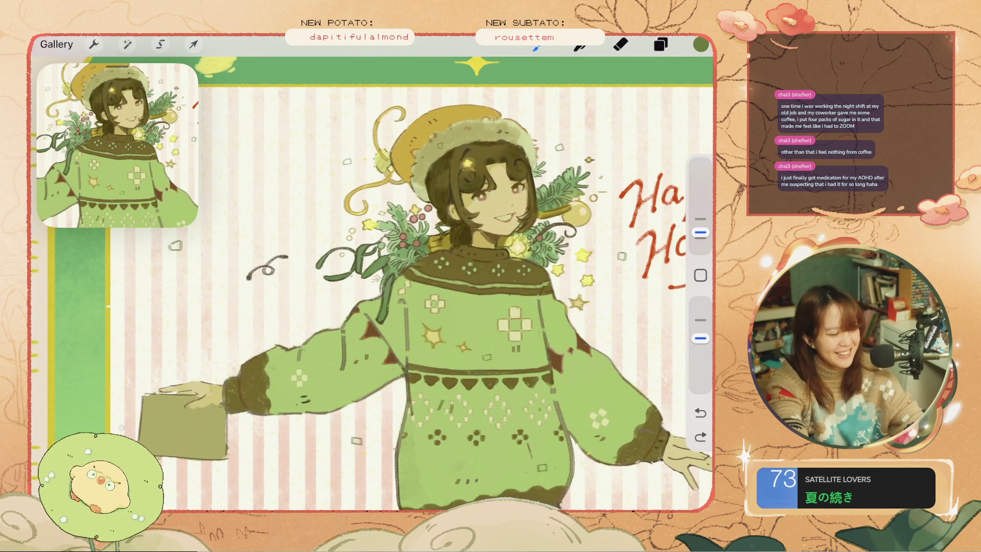
scroll(371, 273, up, 3)
key(ctrl+z)
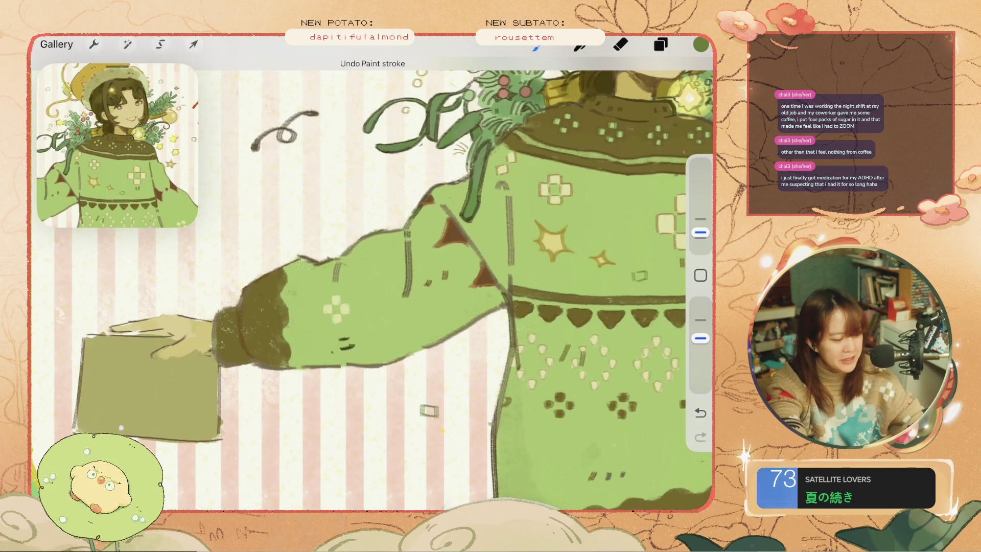
drag(426, 301, 433, 305)
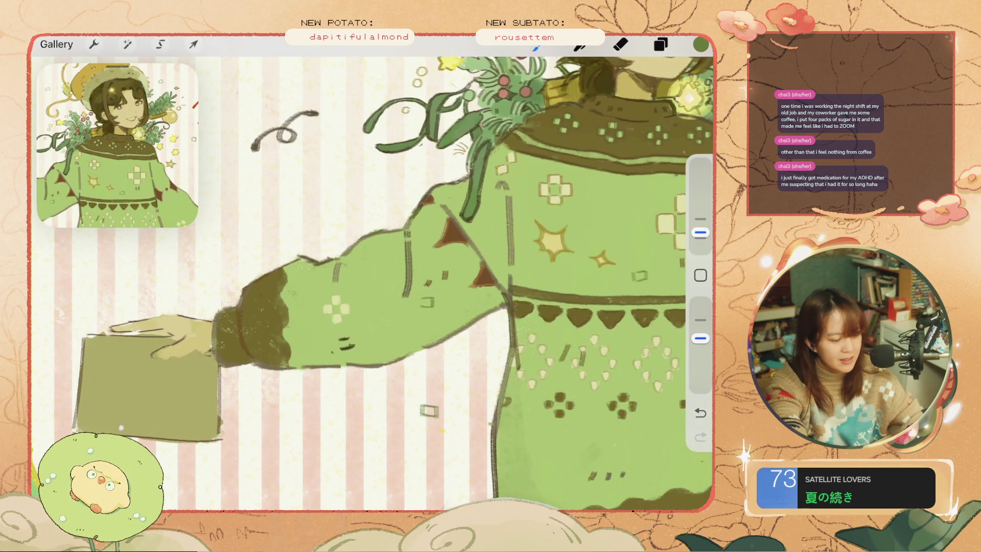
key(ctrl+z)
drag(387, 308, 398, 312)
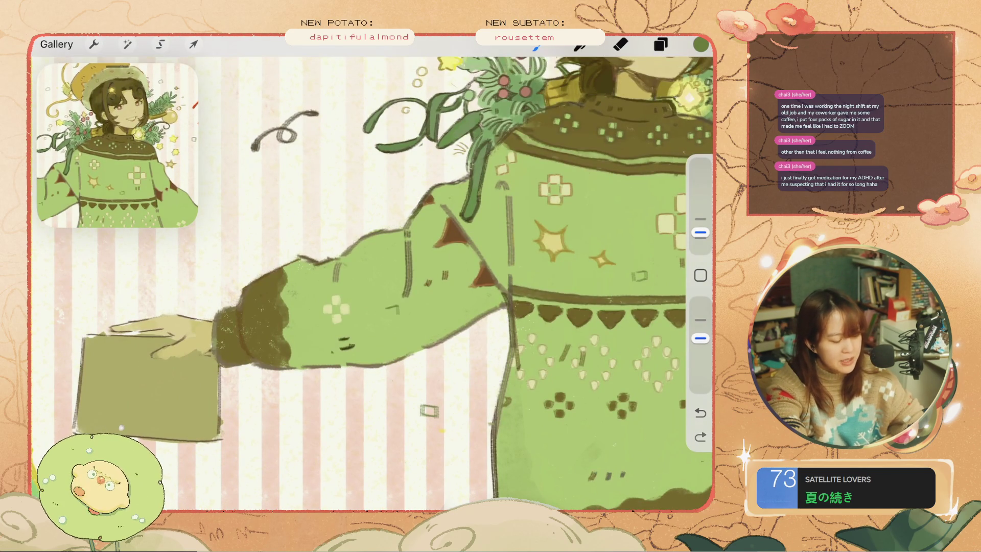
key(ctrl+shift+z)
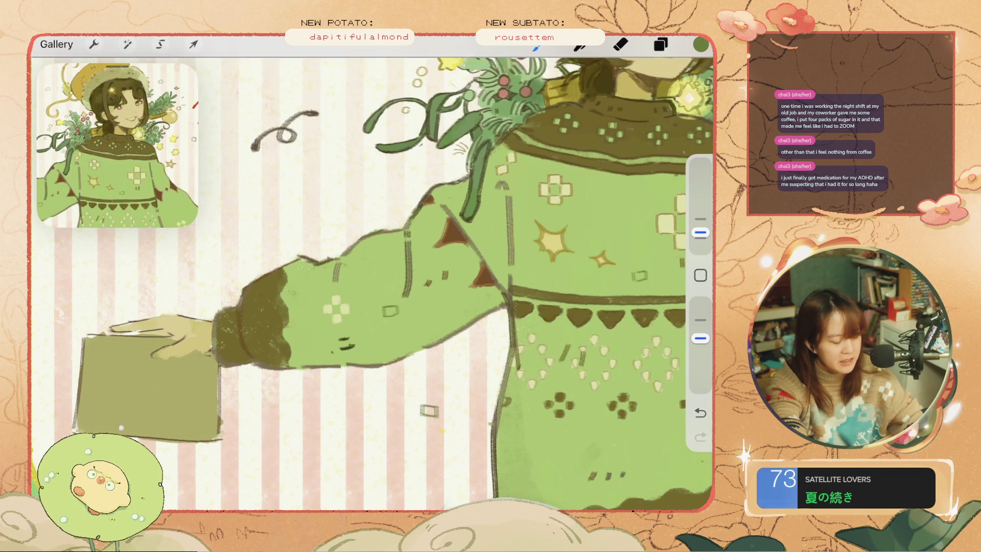
Undo the latest paint strokes on the character.
scroll(372, 283, down, 5)
scroll(434, 256, up, 5)
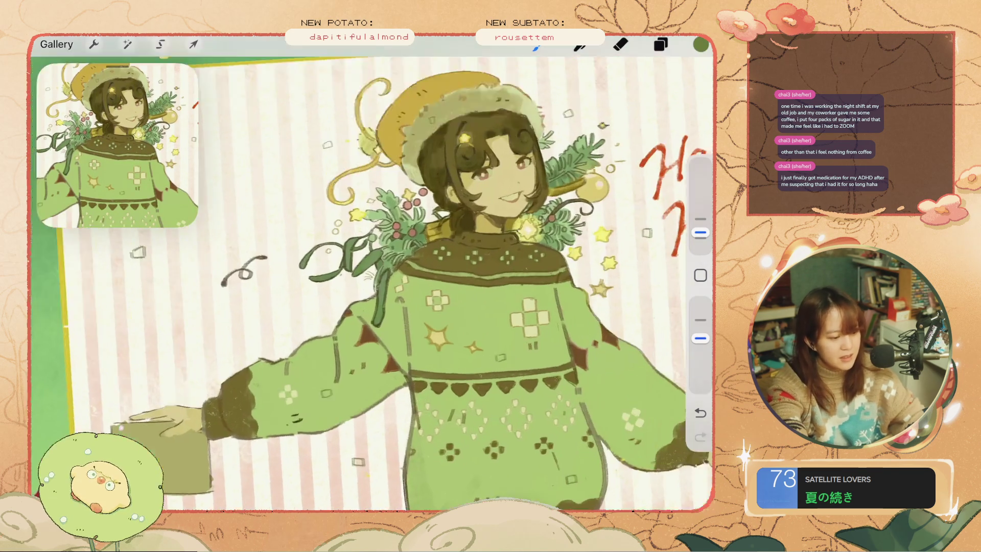
key(ctrl+z)
key(ctrl+z)
key(ctrl+z)
scroll(372, 273, down, 5)
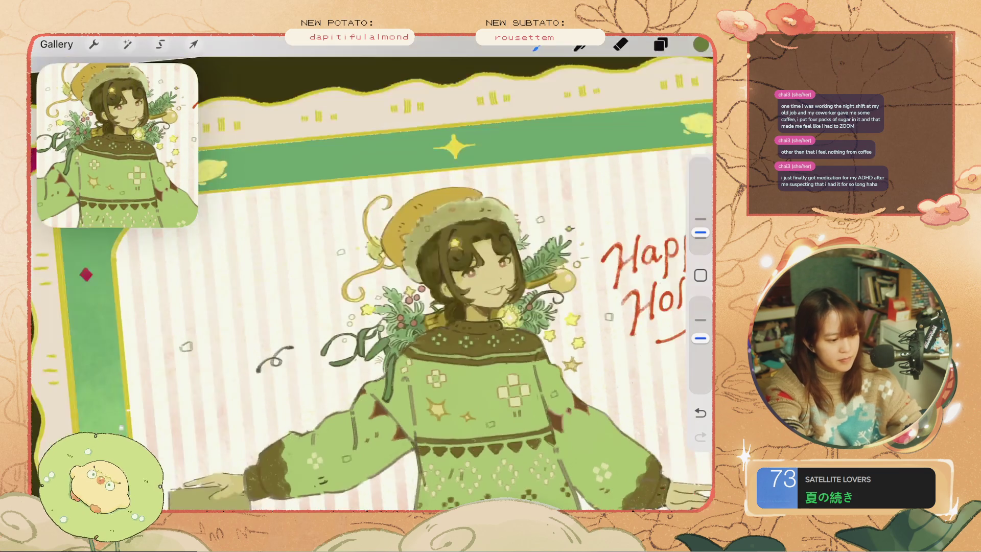
scroll(372, 273, up, 2)
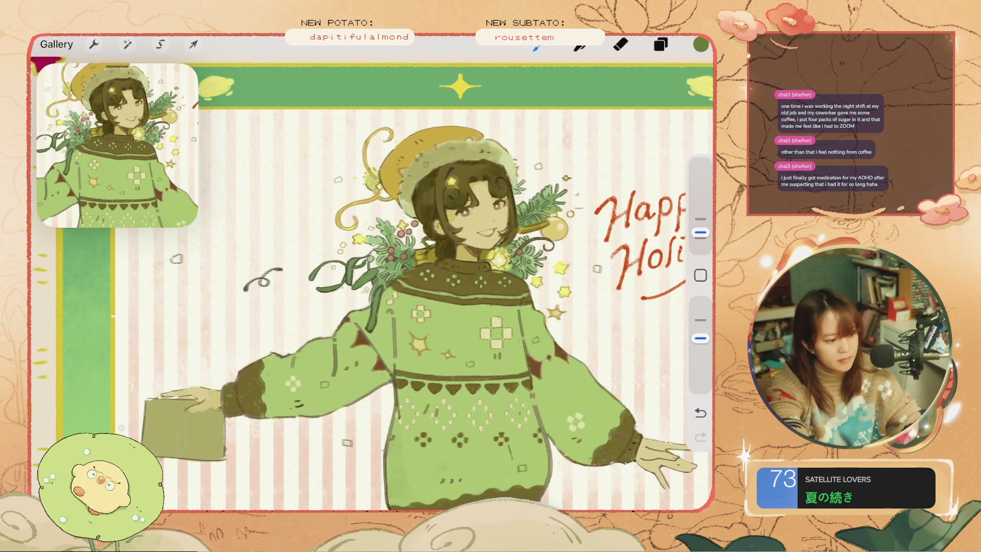
scroll(415, 312, up, 1)
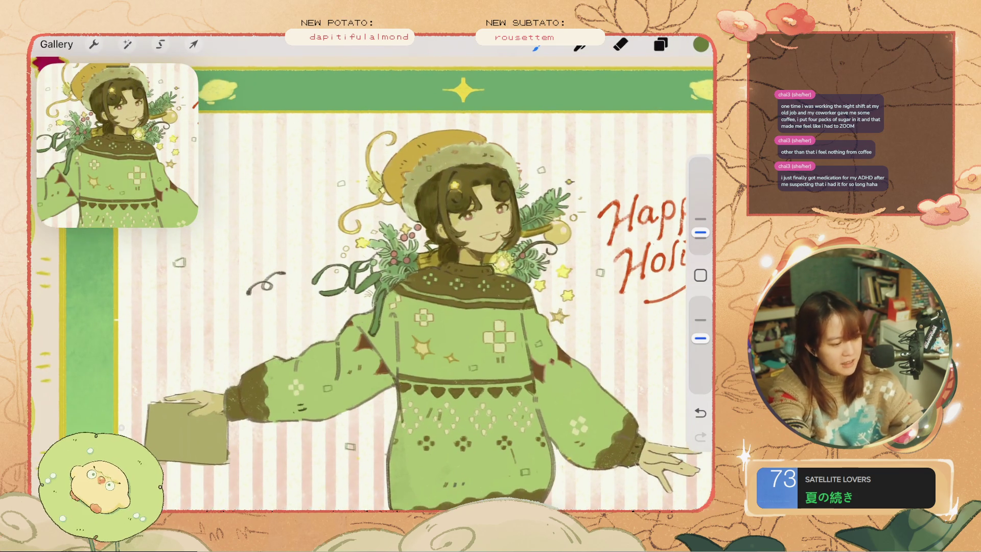
scroll(422, 294, up, 2)
key(ctrl+z)
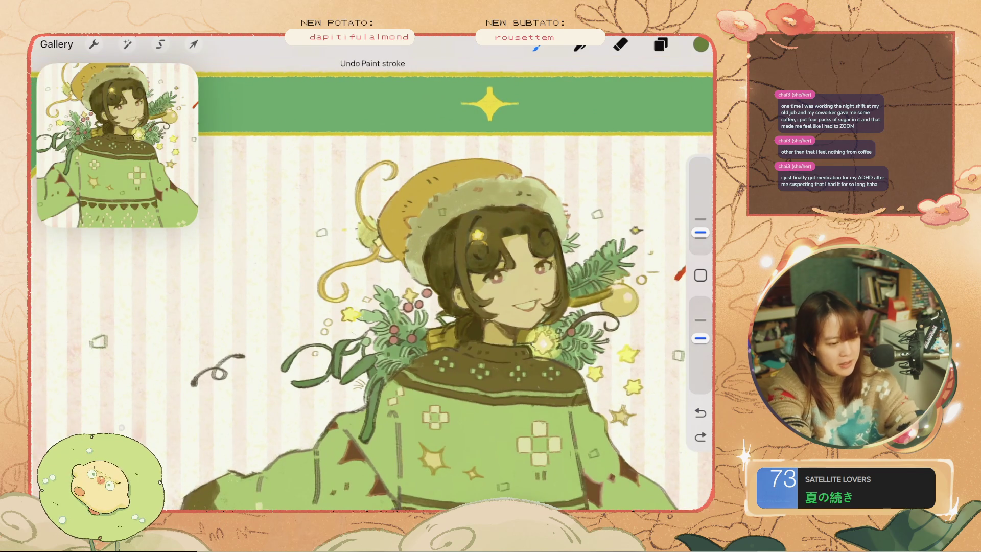
Sample a darker colour, undo recent strokes near the hat brim, and restore one brim stroke.
click(700, 45)
click(434, 179)
key(ctrl+z)
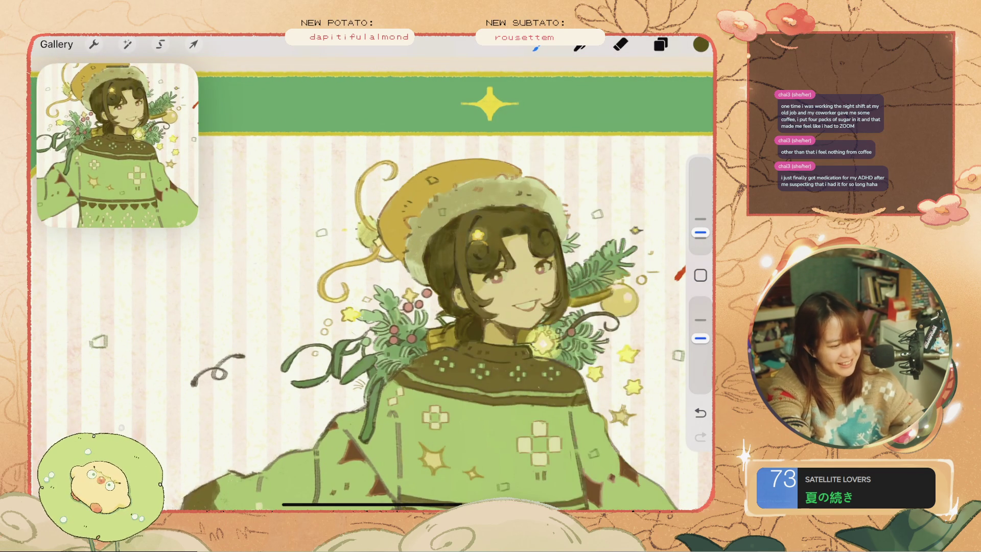
key(ctrl+z)
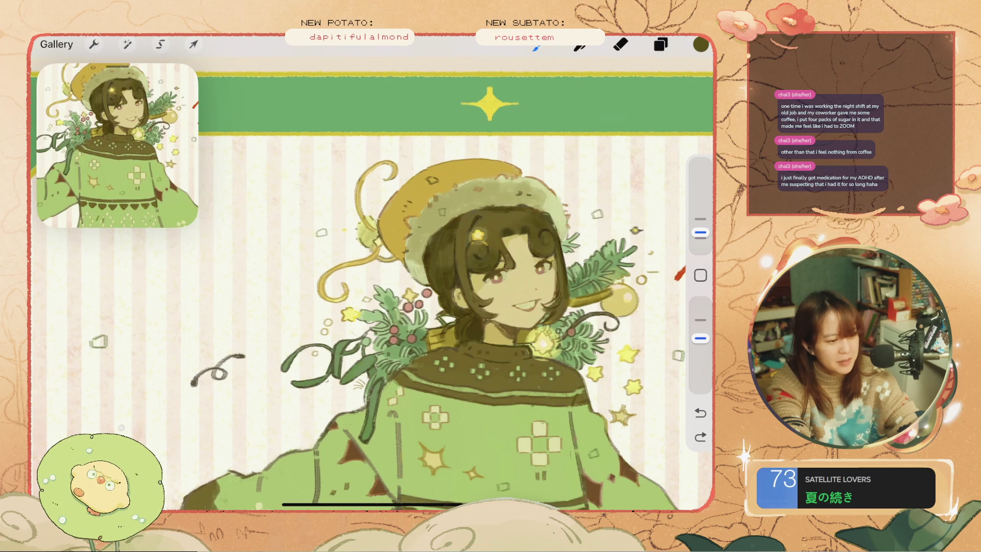
key(e)
scroll(436, 197, up, 3)
key(b)
key(ctrl+z)
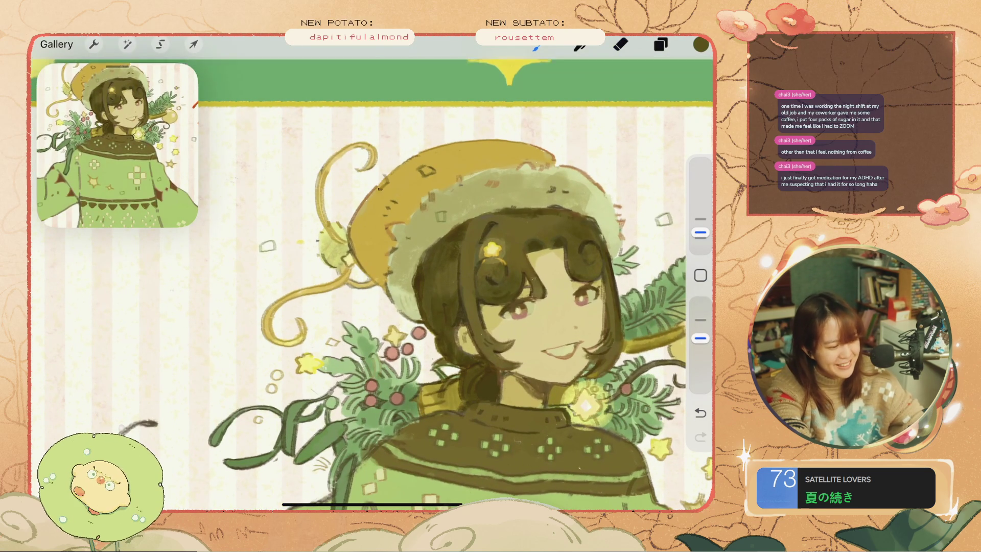
key(ctrl+z)
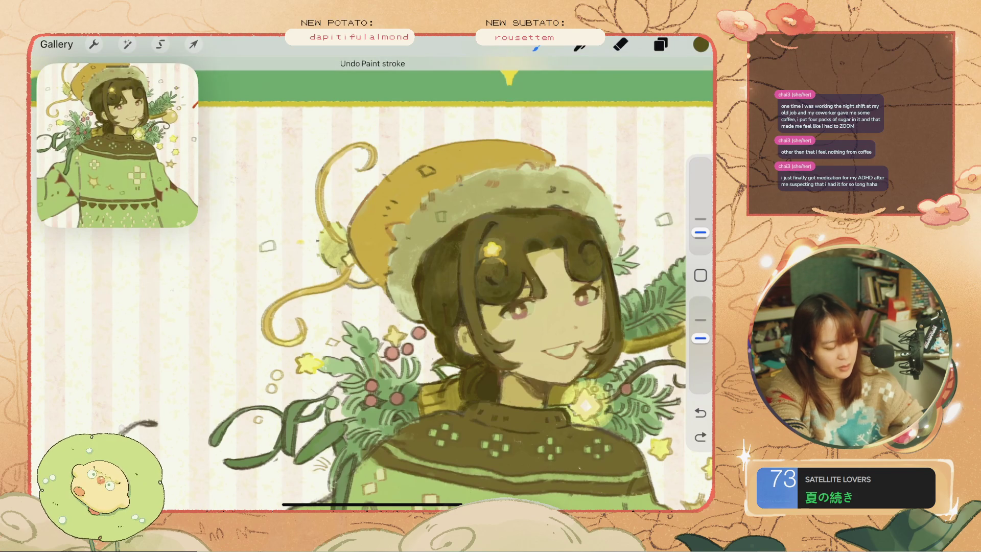
key(ctrl+shift+z)
key(ctrl+shift+z)
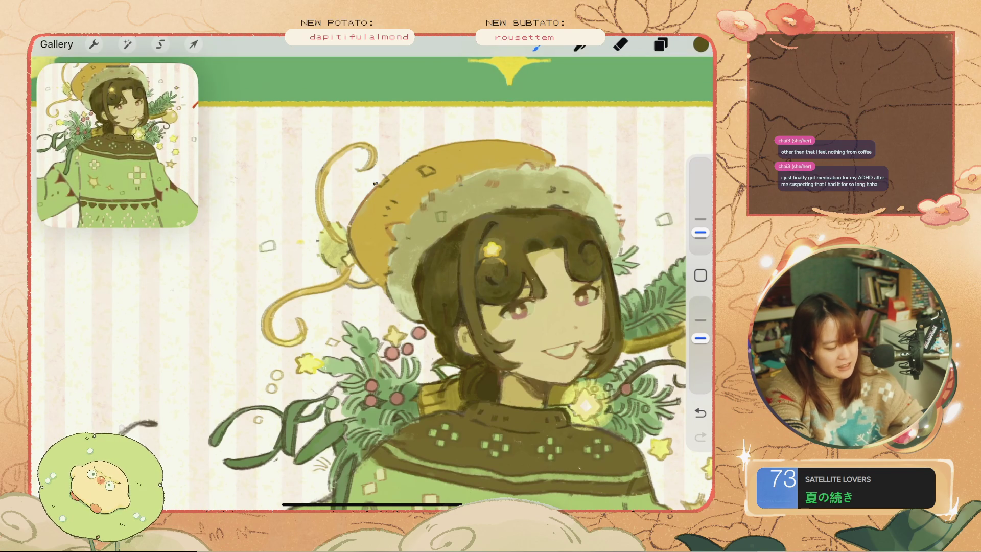
Undo a background stroke and try small dark confetti marks beside the sweater, undoing each.
scroll(371, 273, down, 5)
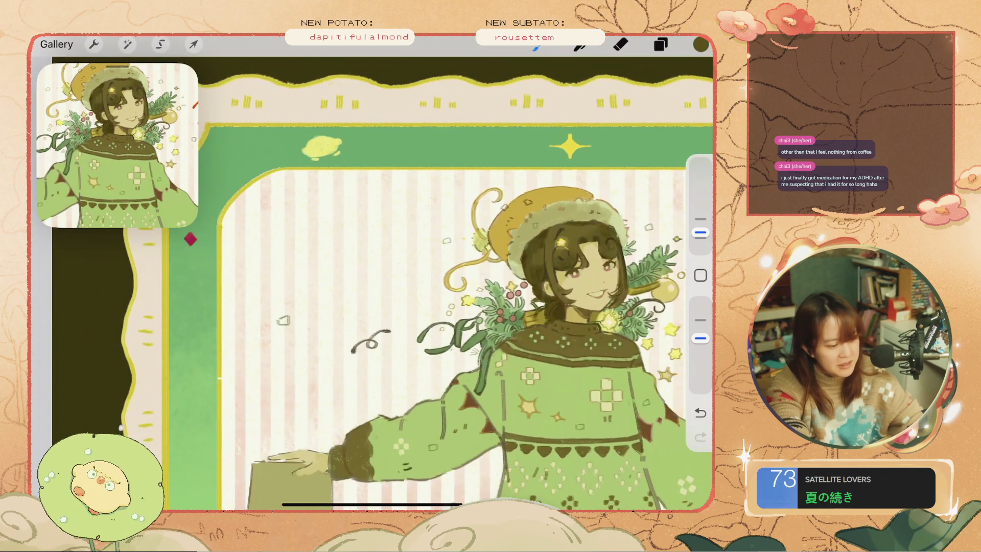
scroll(371, 273, up, 5)
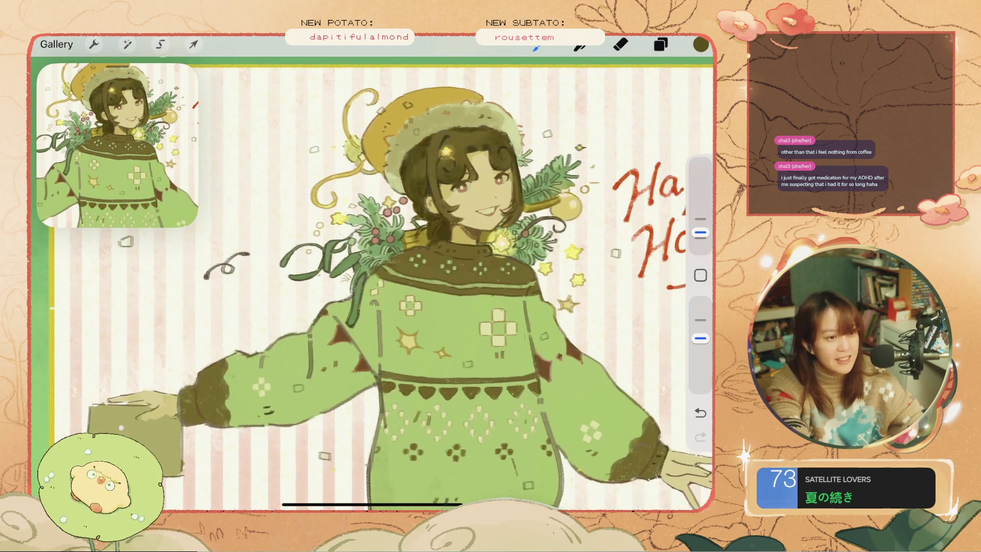
scroll(371, 273, down, 2)
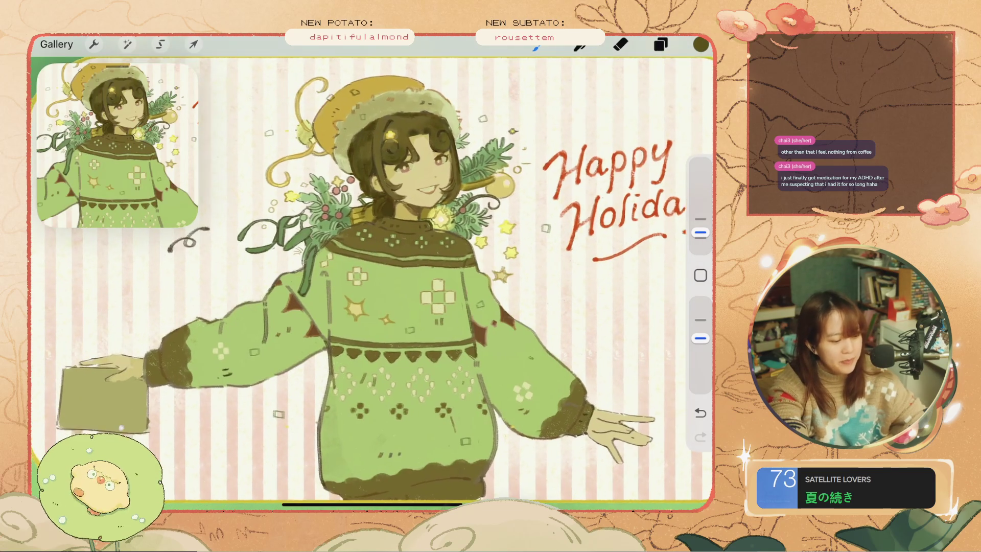
scroll(371, 272, up, 2)
scroll(371, 272, up, 1)
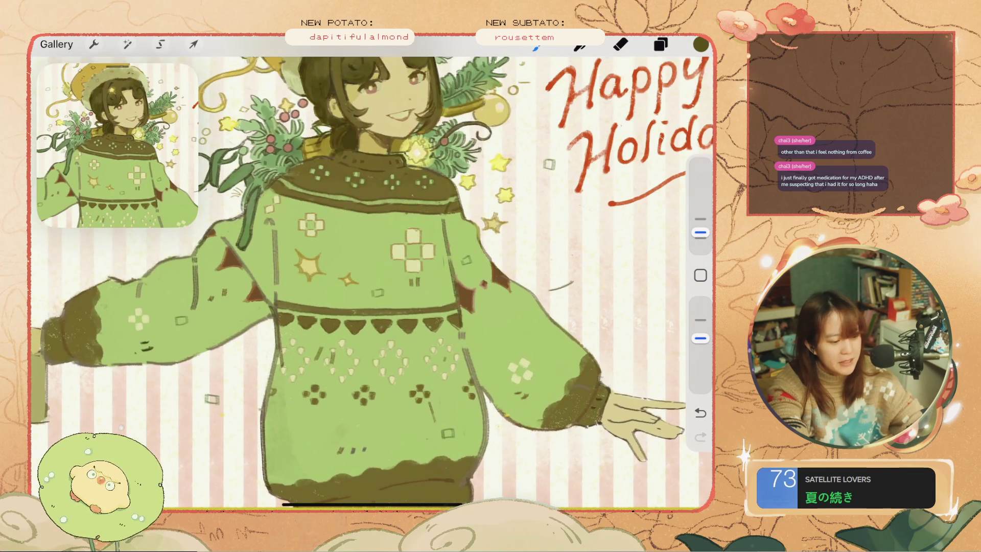
key(ctrl+z)
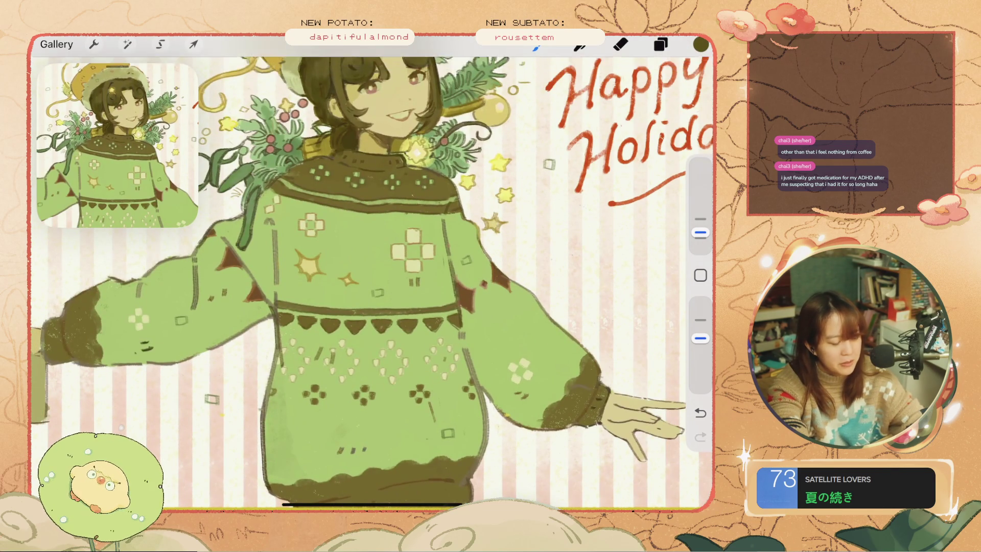
drag(562, 286, 577, 281)
key(ctrl+z)
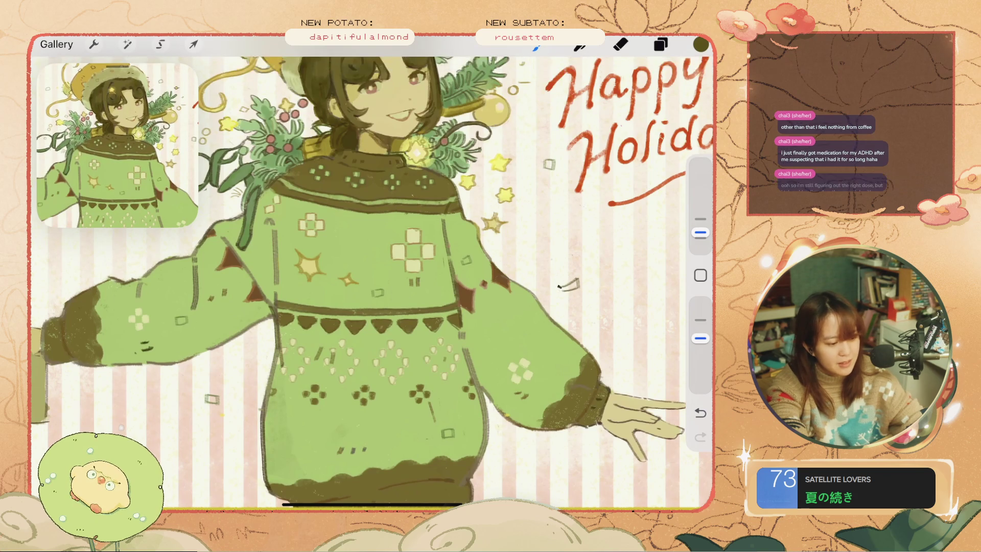
scroll(371, 273, down, 3)
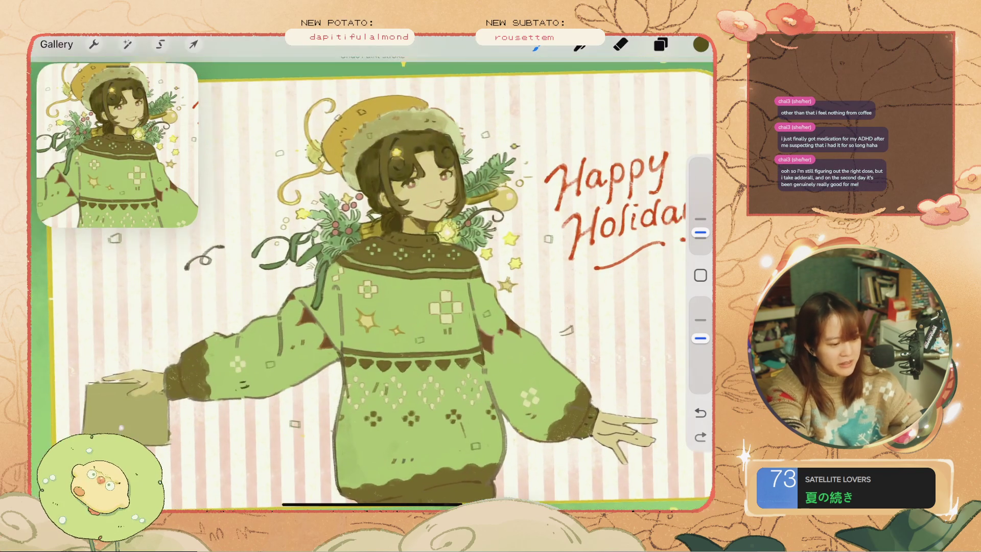
scroll(669, 332, up, 3)
drag(562, 280, 564, 289)
key(ctrl+z)
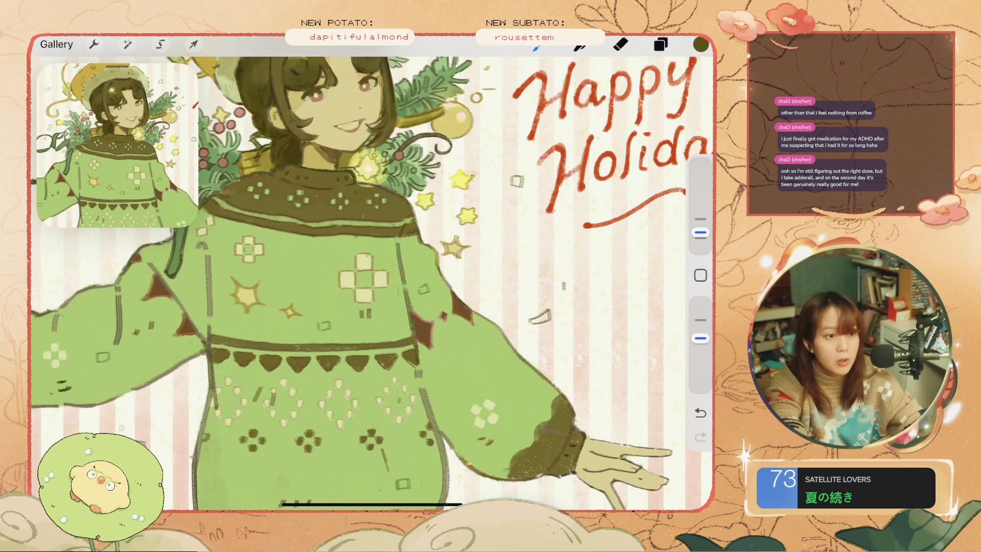
Undo more recent strokes, including trial confetti marks left of the head and beside 'Happy'.
key(ctrl+z)
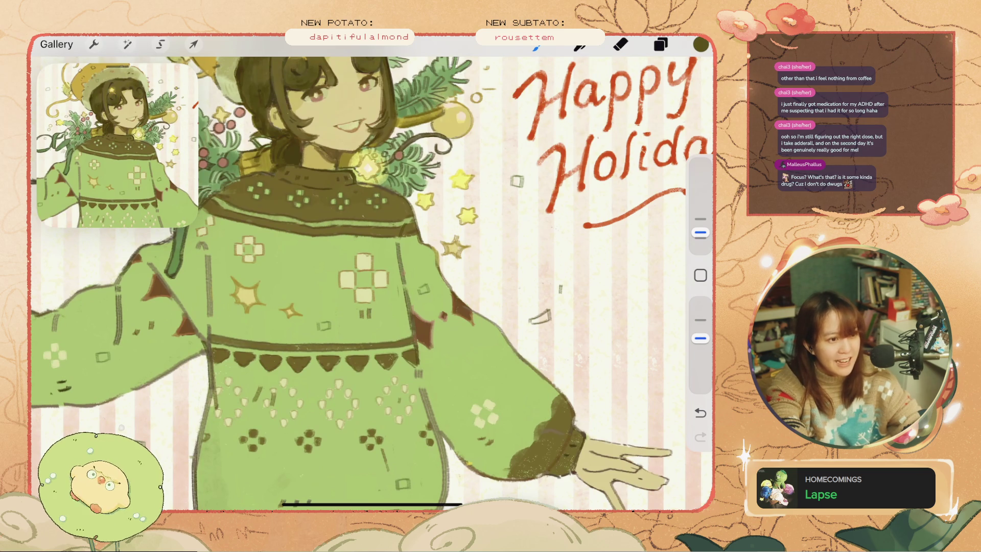
key(ctrl+z)
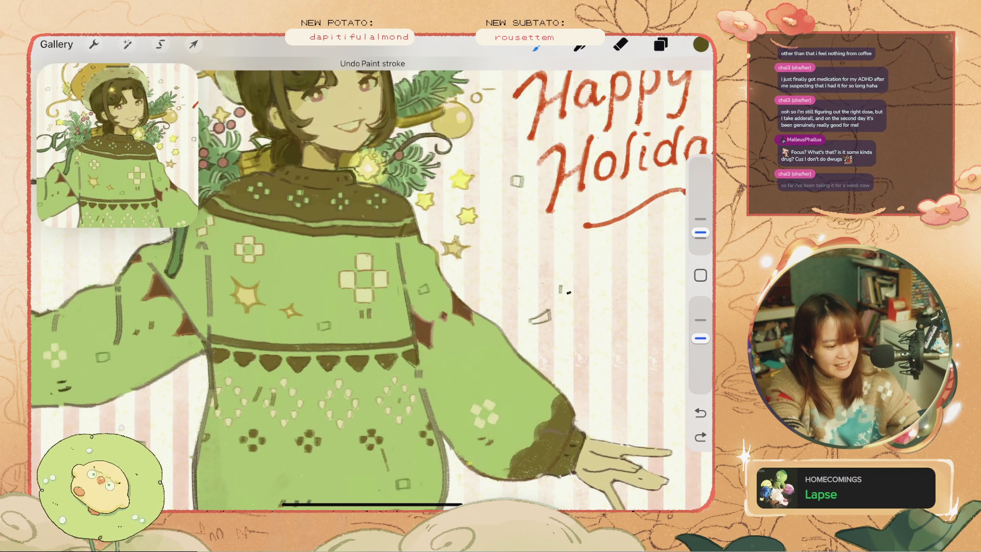
key(ctrl+z)
key(ctrl+z)
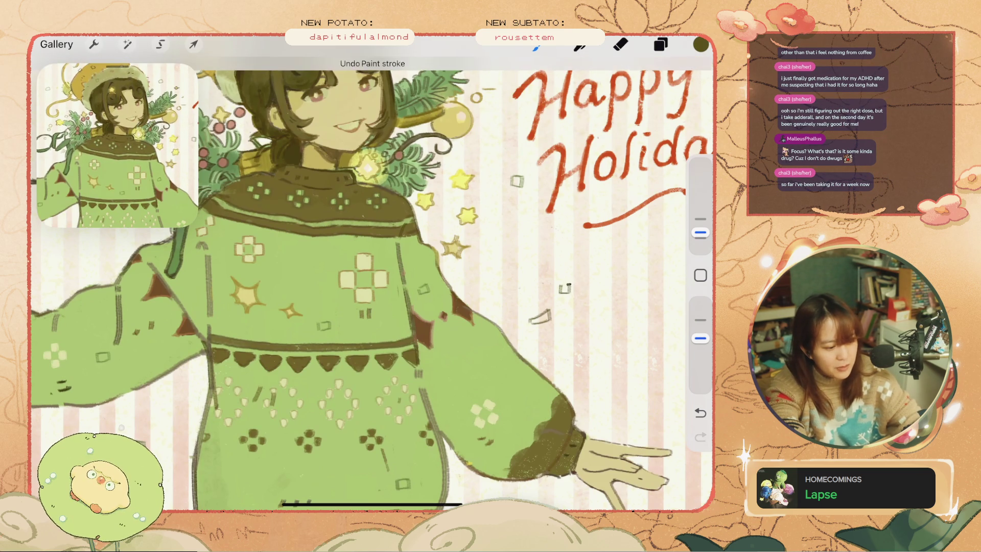
key(ctrl+0)
key(ctrl+z)
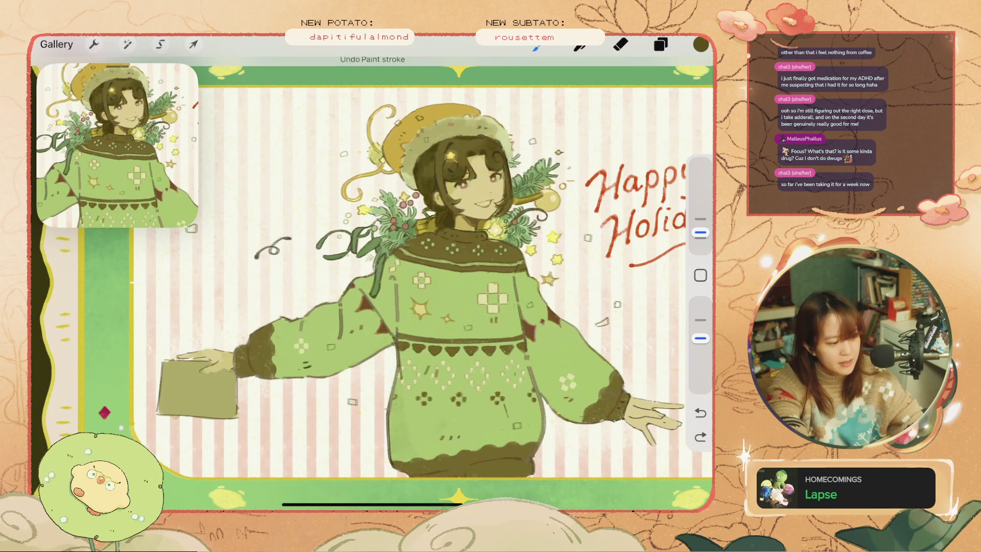
key(ctrl+z)
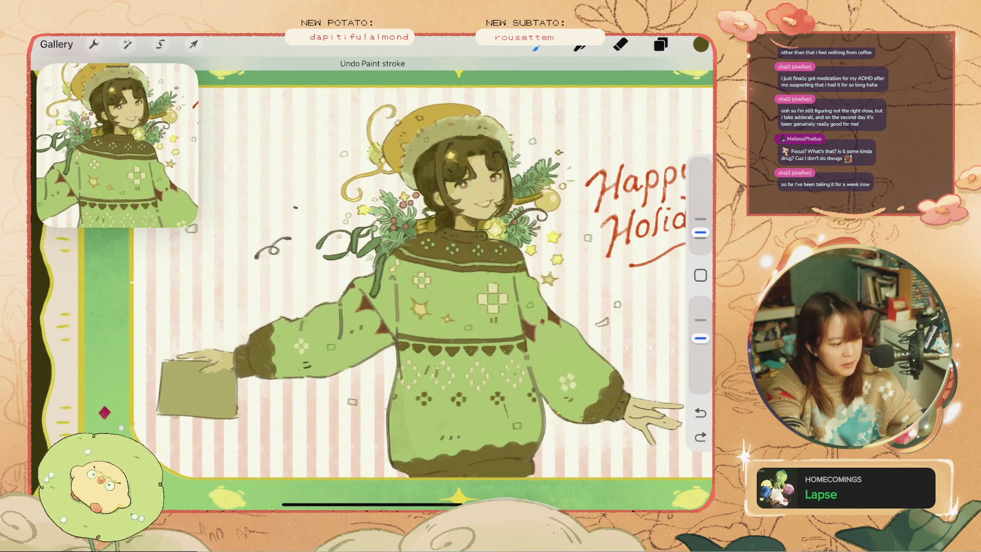
drag(287, 207, 290, 214)
key(ctrl+z)
scroll(372, 281, down, 3)
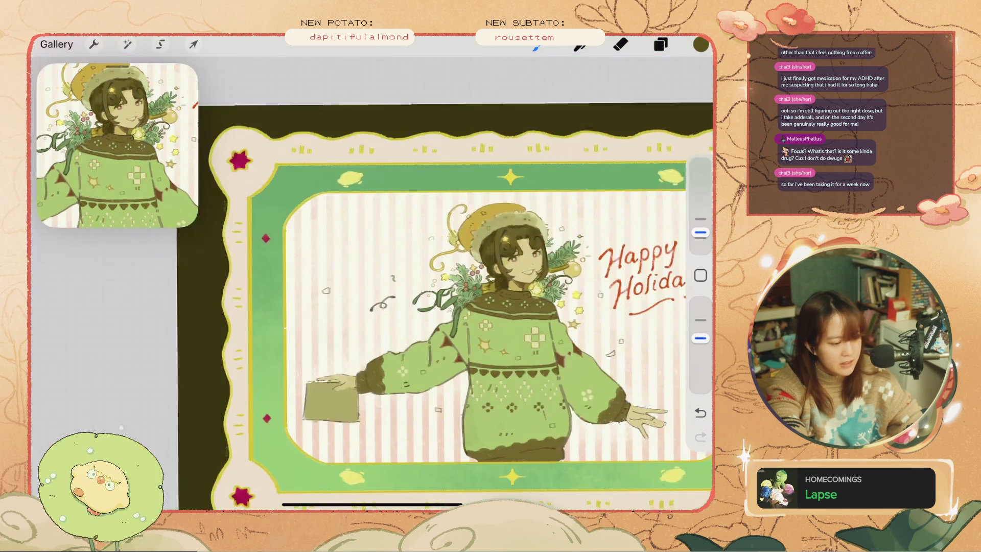
scroll(372, 281, up, 5)
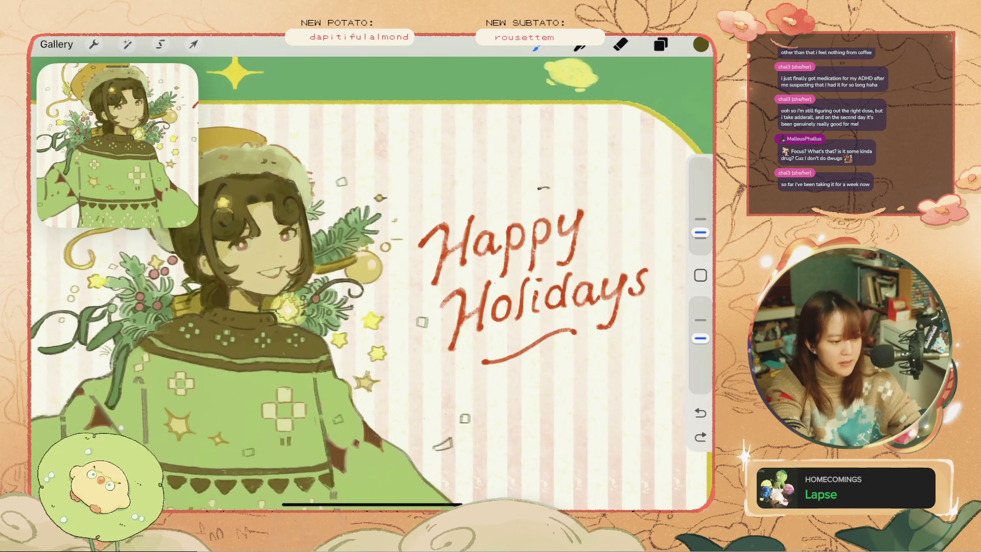
key(ctrl+z)
drag(598, 195, 605, 194)
key(ctrl+z)
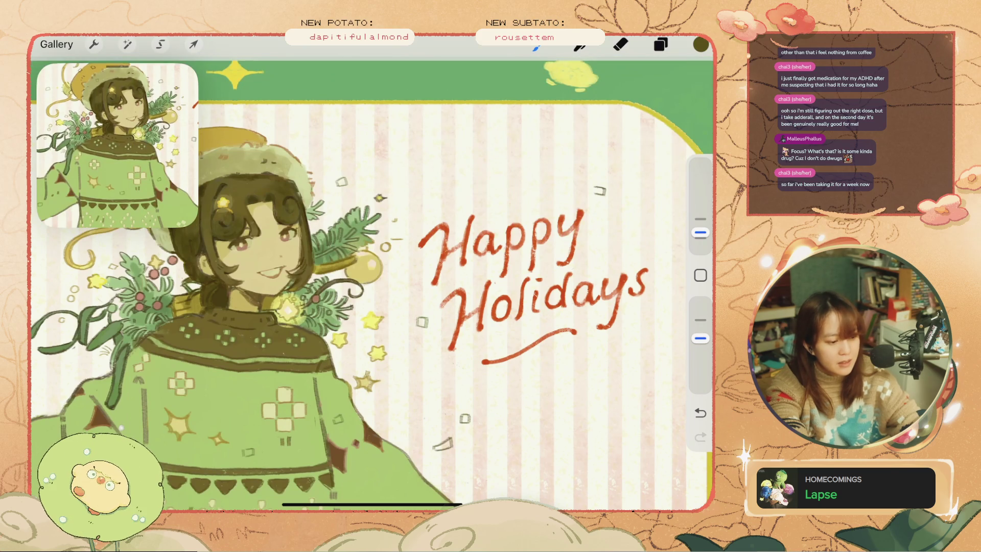
Add small angled confetti strokes above the garland and beside the hat.
scroll(371, 281, down, 3)
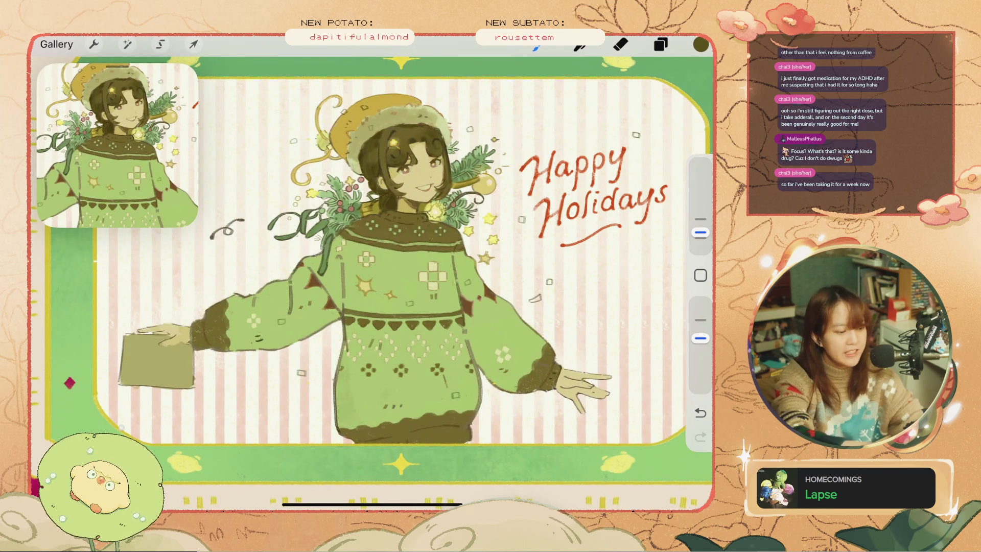
scroll(372, 280, up, 3)
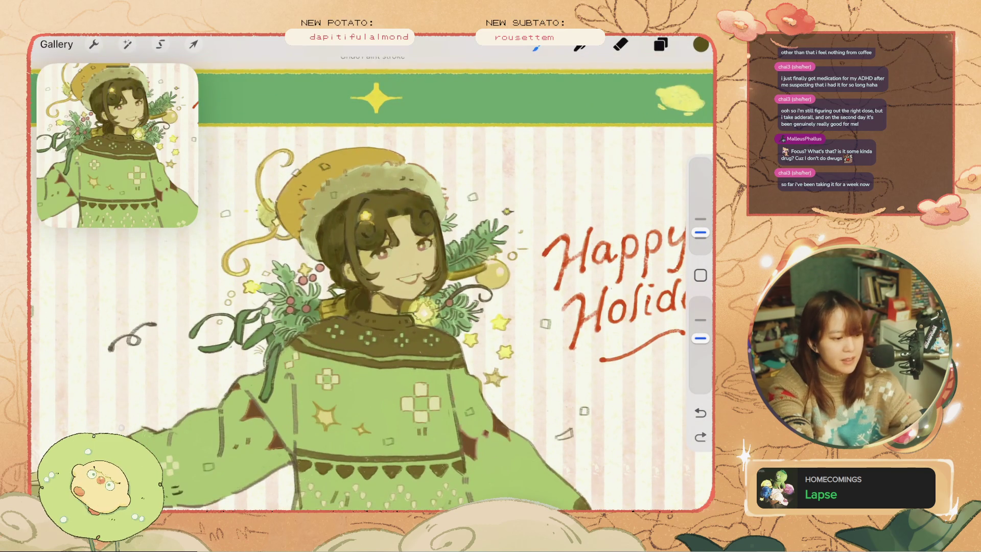
drag(532, 147, 537, 153)
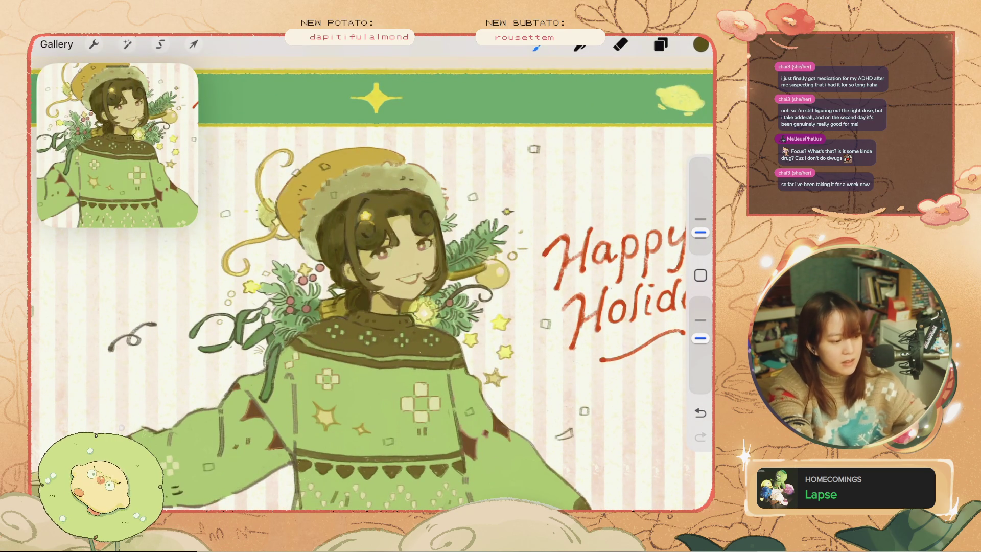
drag(414, 148, 418, 151)
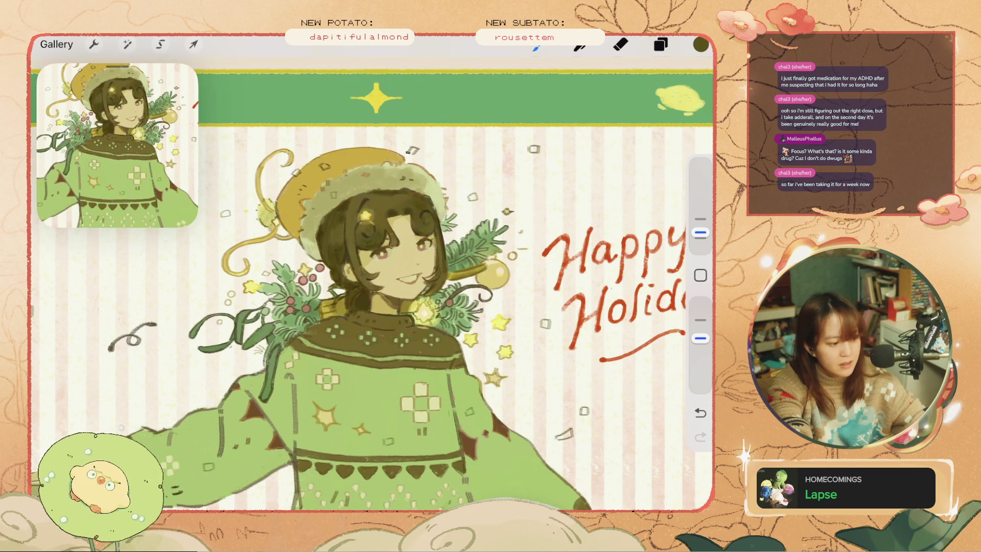
drag(411, 145, 417, 152)
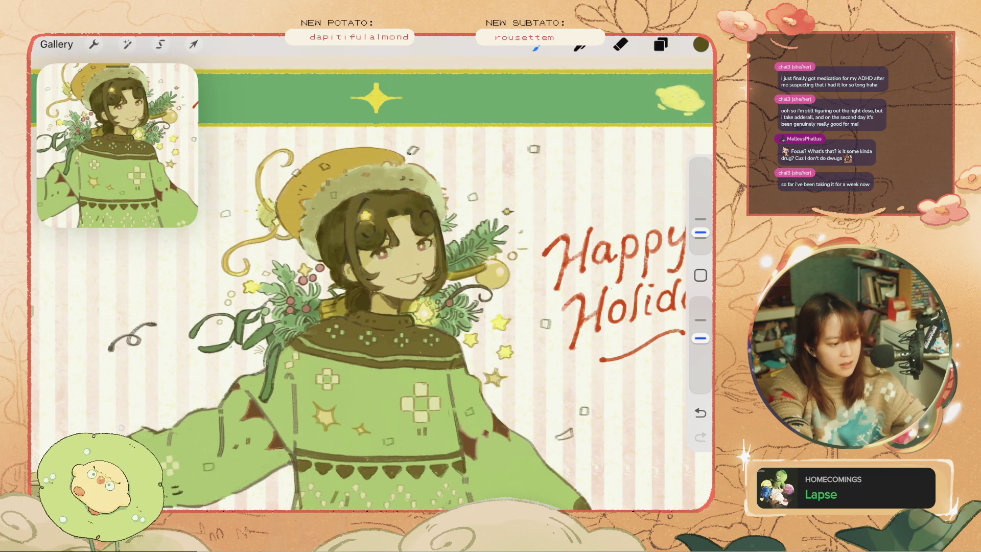
scroll(371, 285, down, 3)
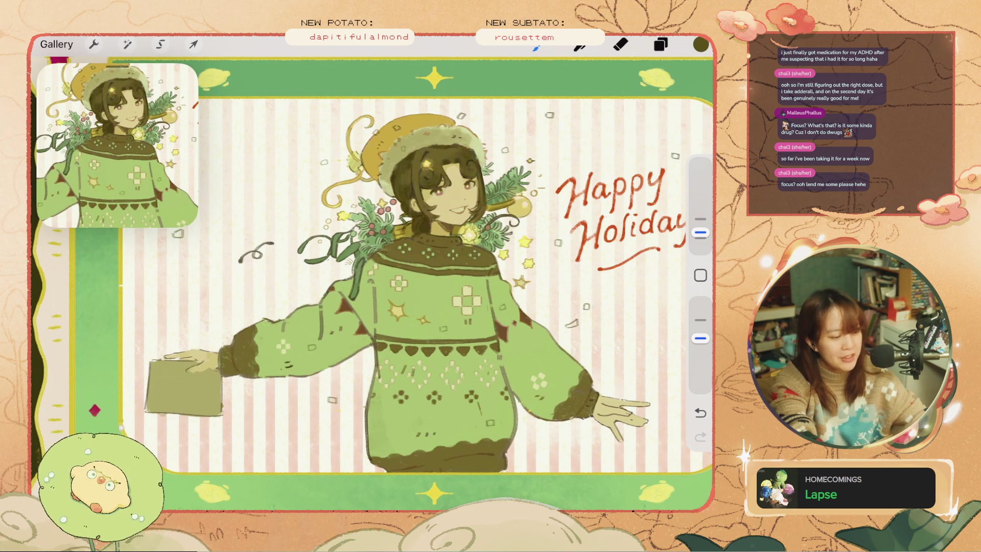
scroll(419, 151, up, 5)
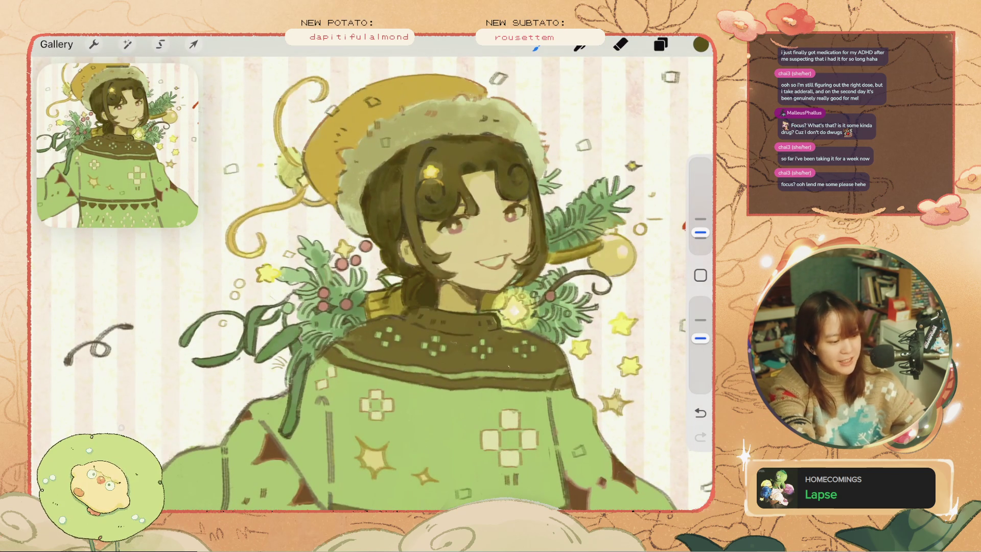
Undo the last two paint strokes and zoom out to view the whole card.
click(701, 45)
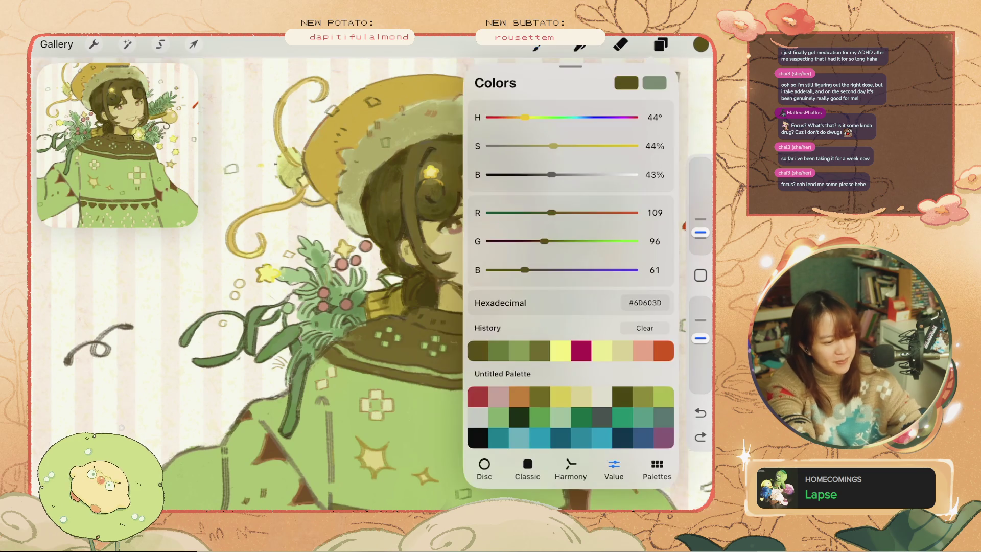
key(Escape)
key(ctrl+z)
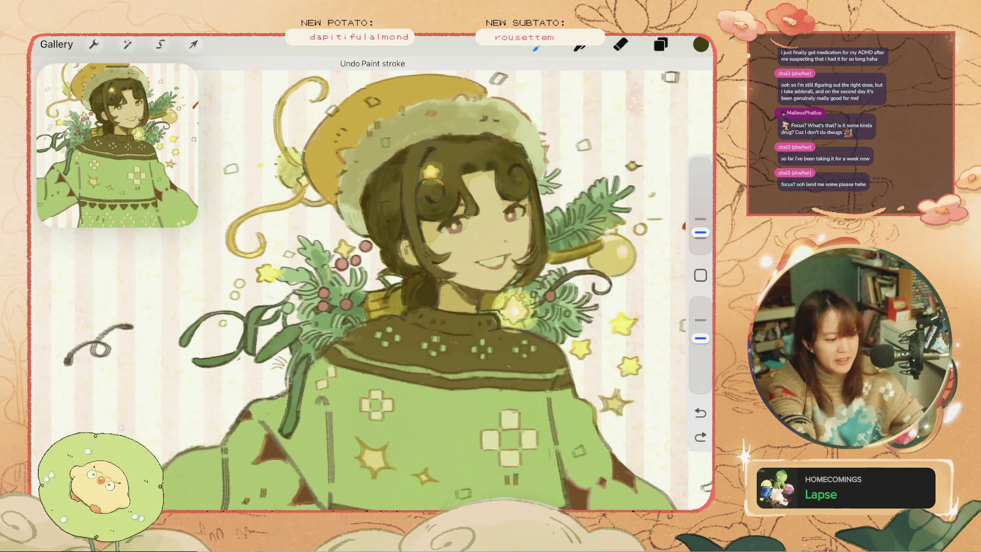
key(ctrl+z)
scroll(424, 281, down, 5)
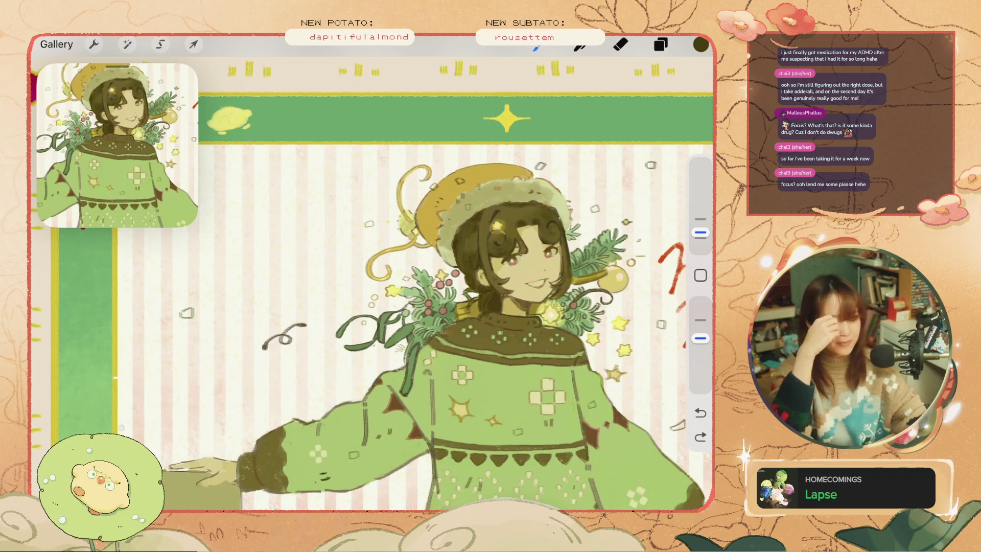
scroll(371, 272, down, 5)
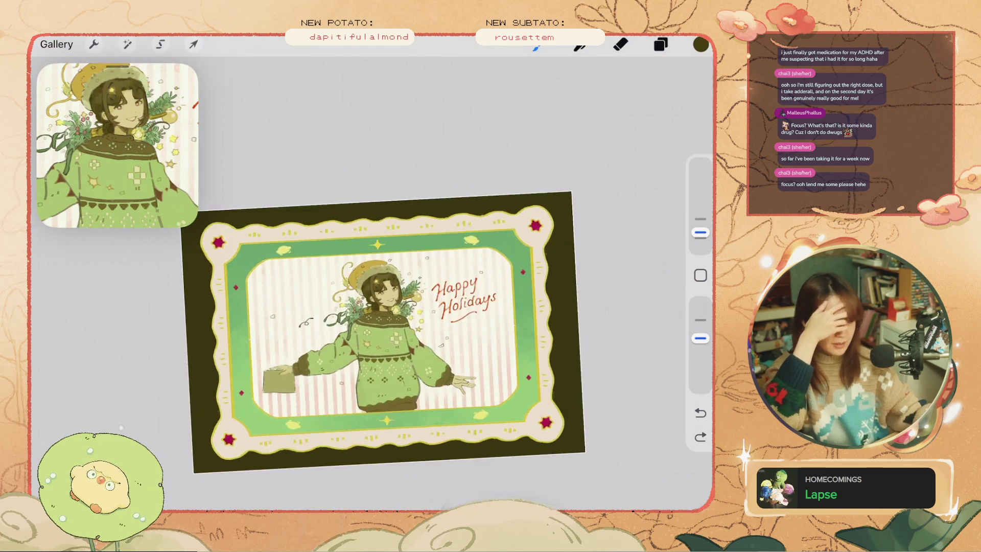
Duplicate the holiday card artwork from the gallery.
click(56, 43)
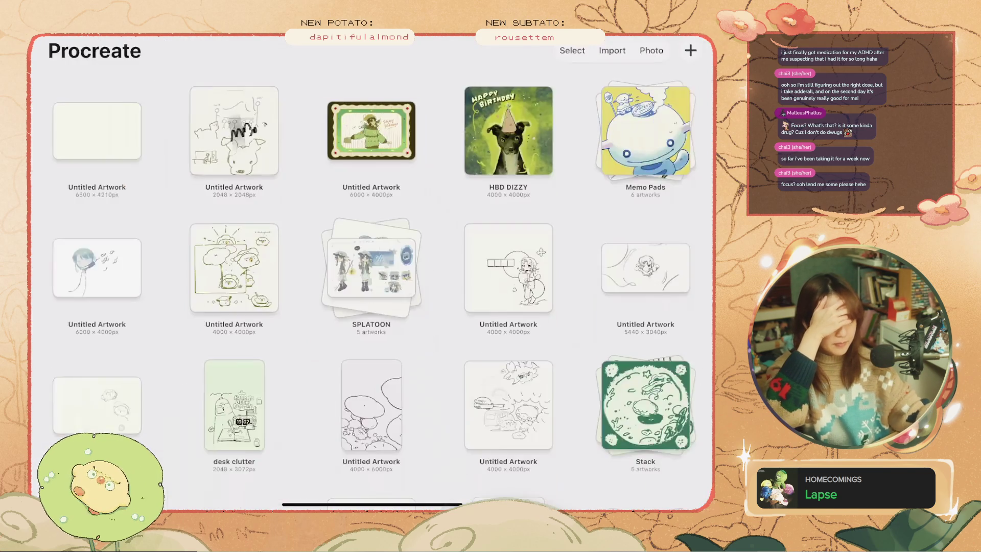
click(372, 130)
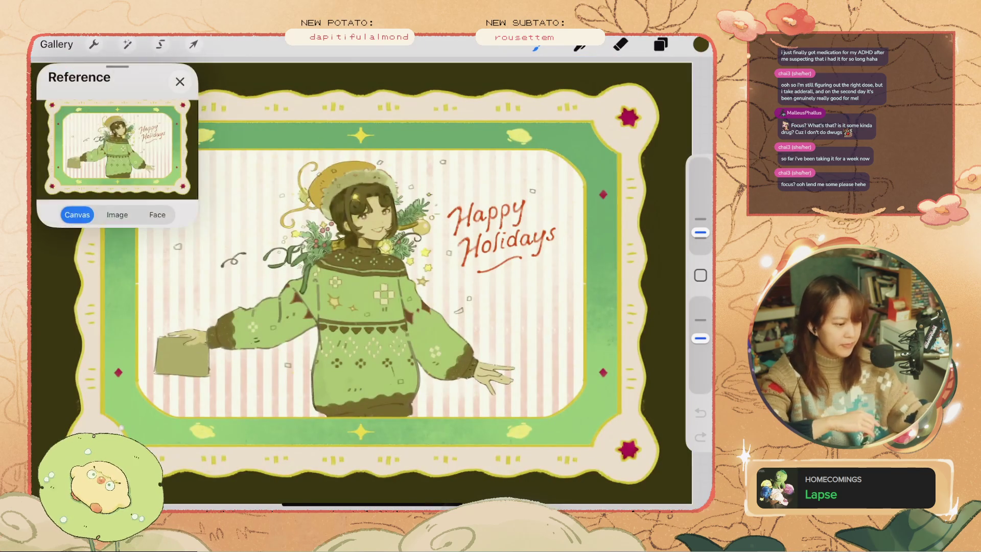
click(56, 44)
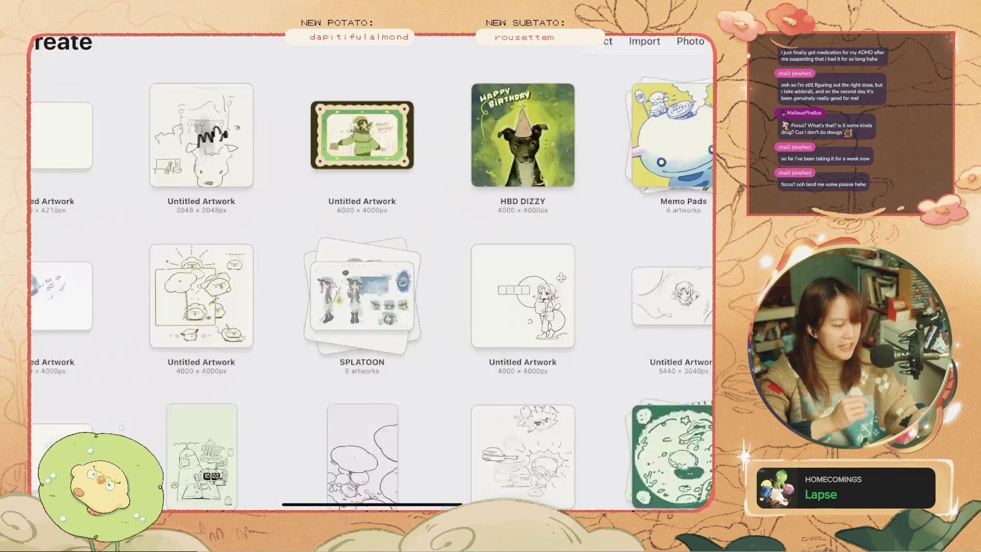
drag(403, 131, 332, 130)
click(372, 131)
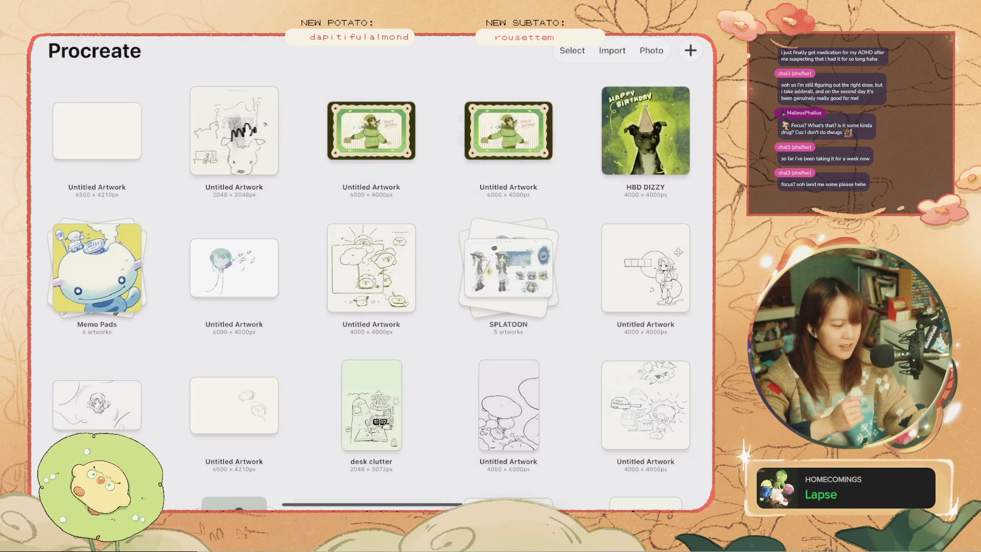
Rename the artwork 'Holiday Card :-)' and open it on the canvas.
click(372, 187)
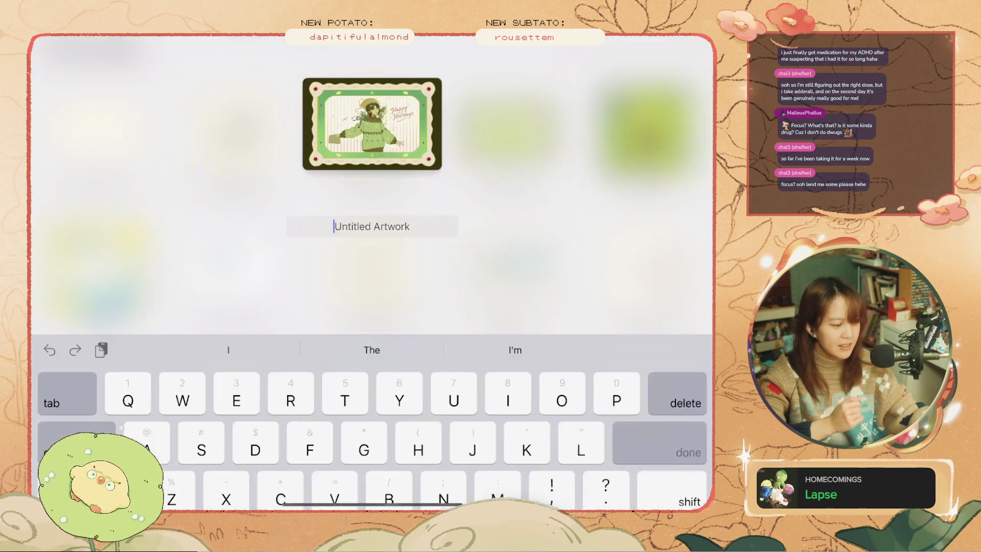
key(Return)
drag(404, 130, 332, 130)
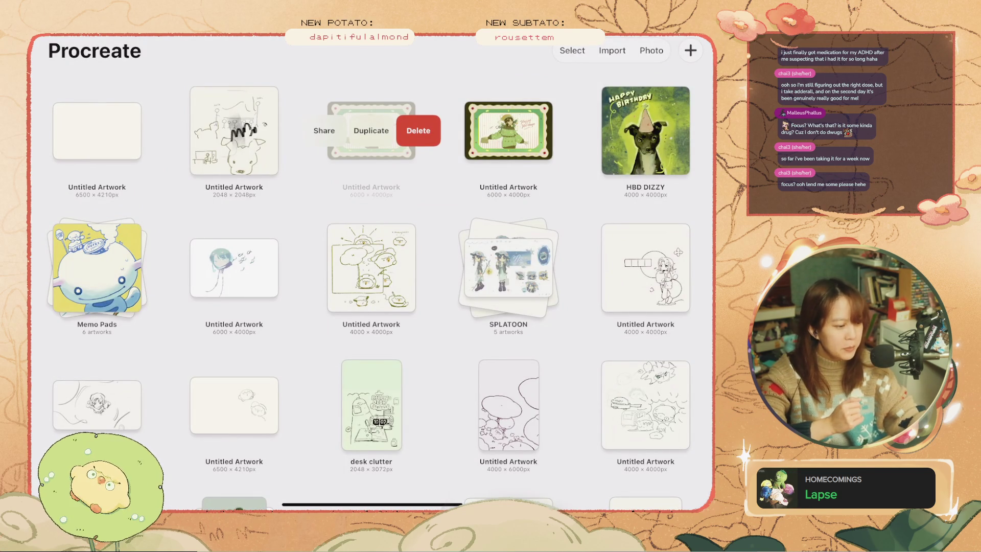
click(371, 130)
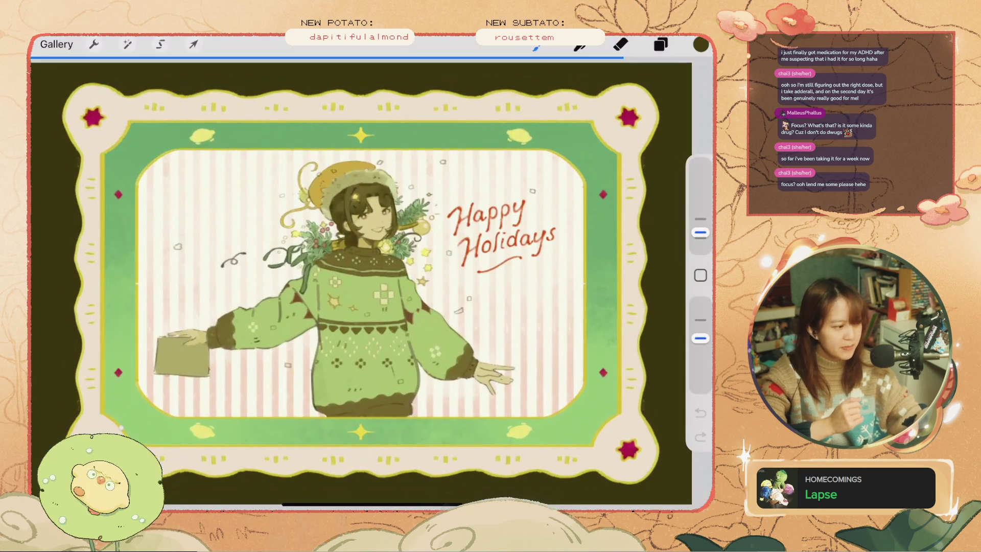
click(56, 44)
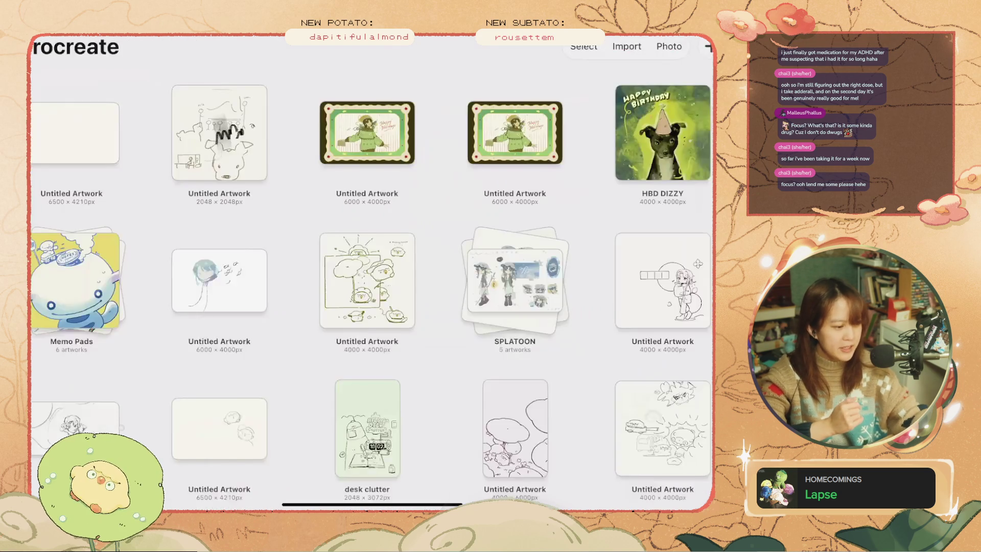
click(375, 186)
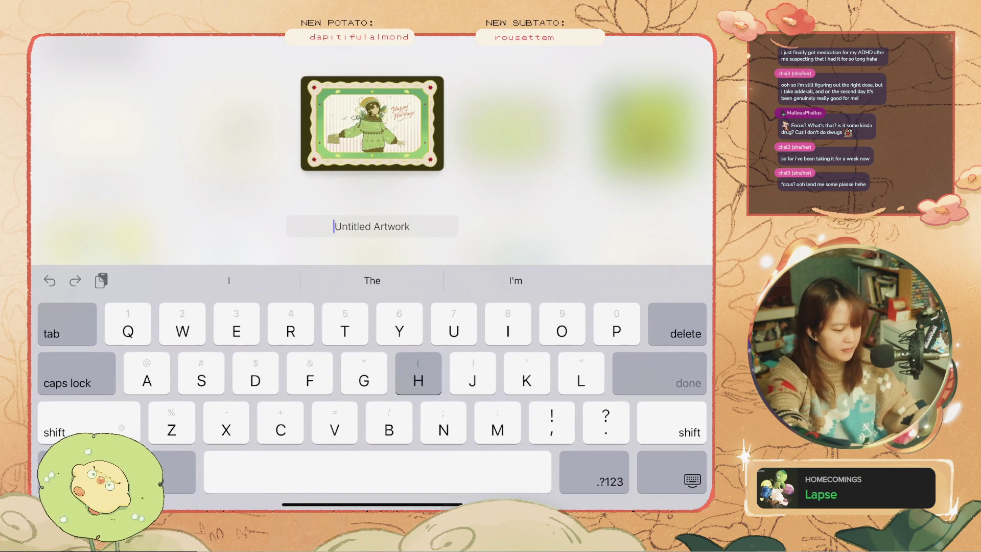
text(Holoday )
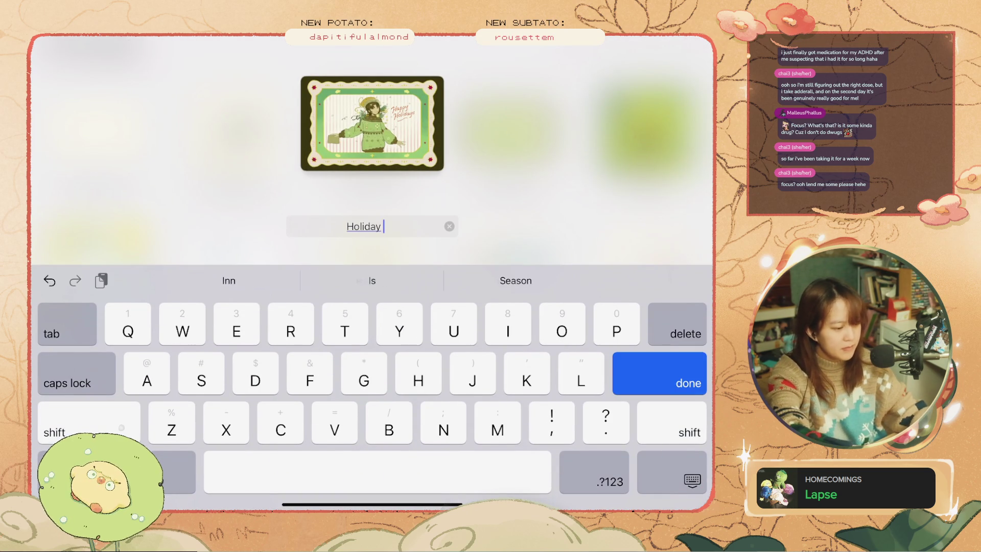
text(Card)
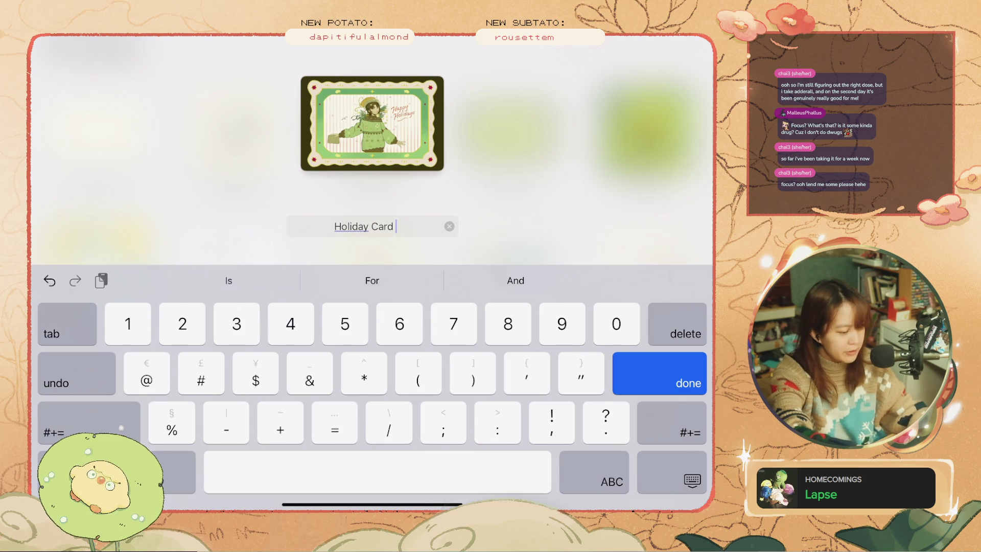
text( :-))
key(Return)
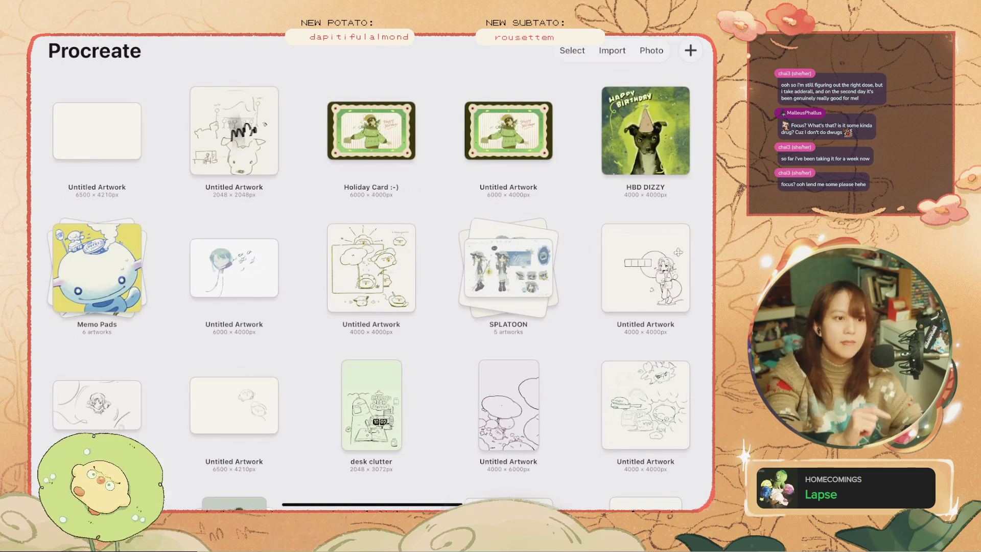
click(361, 134)
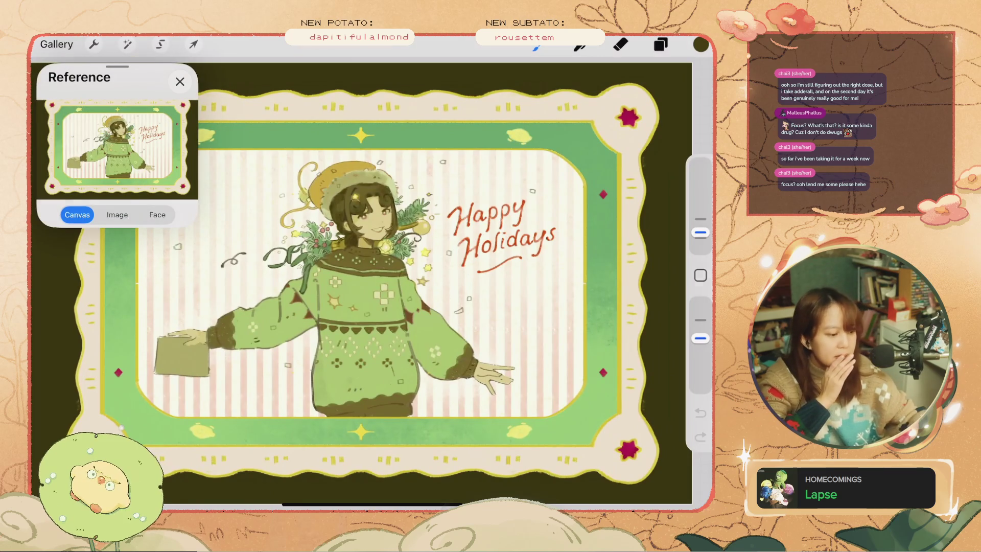
Undo several recent paint strokes, briefly restoring one before undoing it again.
scroll(439, 256, up, 5)
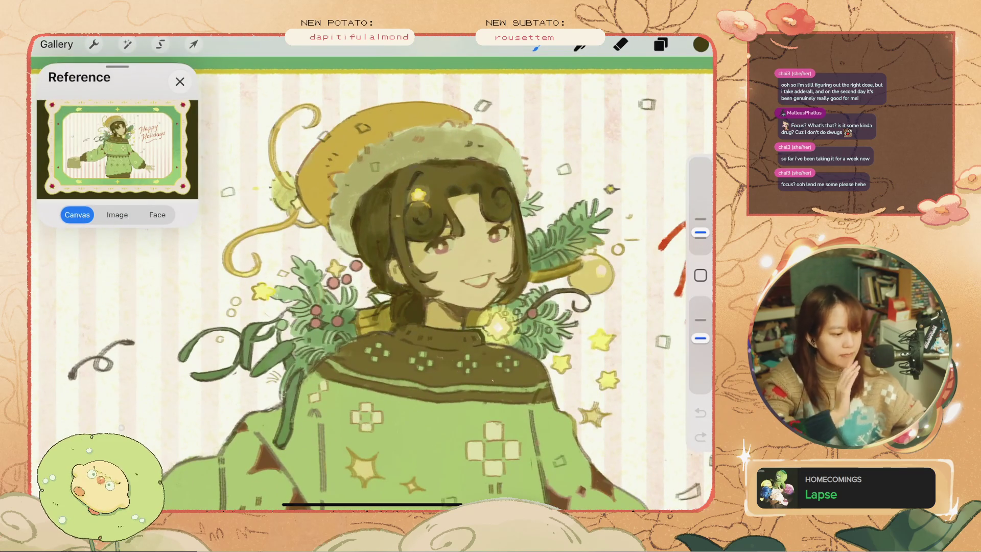
key(ctrl+z)
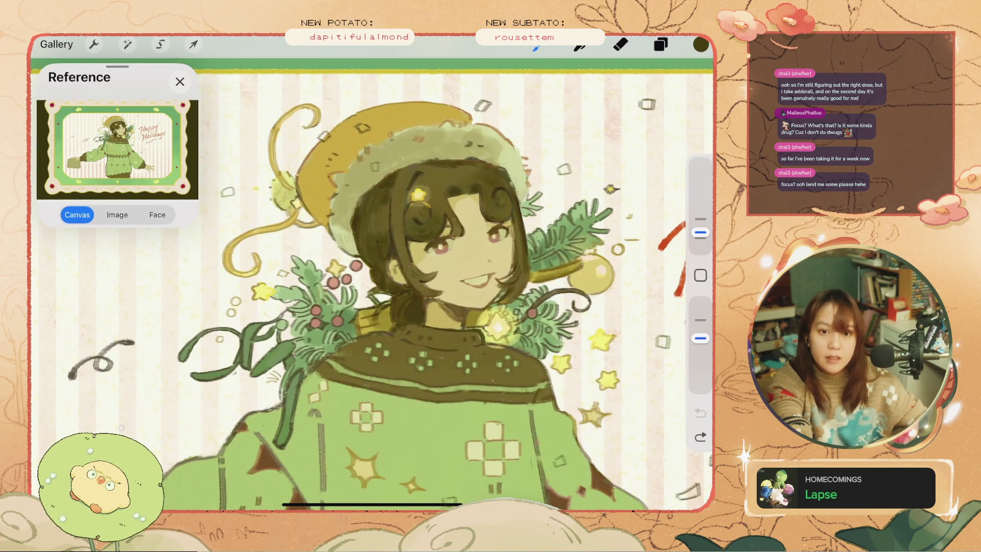
key(ctrl+z)
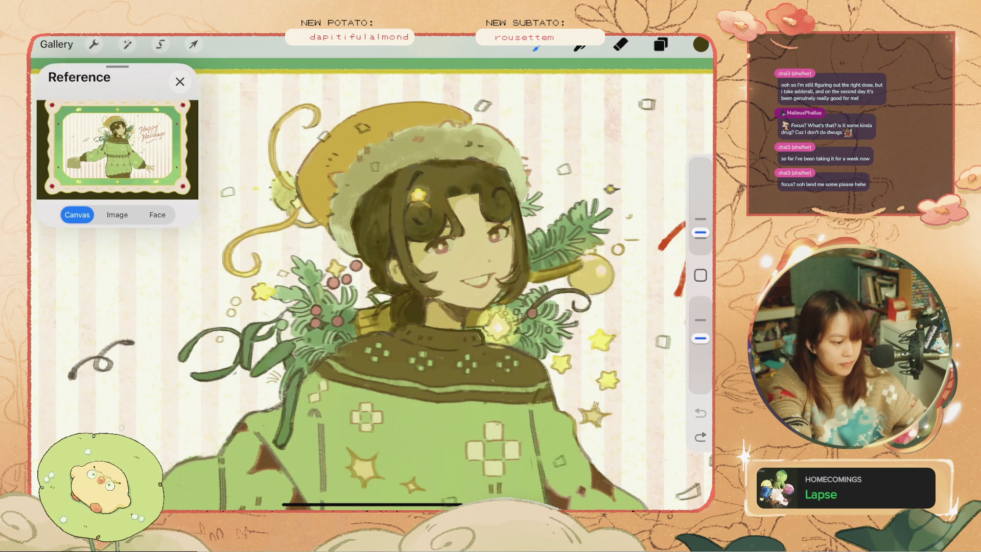
key(ctrl+z)
scroll(372, 286, down, 3)
scroll(372, 276, up, 3)
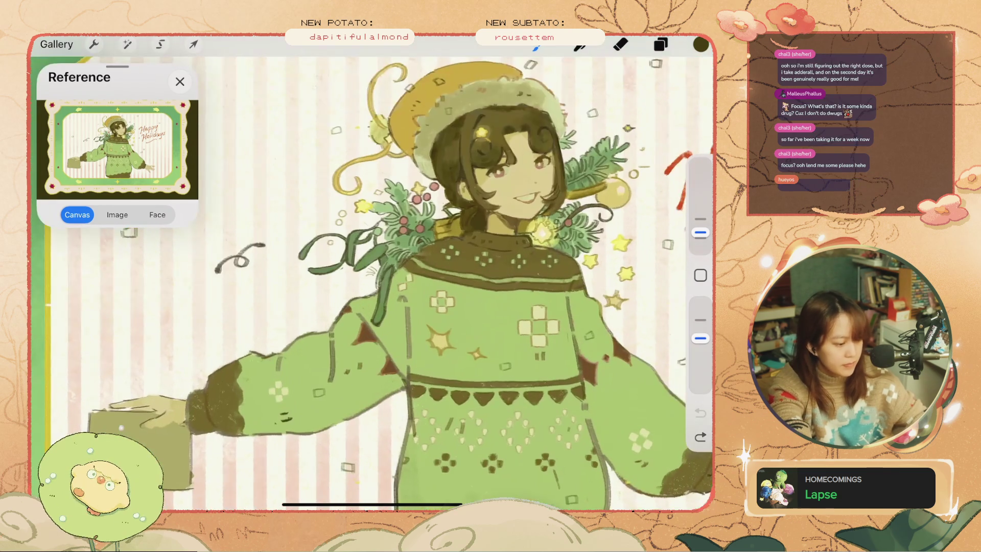
key(ctrl+z)
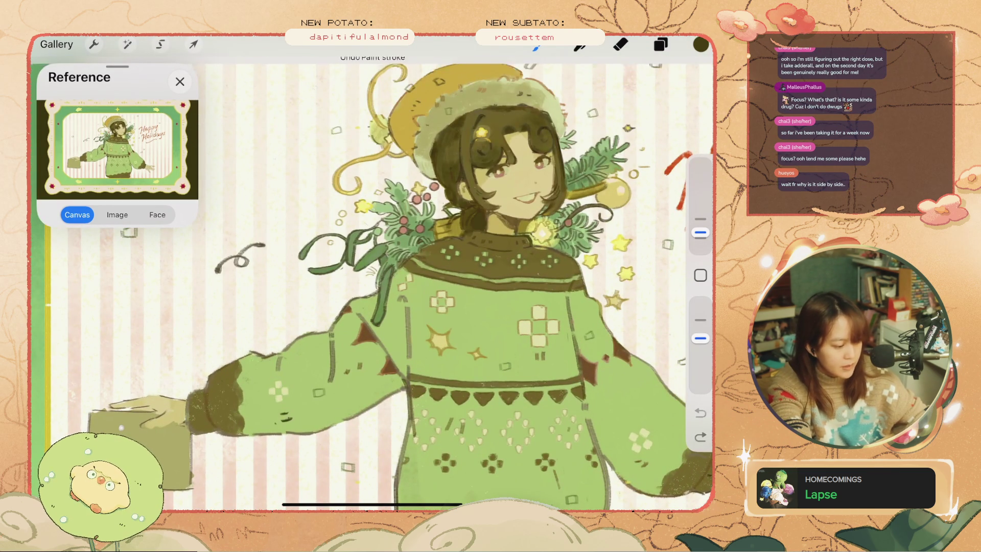
key(ctrl+z)
key(ctrl+shift+z)
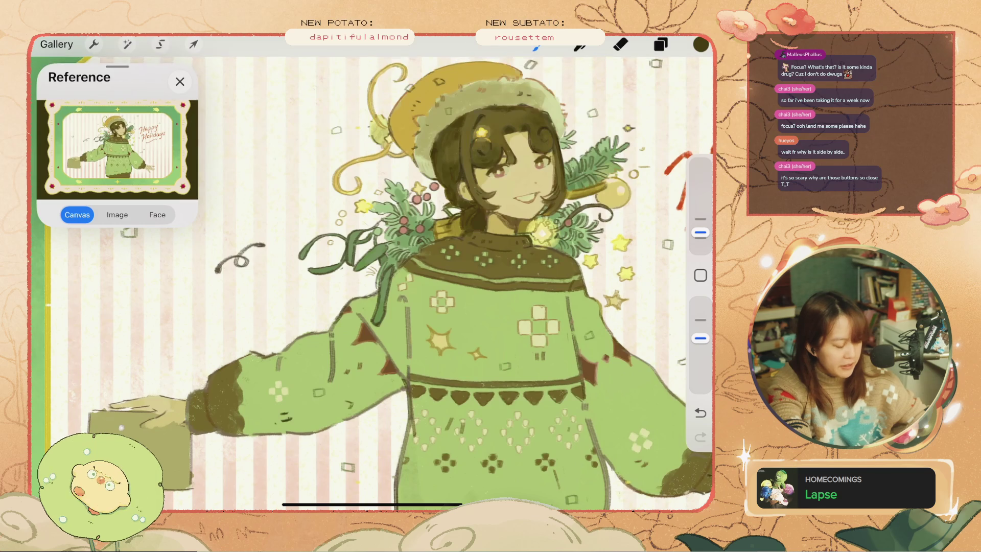
key(ctrl+z)
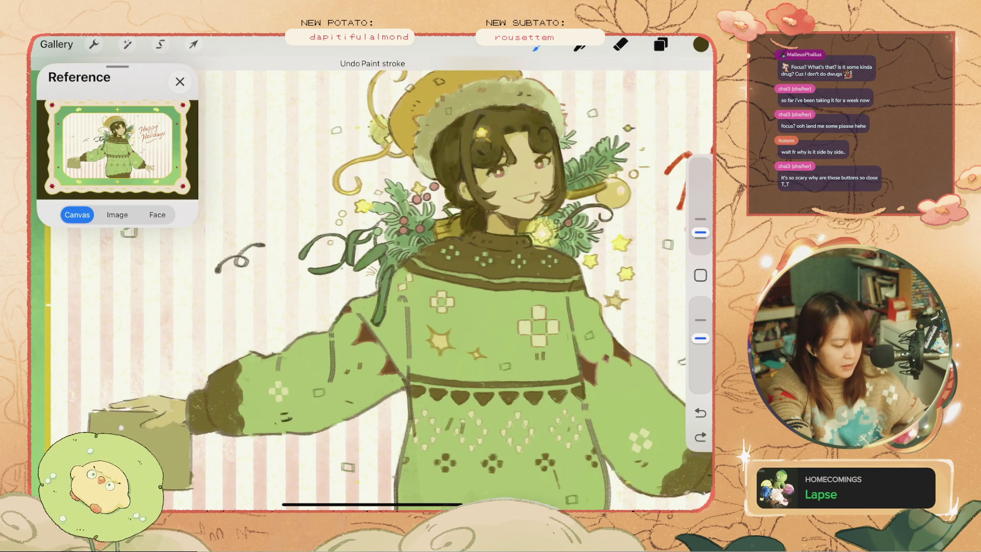
key(ctrl+z)
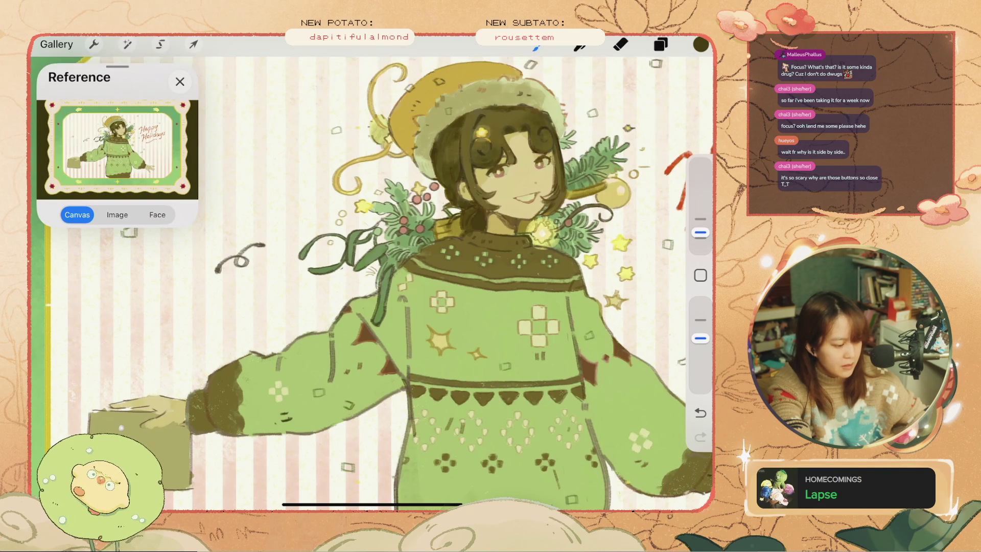
Keep stepping back through further paint strokes with undo and one redo.
scroll(372, 276, down, 3)
scroll(371, 275, up, 3)
key(ctrl+z)
scroll(372, 275, up, 2)
key(ctrl+z)
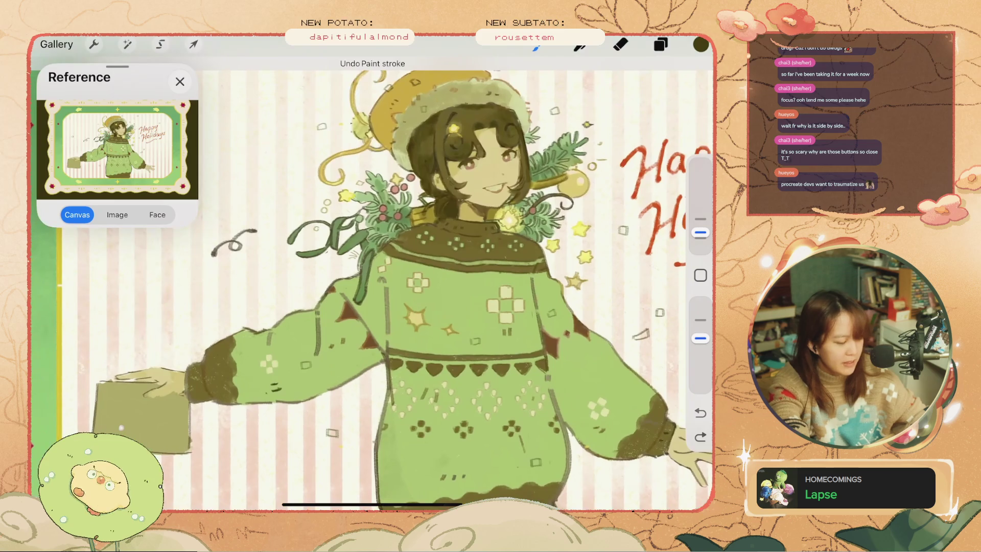
scroll(372, 276, up, 3)
key(ctrl+shift+z)
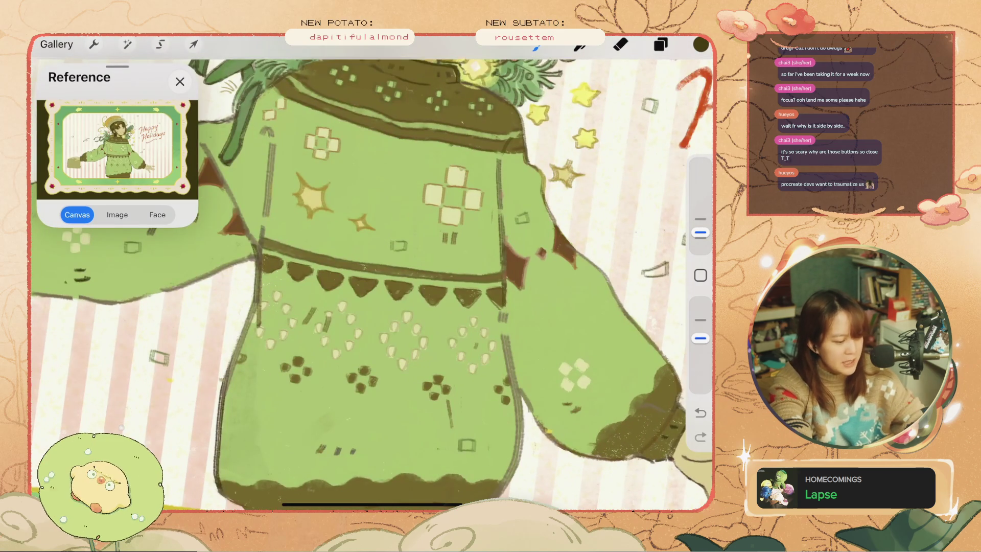
key(ctrl+z)
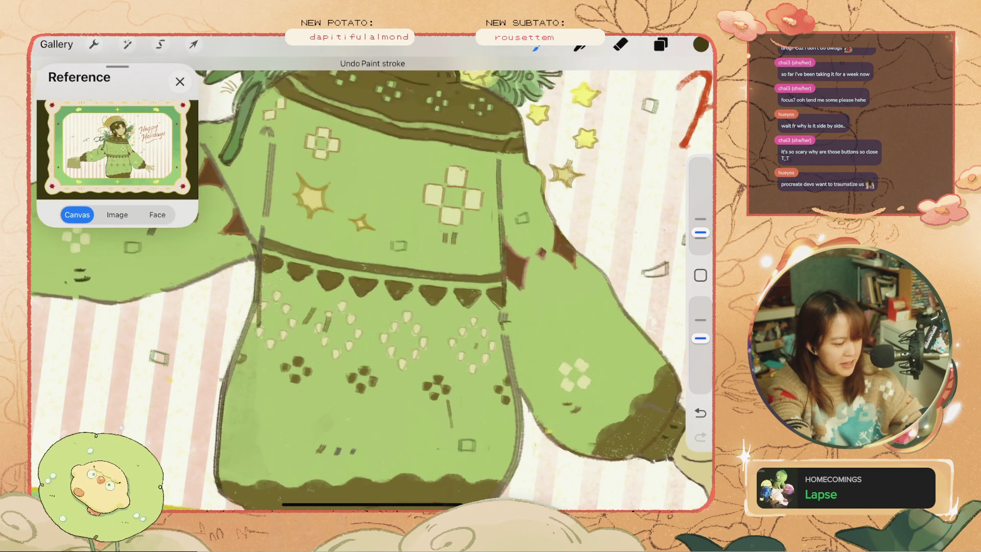
scroll(372, 276, down, 3)
key(ctrl+z)
scroll(372, 276, up, 3)
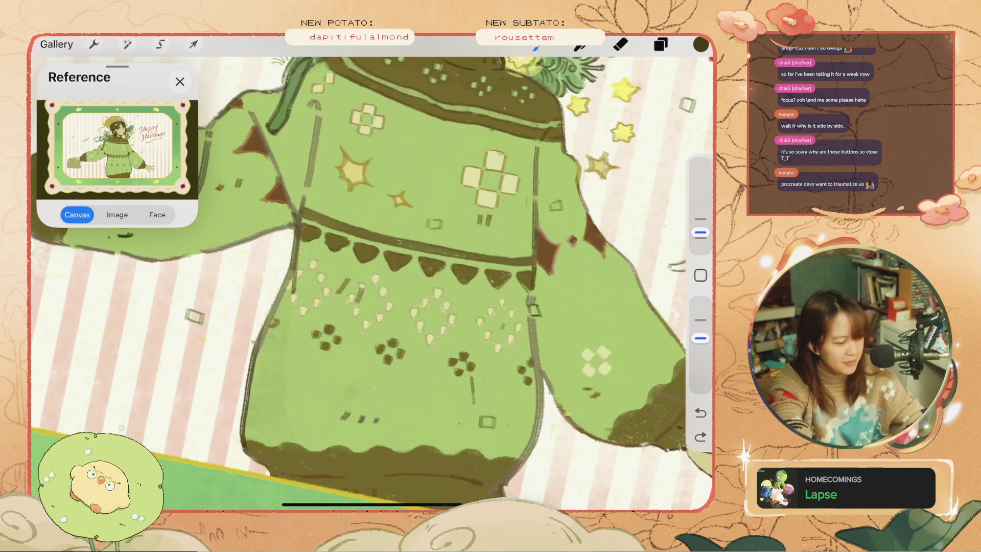
key(ctrl+z)
scroll(371, 275, down, 3)
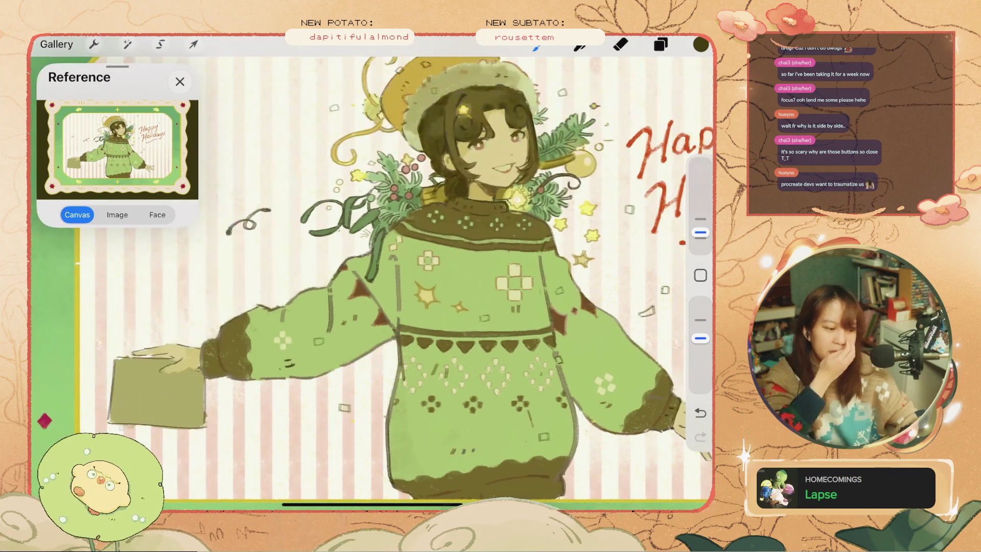
scroll(372, 275, down, 1)
scroll(372, 276, down, 2)
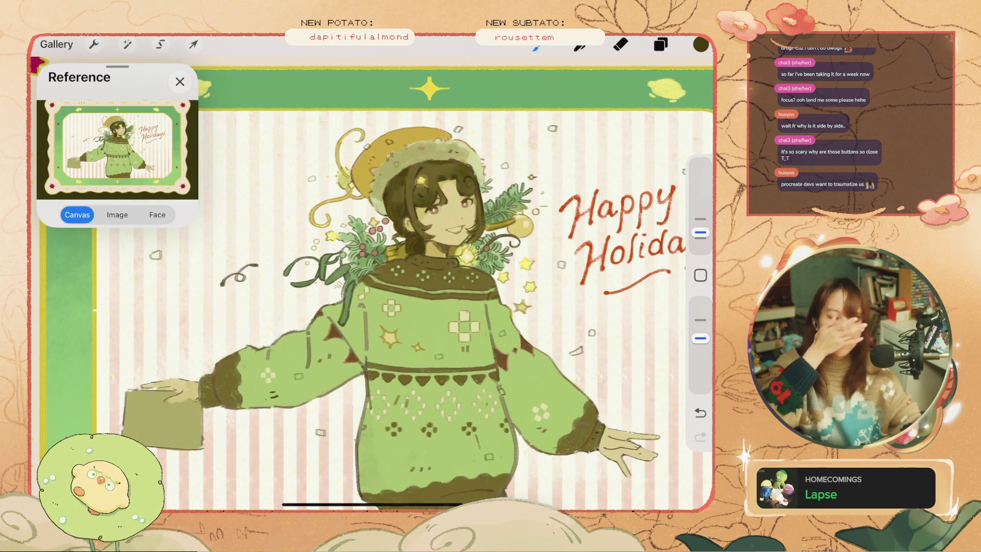
Paint and undo a stray stroke, then close the card back to the gallery.
key(e)
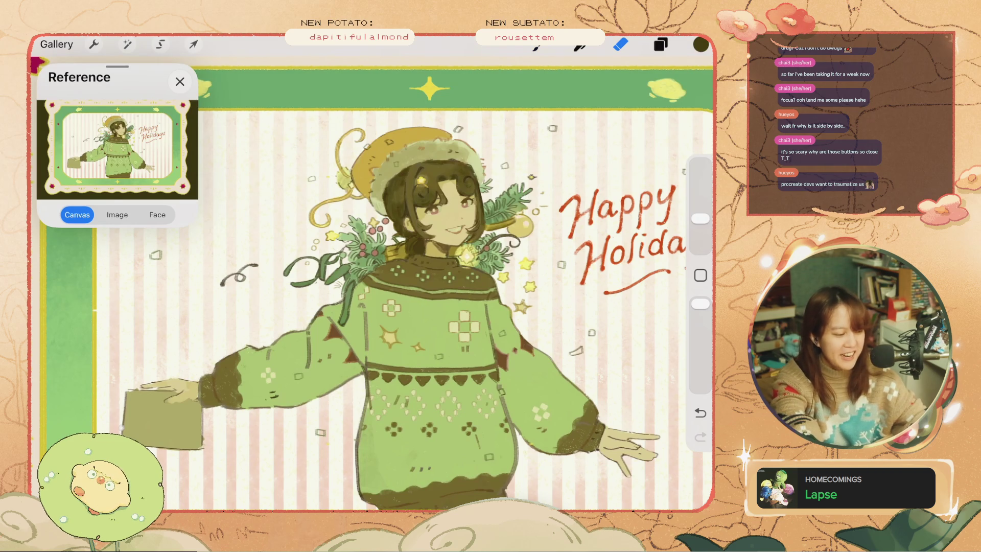
key(b)
drag(528, 315, 582, 268)
key(ctrl+z)
scroll(545, 403, up, 3)
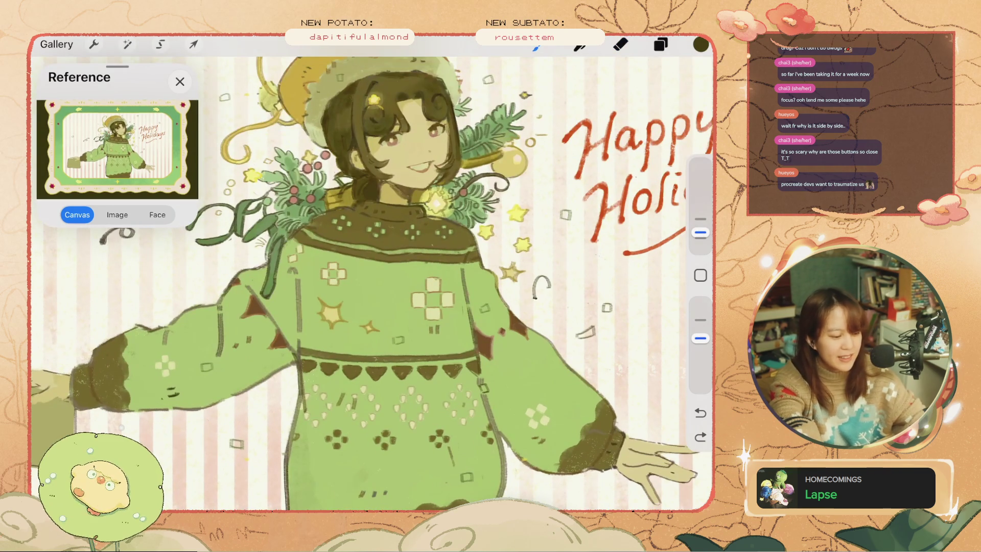
scroll(372, 273, down, 2)
scroll(372, 273, down, 1)
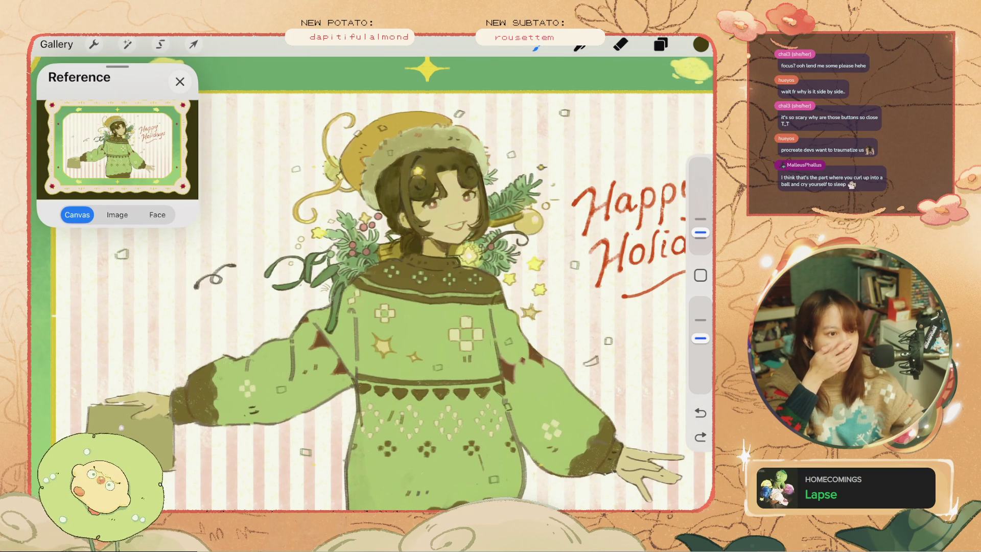
click(179, 82)
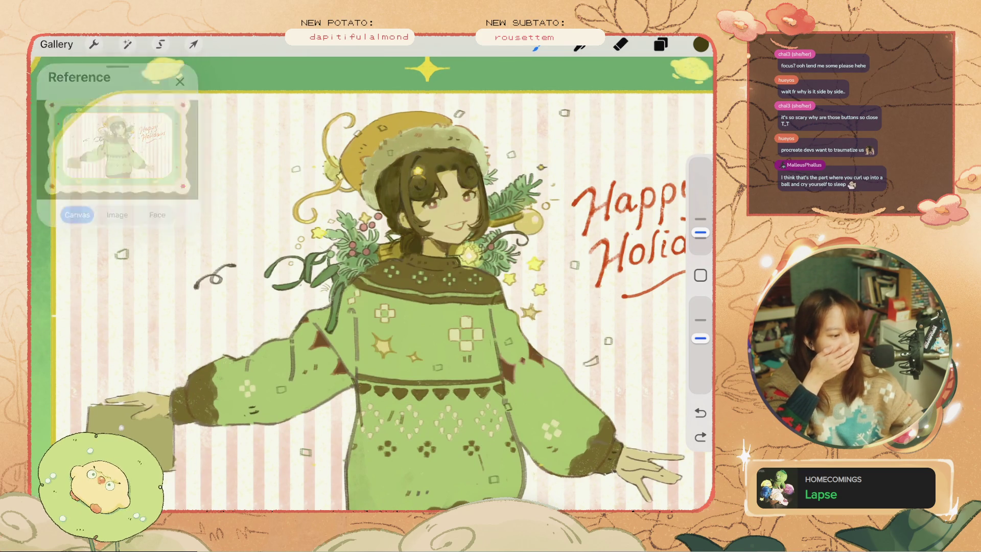
click(56, 44)
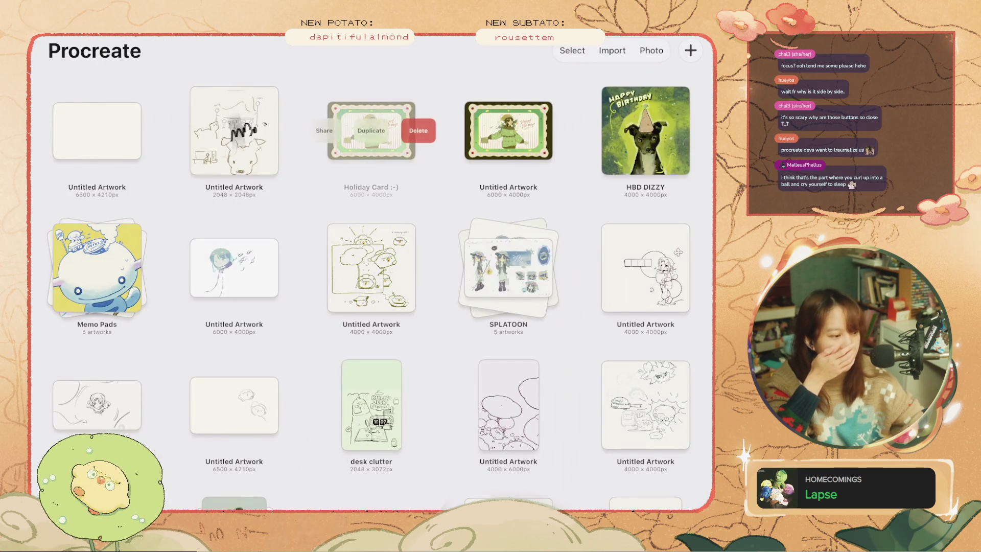
Cancel a Delete on another artwork's thumbnail, then reopen the Holiday Card artwork.
mouse_move(347, 131)
mouse_down()
mouse_move(403, 130)
mouse_move(348, 130)
mouse_up()
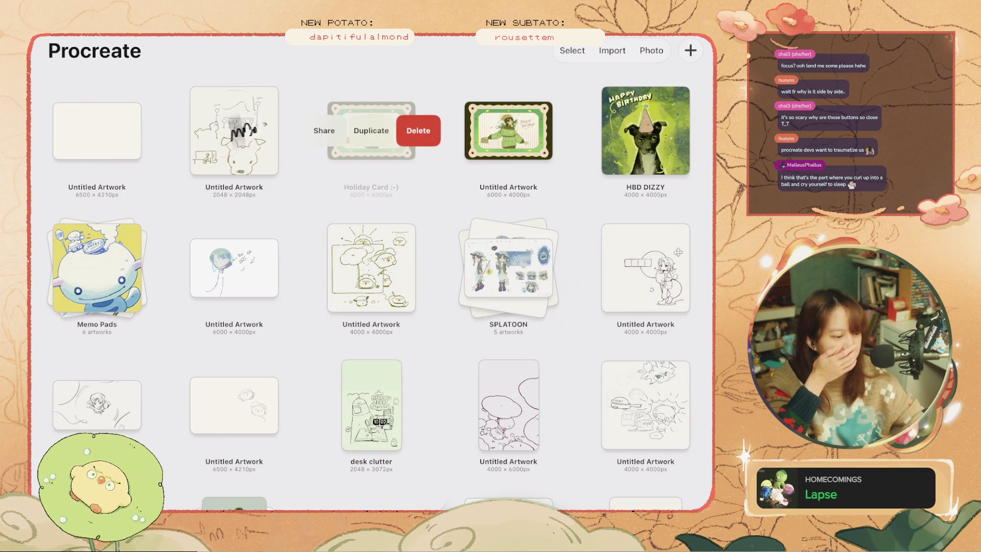
drag(404, 130, 347, 131)
drag(76, 130, 133, 130)
click(144, 132)
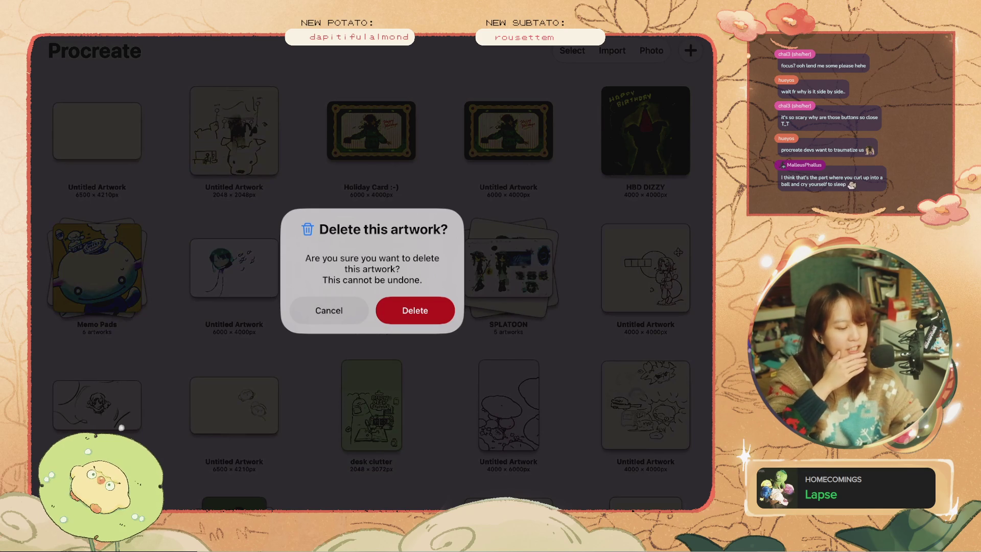
click(328, 310)
click(372, 130)
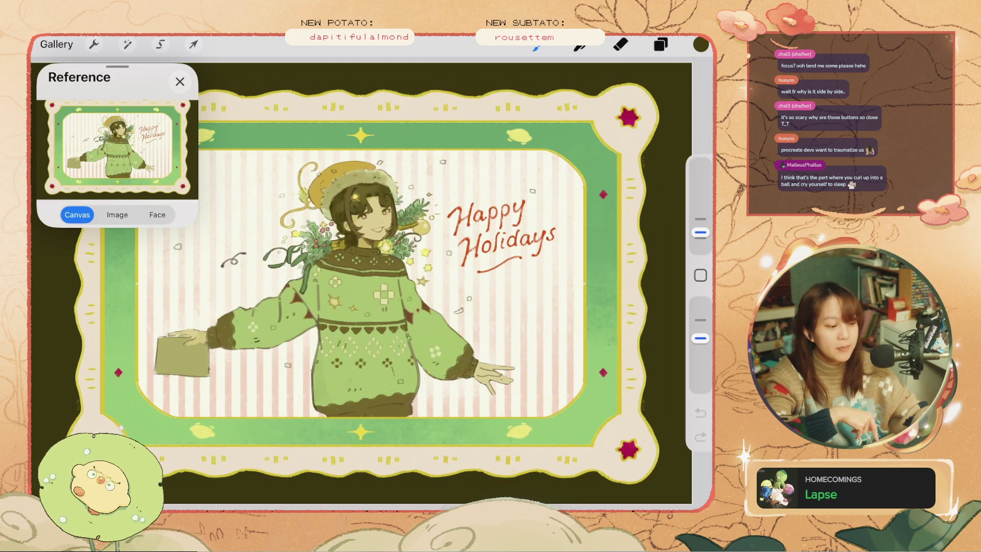
Undo stray paint strokes and switch to the light green palette colour.
scroll(373, 286, up, 5)
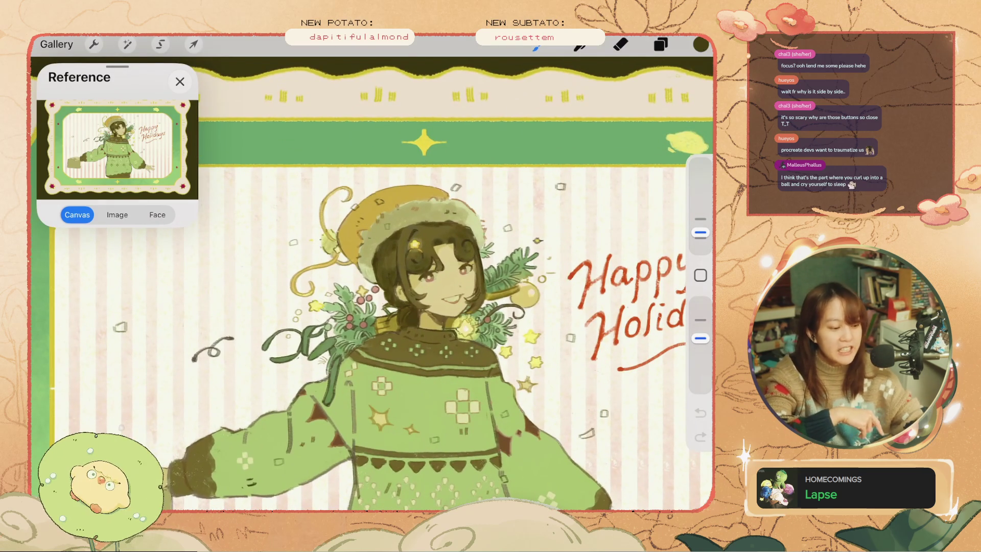
key(ctrl+z)
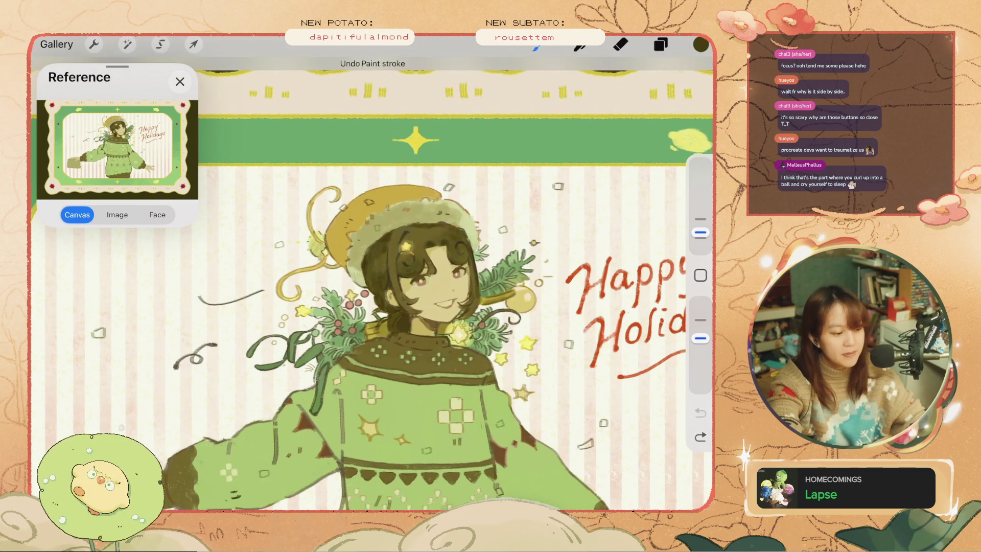
scroll(373, 286, down, 5)
scroll(373, 286, up, 3)
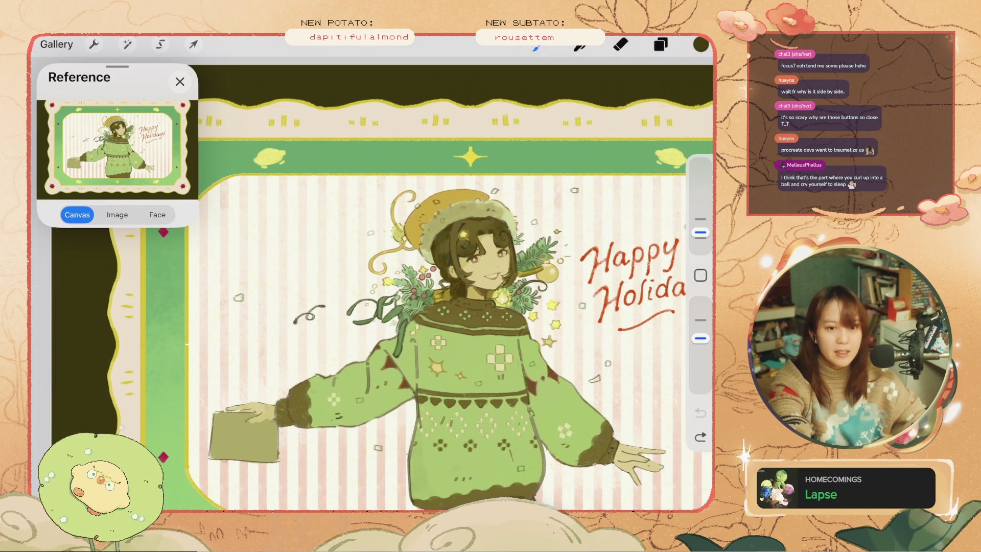
key(ctrl+z)
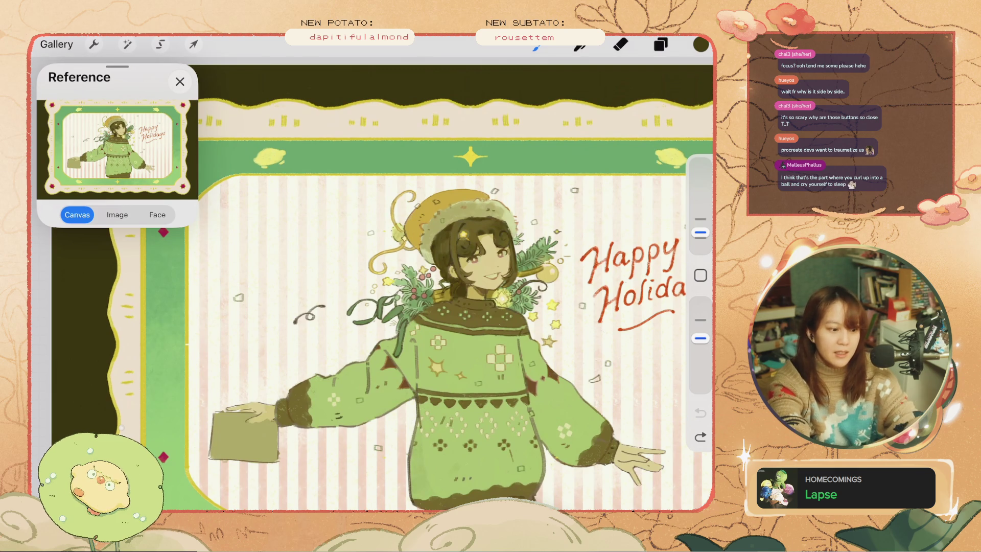
click(700, 44)
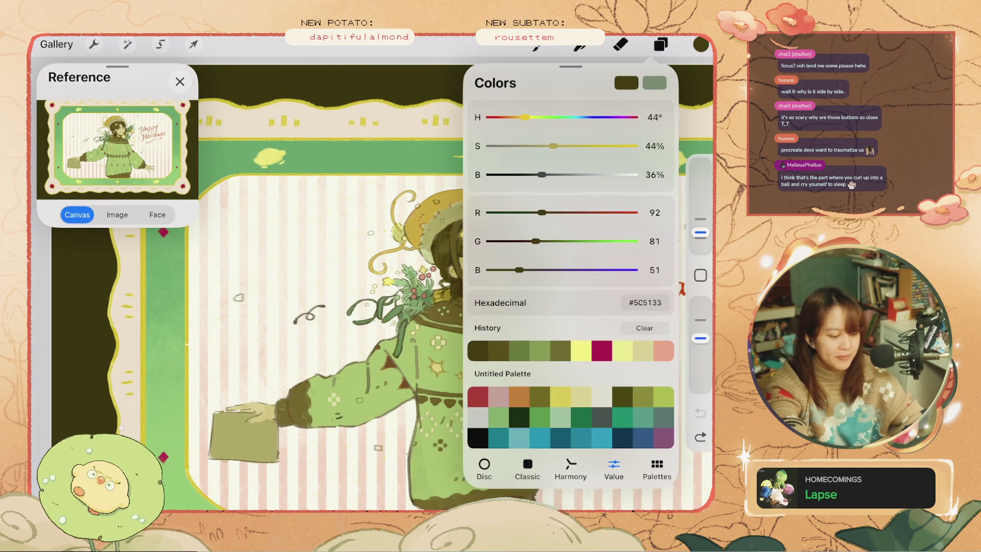
click(664, 397)
click(700, 45)
key(ctrl+z)
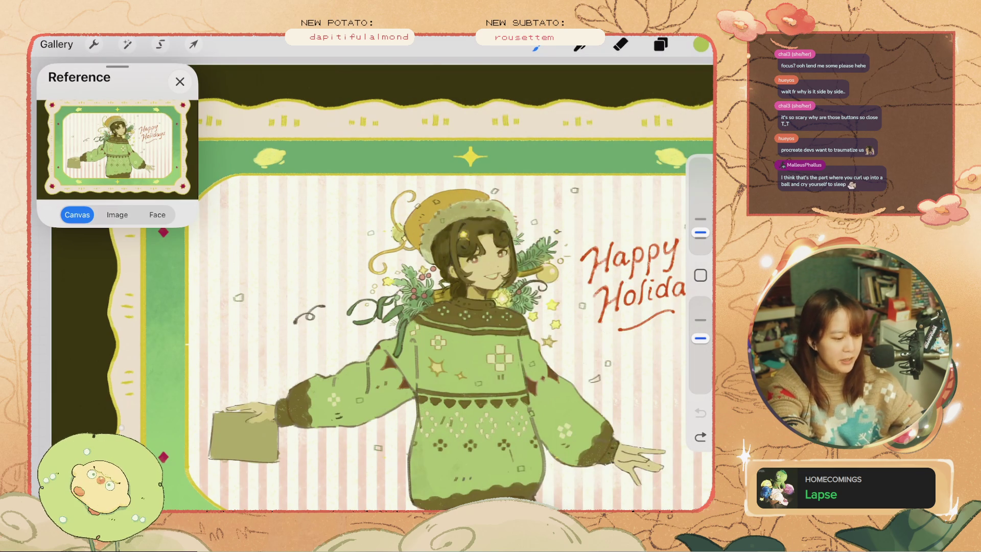
Pick a dark teal, test and undo it, then lighten it to 71% brightness.
click(628, 326)
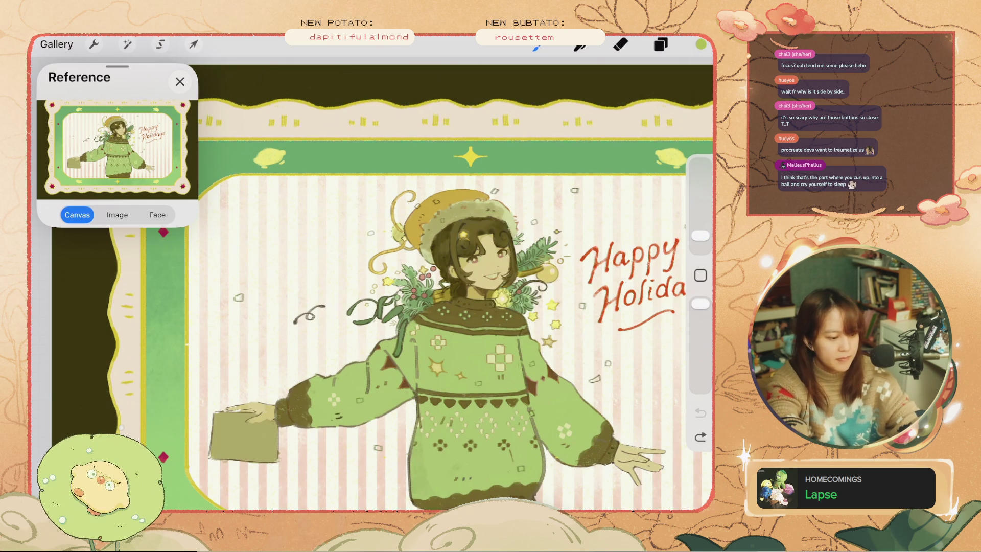
click(701, 44)
click(622, 437)
drag(391, 268, 381, 301)
click(700, 413)
scroll(460, 230, up, 3)
click(701, 44)
drag(542, 174, 593, 174)
click(700, 45)
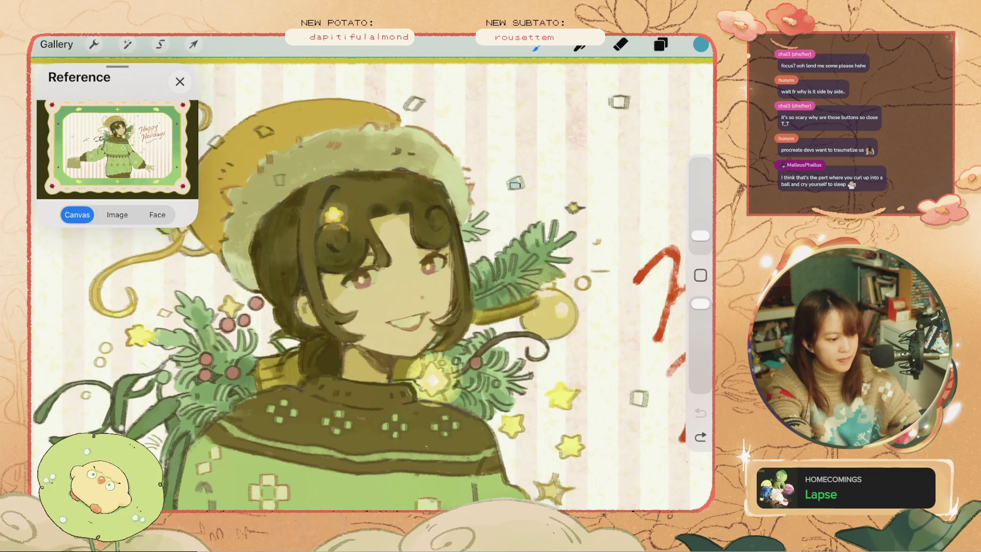
click(700, 412)
Shrink the brush and fill the confetti square beside the hat with light teal.
drag(700, 236, 700, 241)
click(520, 181)
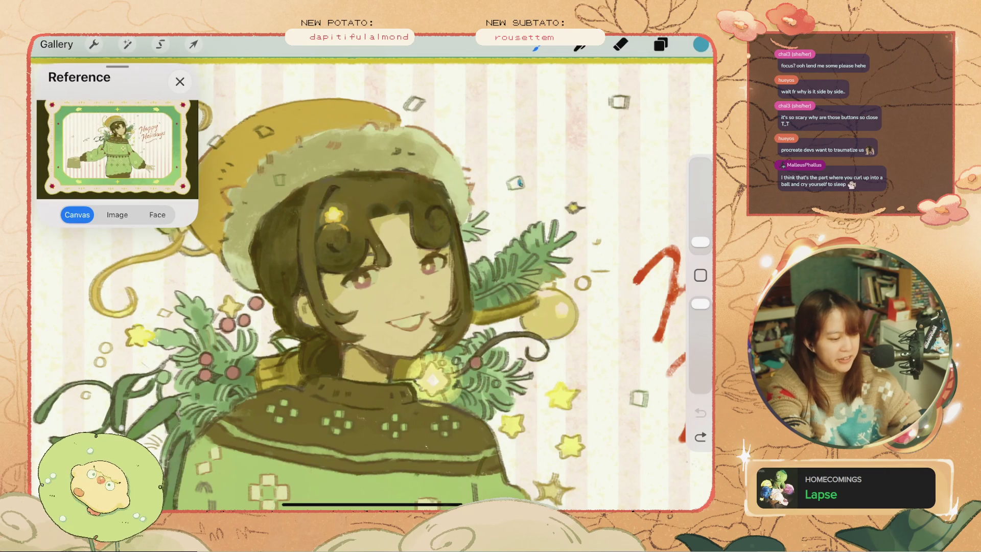
click(701, 45)
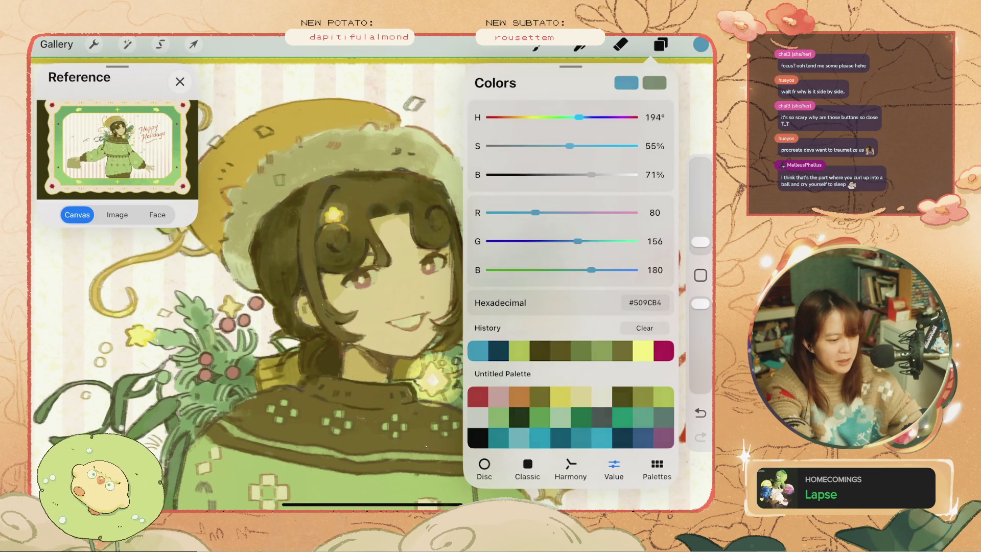
click(701, 45)
click(516, 181)
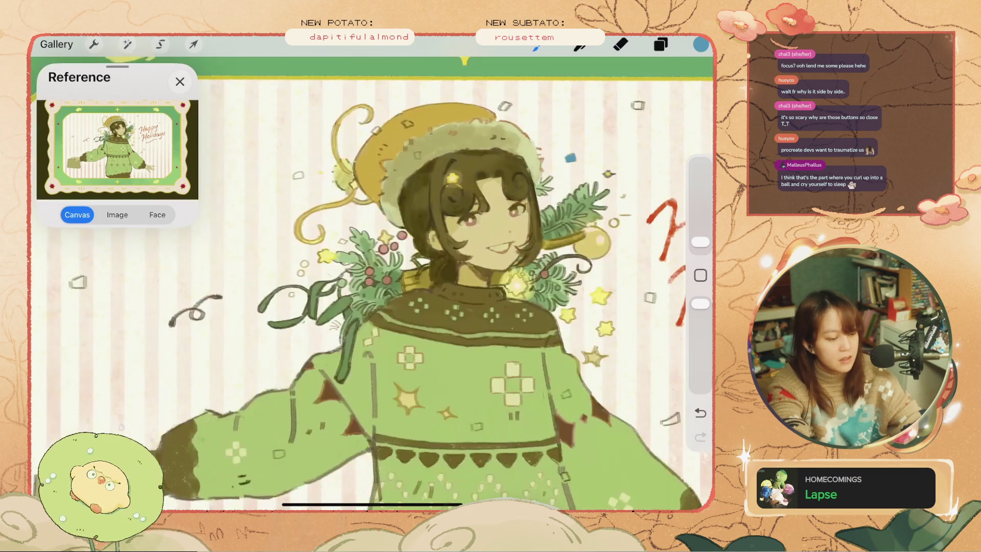
Eyedrop the yellow-green colour from the artwork and undo the last stroke.
scroll(372, 281, down, 3)
scroll(505, 245, up, 3)
click(504, 296)
scroll(372, 281, up, 2)
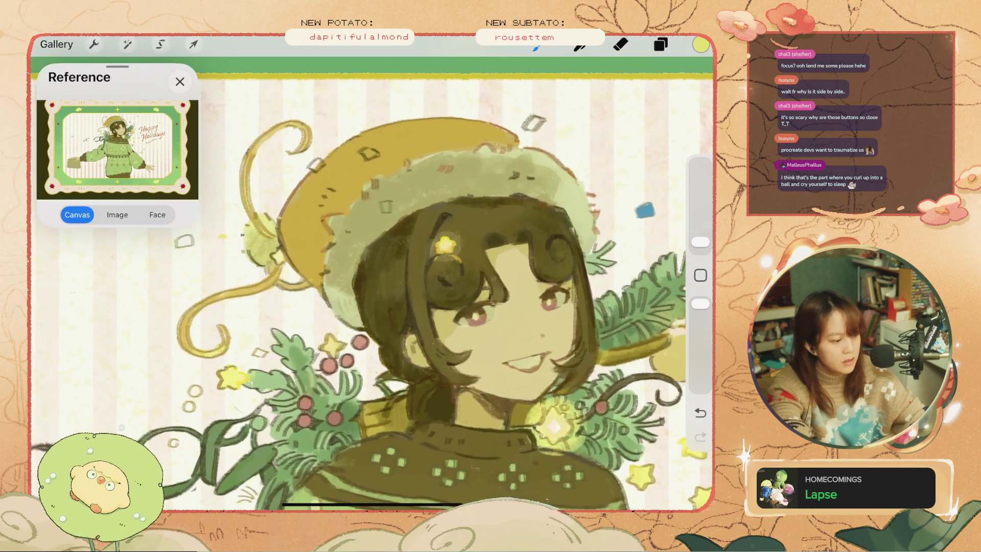
key(ctrl+z)
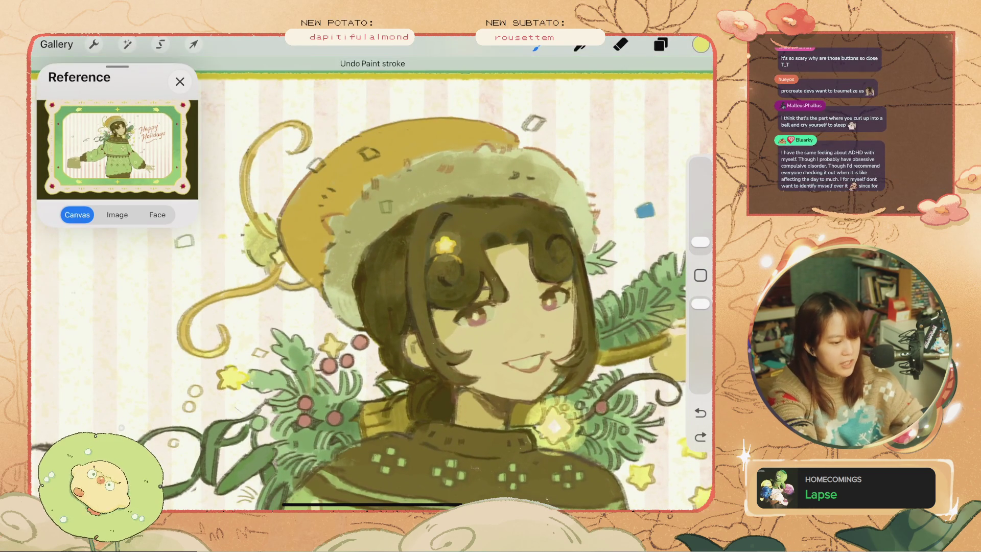
Check Layer 24's confetti, undo its accidental move below Layer 25, and keep it visible.
click(660, 45)
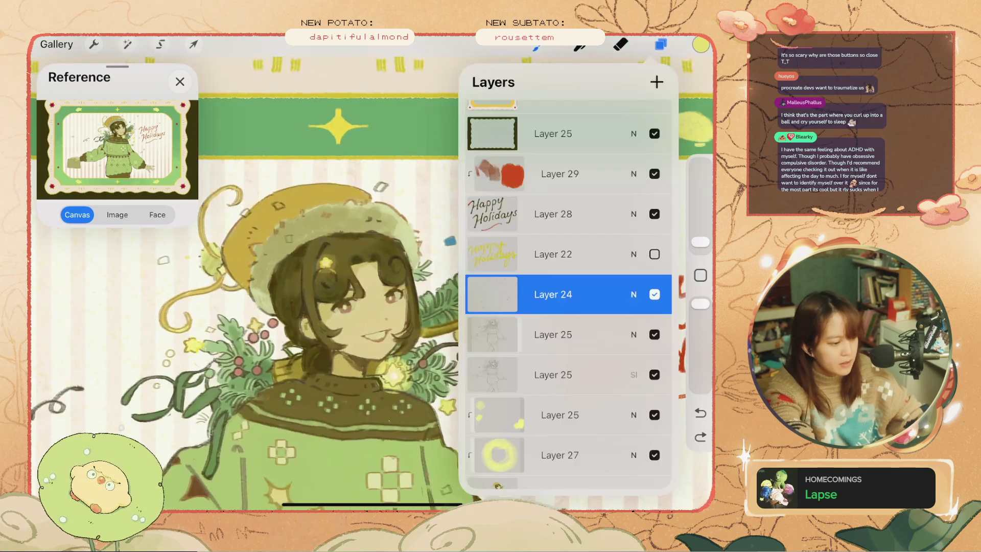
scroll(307, 306, down, 3)
click(654, 294)
click(655, 294)
drag(552, 294, 559, 374)
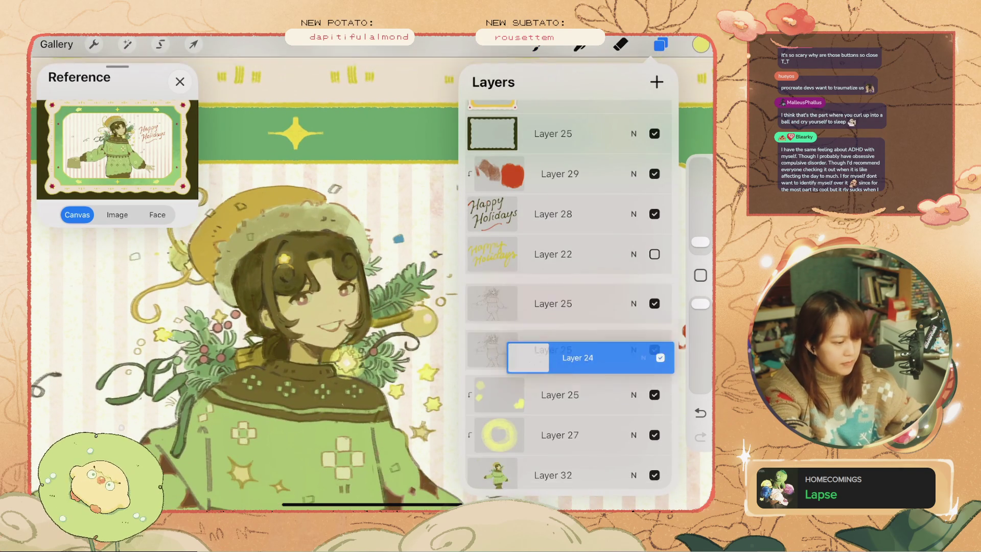
key(ctrl+z)
key(ctrl+z)
key(ctrl+z)
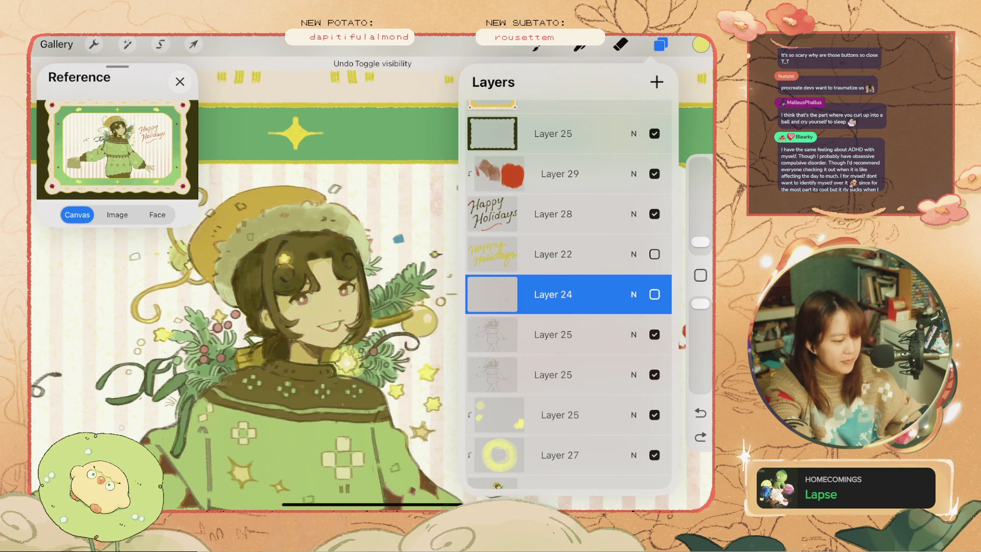
click(654, 294)
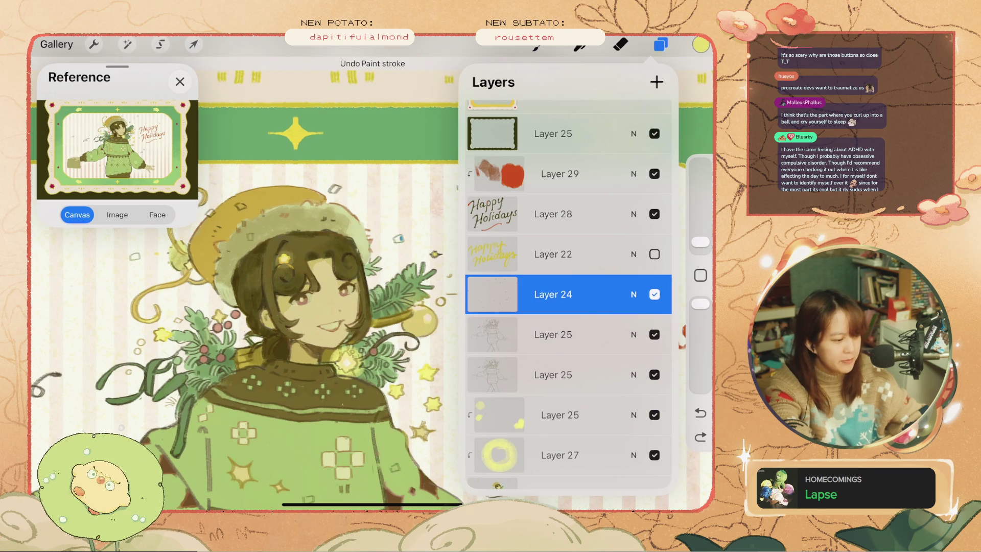
Make Layer 32, then another layer, the active layer for painting.
scroll(567, 294, down, 4)
click(551, 350)
scroll(307, 307, up, 3)
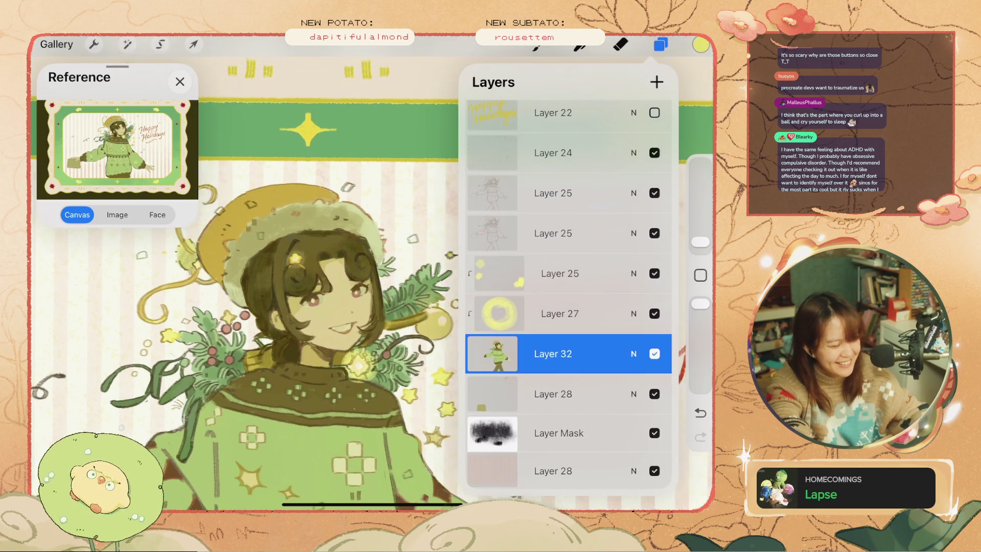
click(660, 44)
click(660, 44)
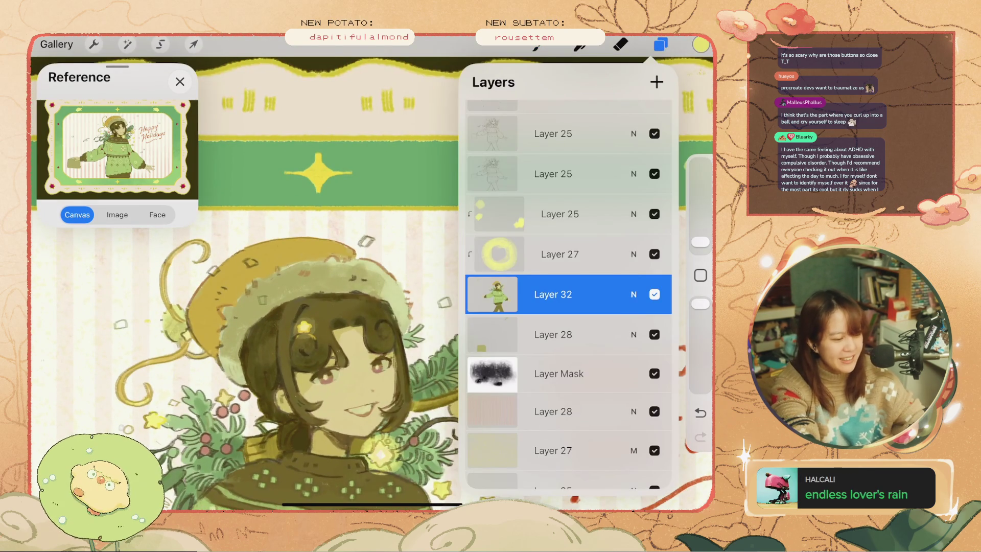
click(559, 214)
click(660, 44)
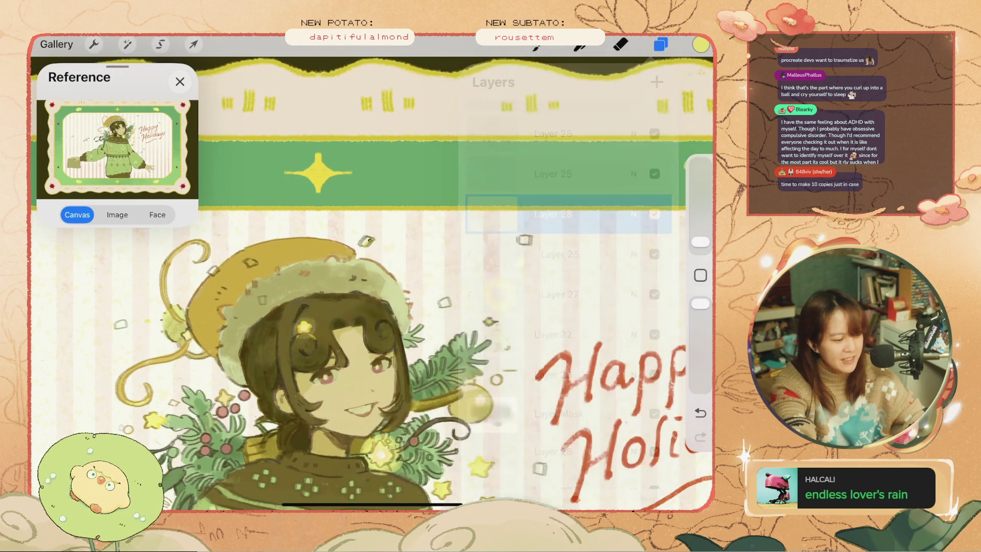
scroll(372, 286, up, 3)
Undo the last change and remove the fills from the small confetti squares.
key(ctrl+z)
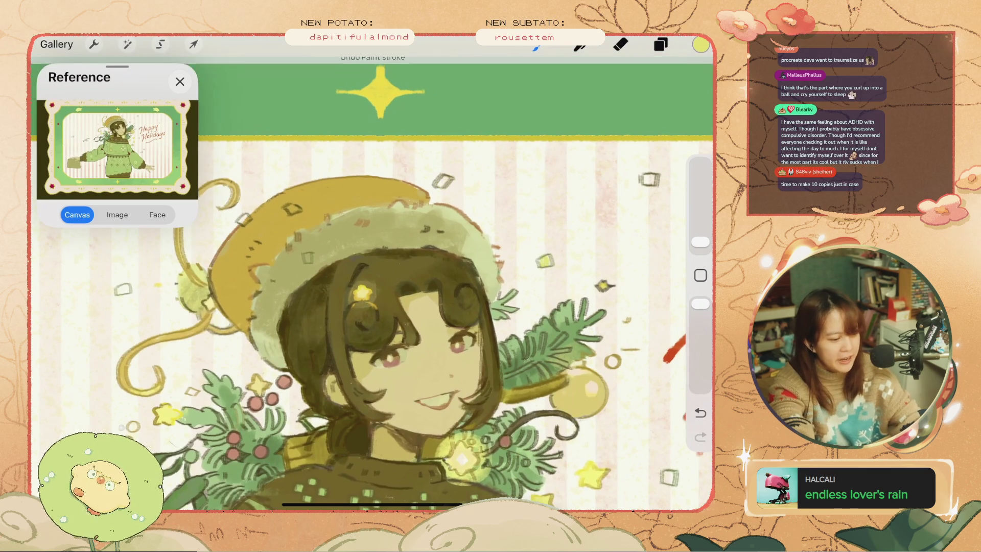
scroll(511, 307, up, 3)
key(ctrl+z)
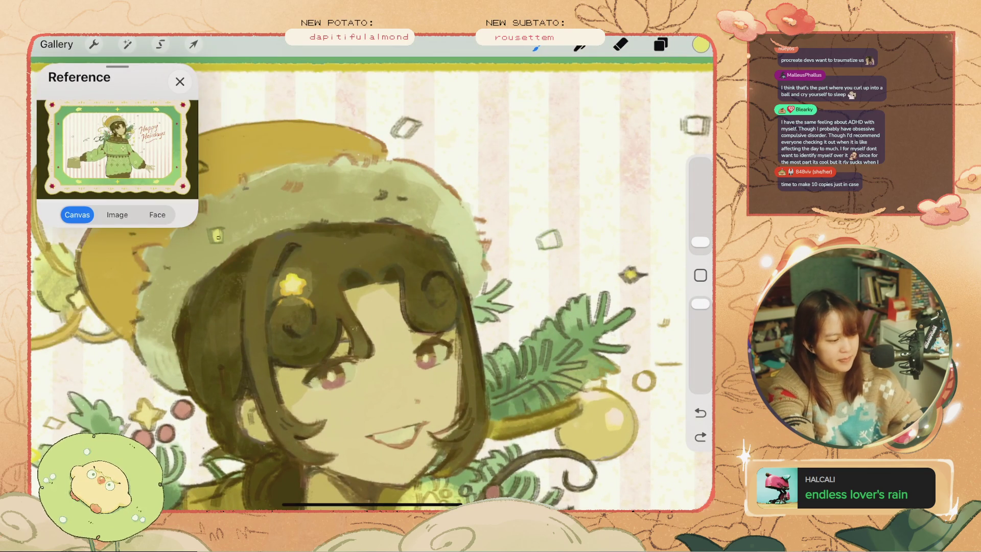
scroll(371, 286, left, 2)
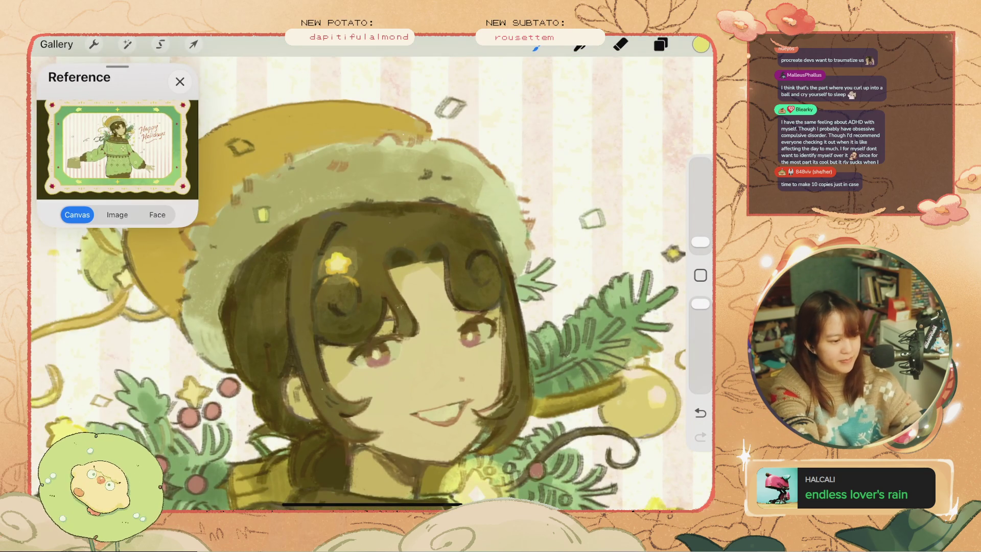
Pick a blue, enlarge the brush slightly, and paint a blue patch onto a confetti piece.
click(700, 44)
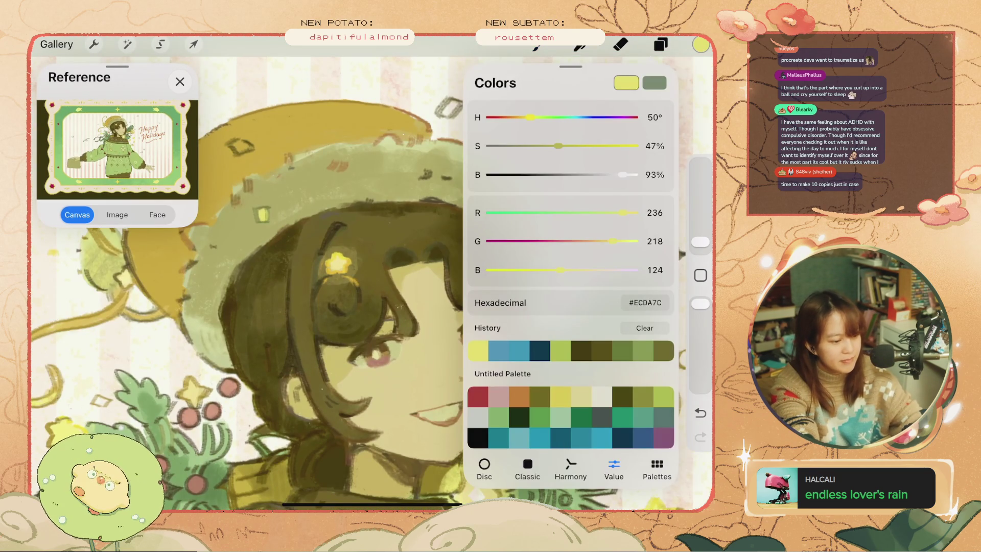
click(498, 351)
click(701, 44)
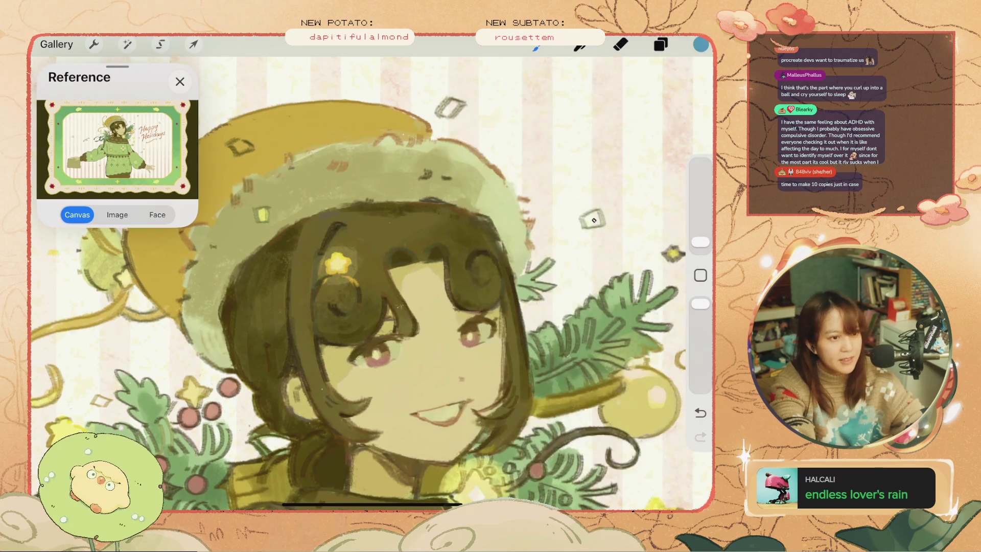
key(ctrl+z)
drag(700, 242, 701, 237)
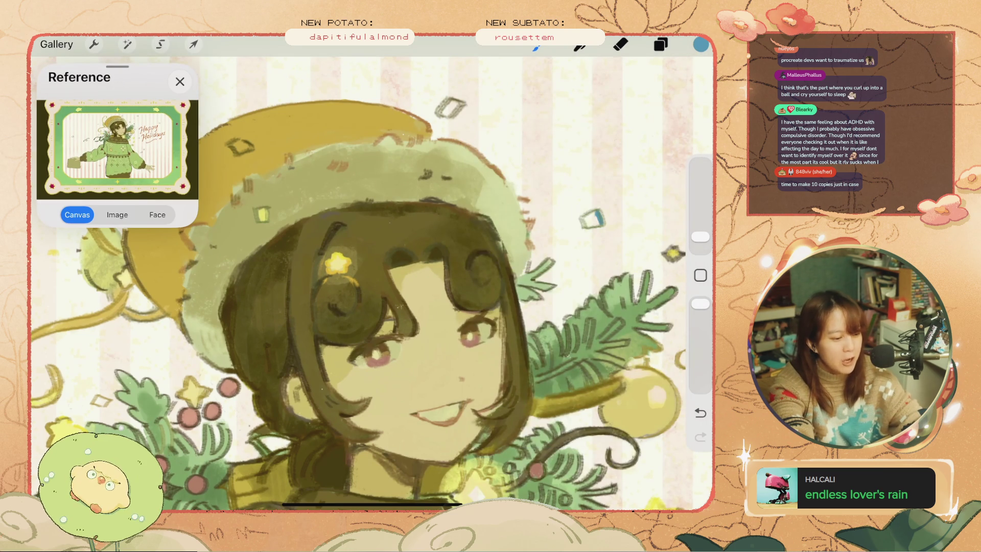
drag(587, 220, 597, 224)
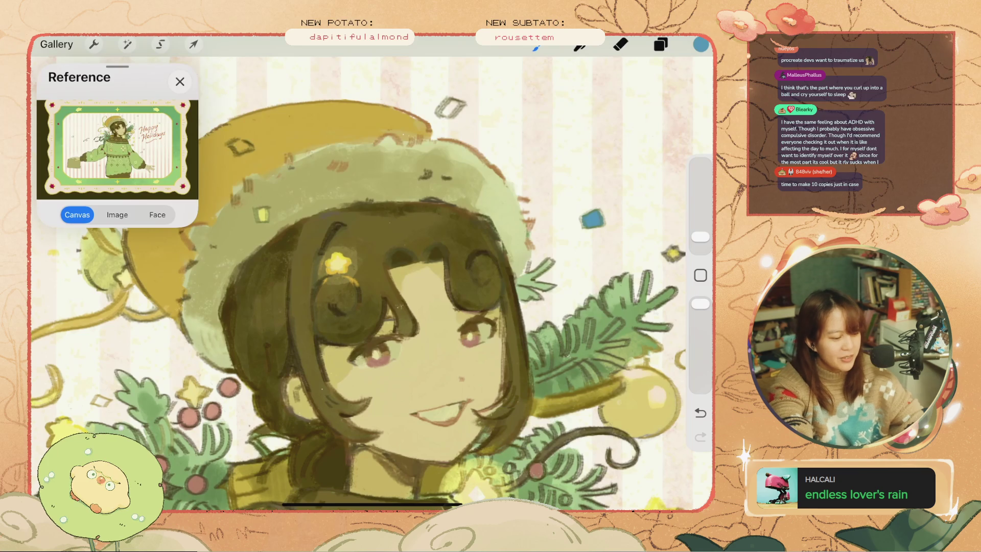
scroll(371, 273, down, 5)
scroll(372, 273, up, 2)
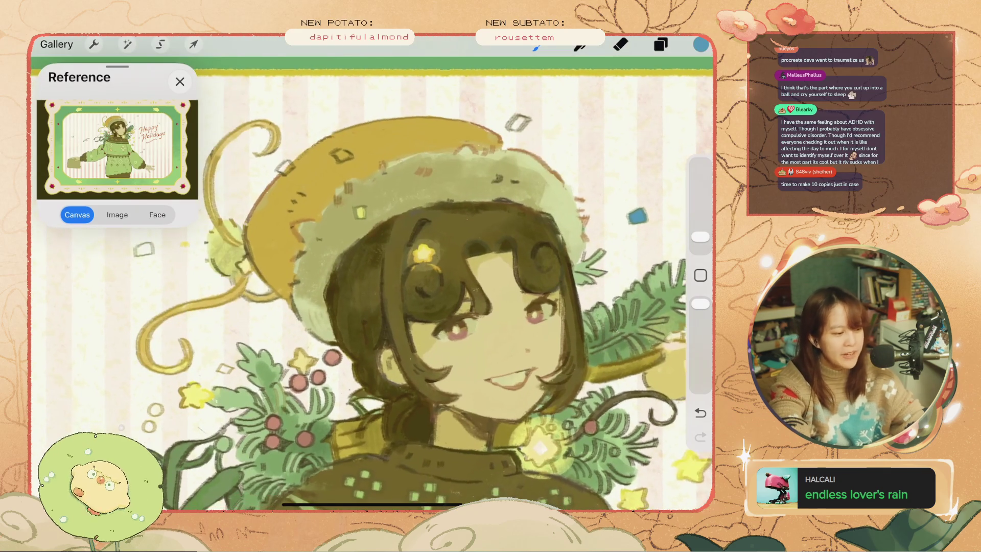
Shift the hue toward purple-blue and try purple fills on confetti squares, undoing them.
click(700, 45)
drag(578, 117, 592, 117)
click(700, 45)
key(ctrl+z)
key(ctrl+z)
click(519, 122)
Sample a nearby confetti blue, darken it, and paint a blue confetti stroke.
key(ctrl+z)
click(637, 216)
click(700, 44)
drag(578, 241, 531, 342)
click(701, 44)
key(ctrl+z)
drag(528, 285, 489, 338)
key(ctrl+z)
Sample a reddish brown and fill an outlined confetti square with it.
click(455, 337)
drag(700, 45, 516, 121)
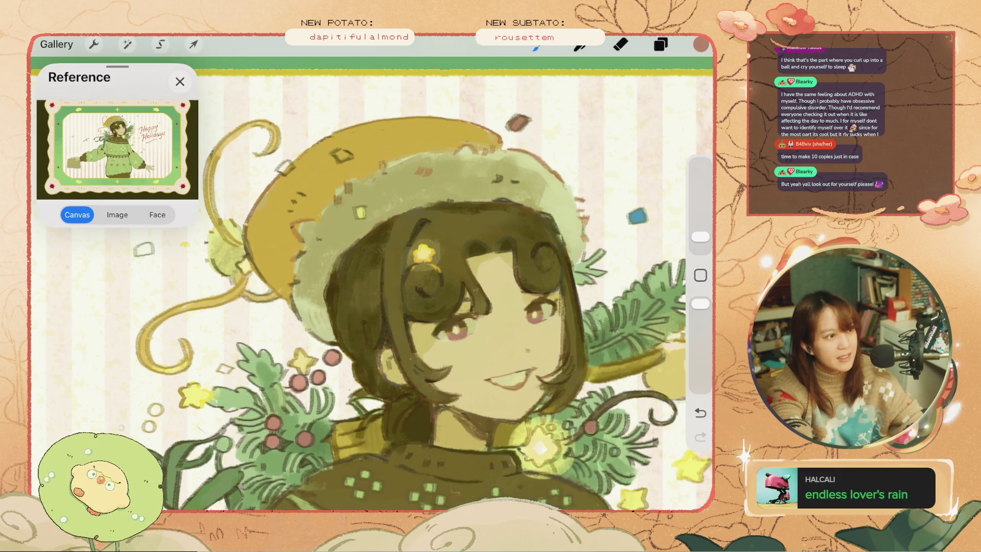
scroll(372, 288, down, 2)
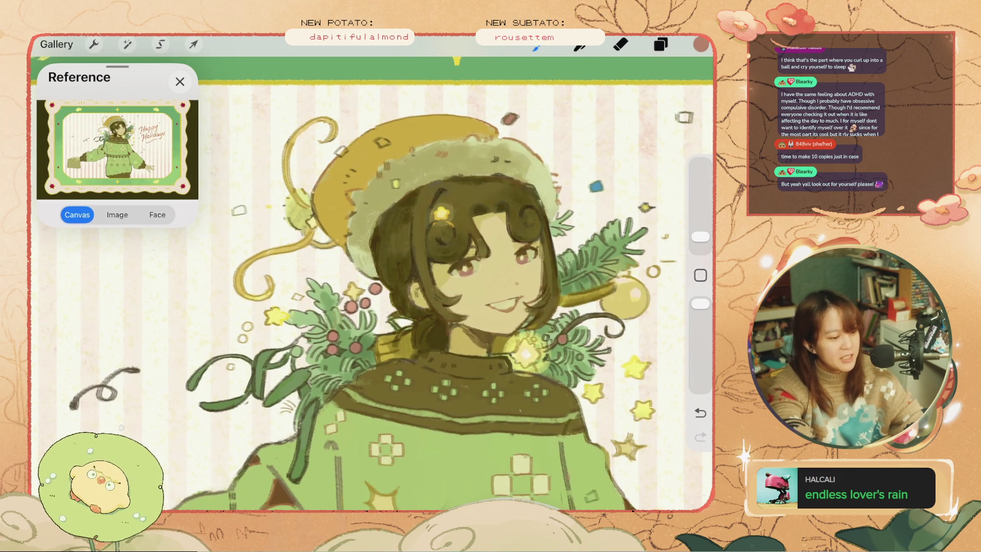
scroll(372, 276, down, 2)
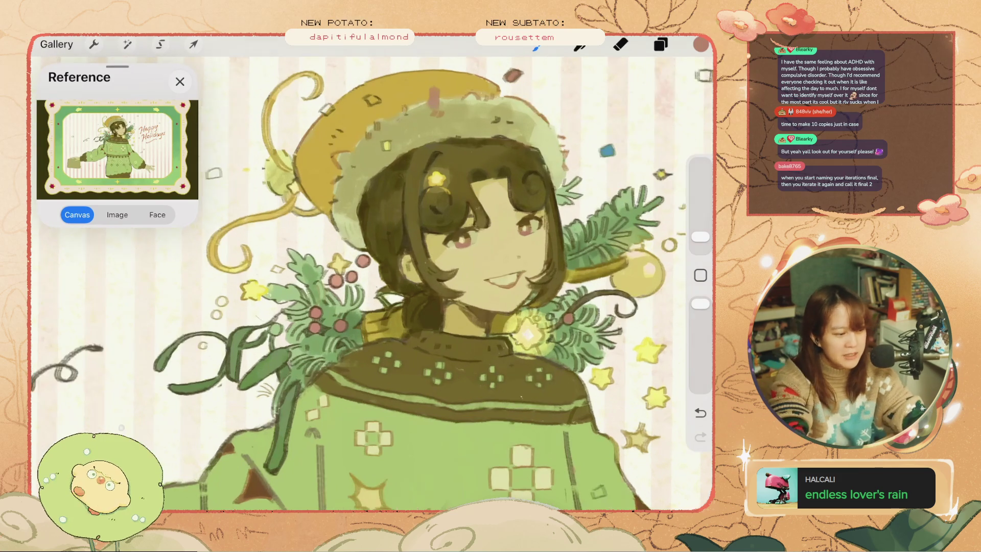
Undo the recent paint strokes, including the reddish brown confetti fill.
scroll(399, 281, up, 3)
key(ctrl+z)
scroll(398, 281, up, 2)
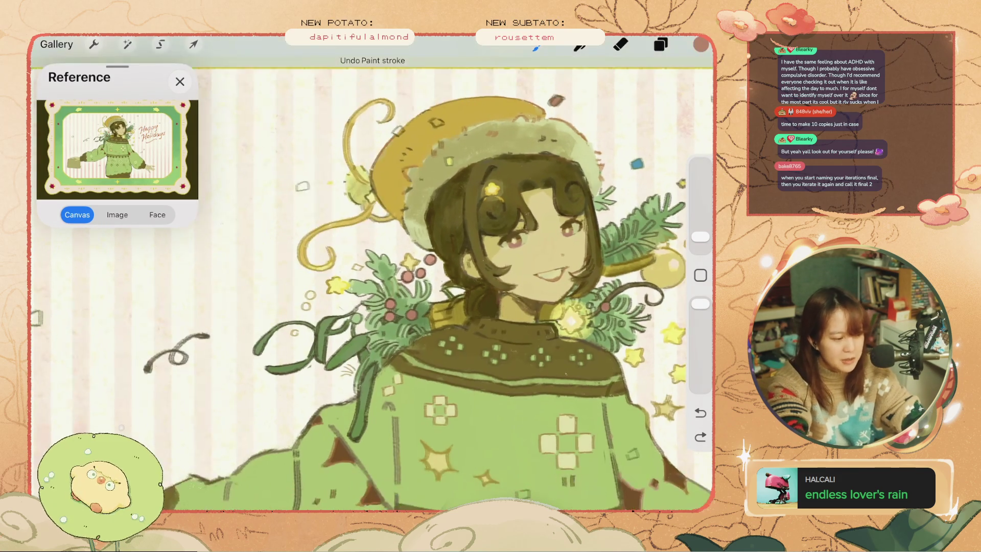
key(ctrl+z)
key(c)
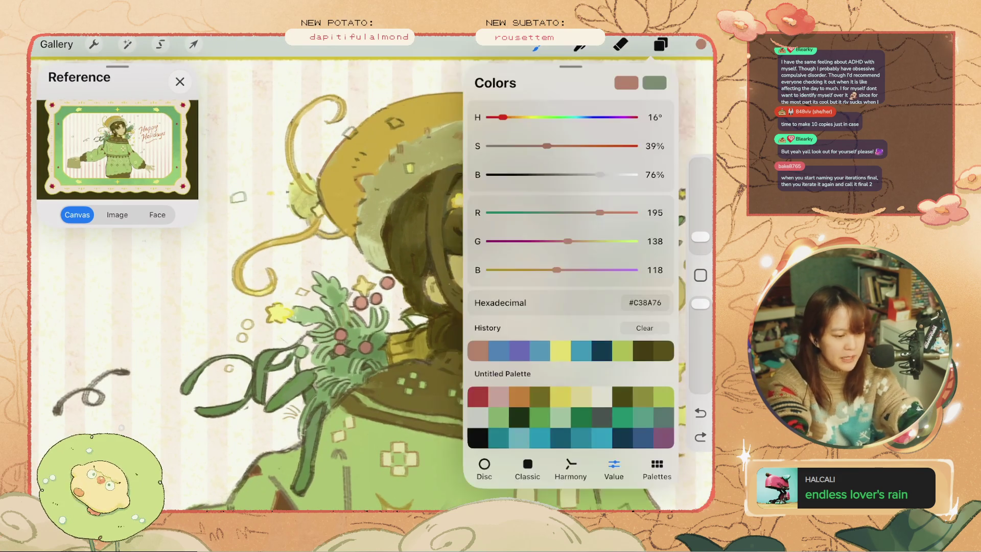
key(c)
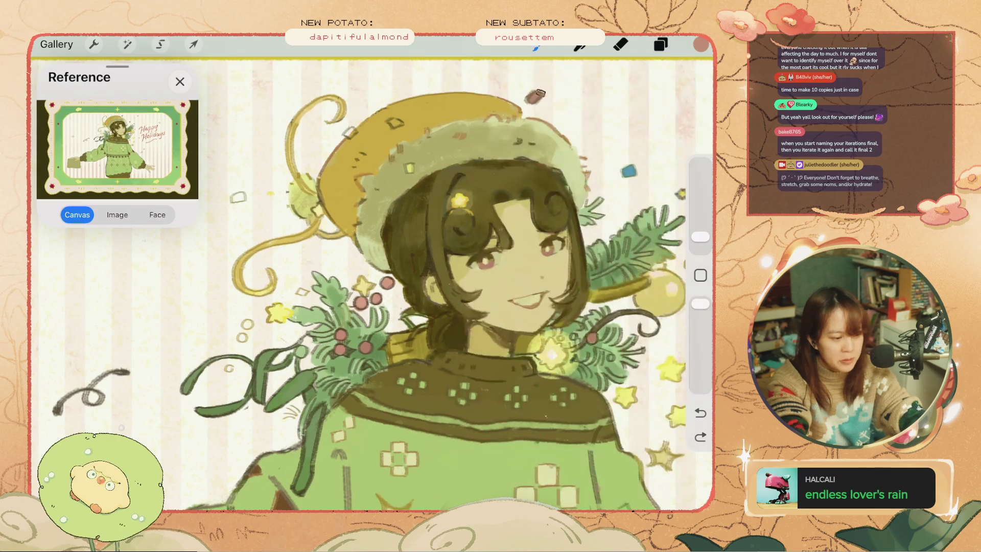
key(ctrl+z)
key(ctrl+shift+z)
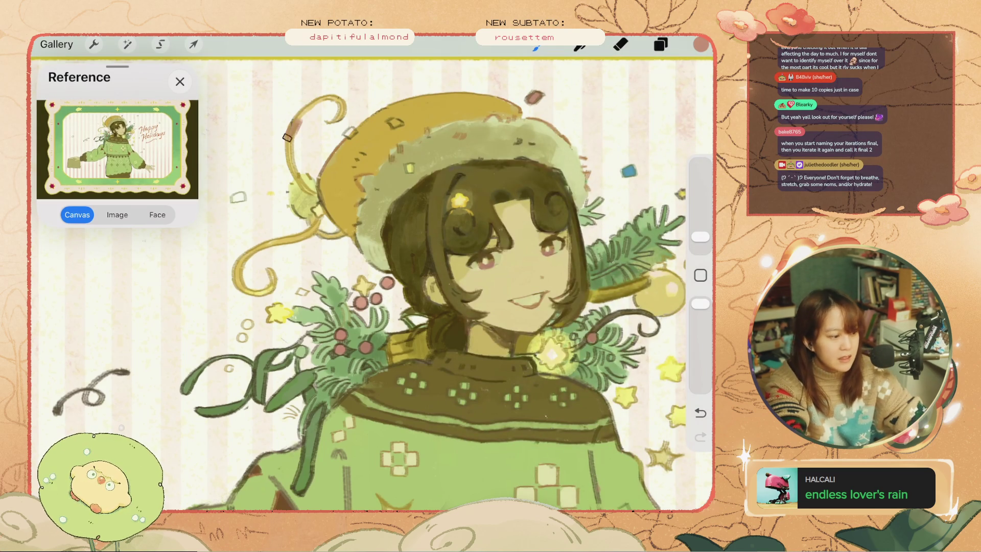
key(ctrl+z)
scroll(372, 283, down, 3)
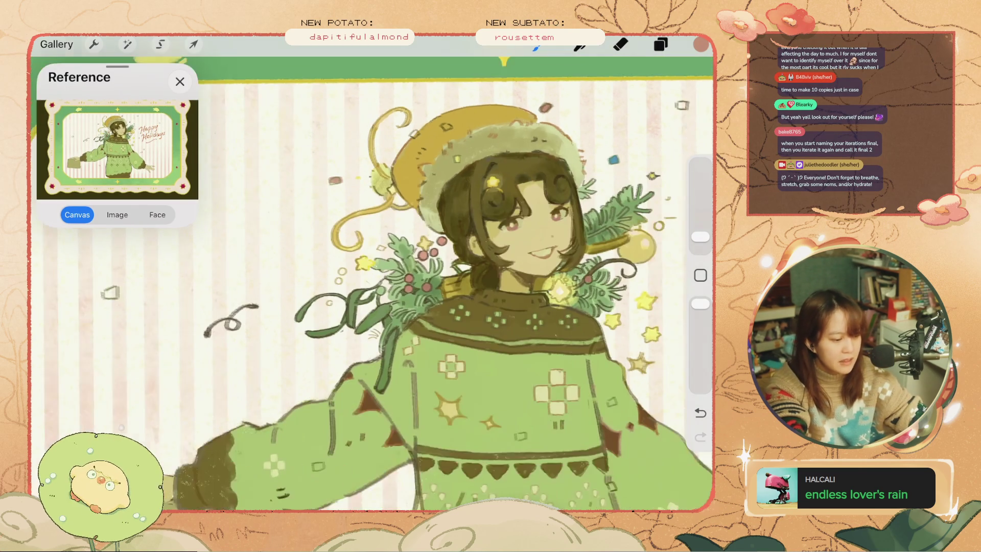
key(ctrl+z)
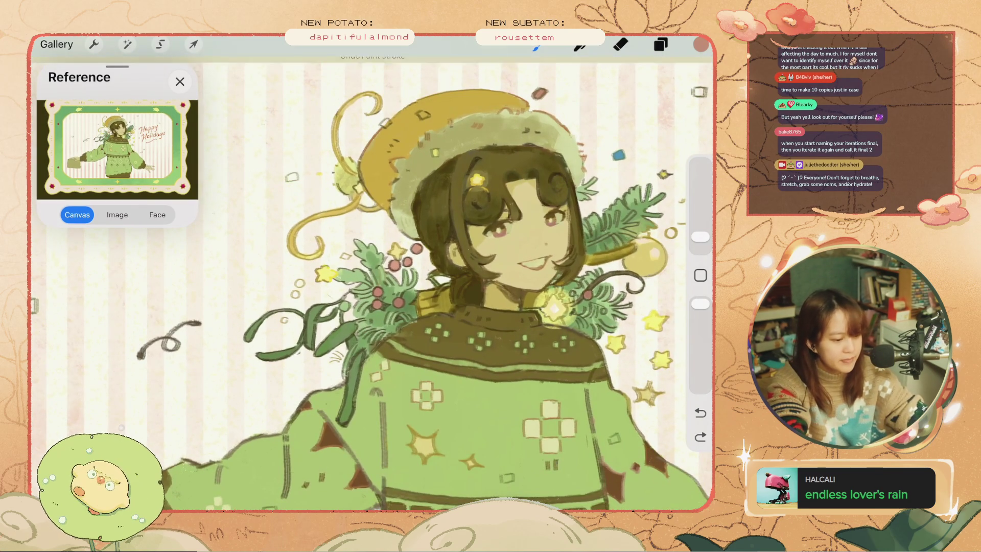
Choose a muted blue (#669FB1) at about 26% saturation and shrink the brush to 2%.
click(700, 274)
click(619, 154)
click(700, 45)
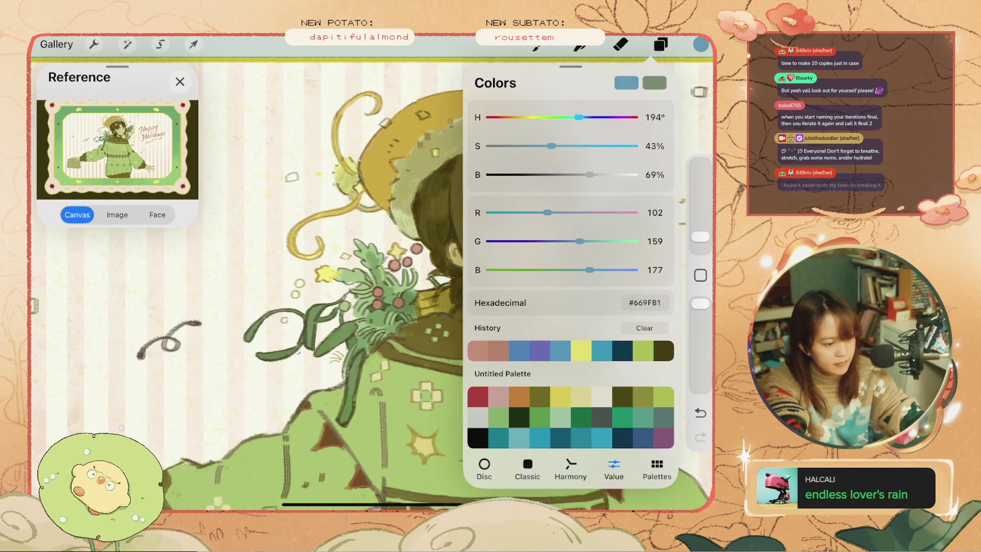
click(701, 44)
key(ctrl+z)
click(701, 44)
drag(568, 144, 533, 144)
click(700, 44)
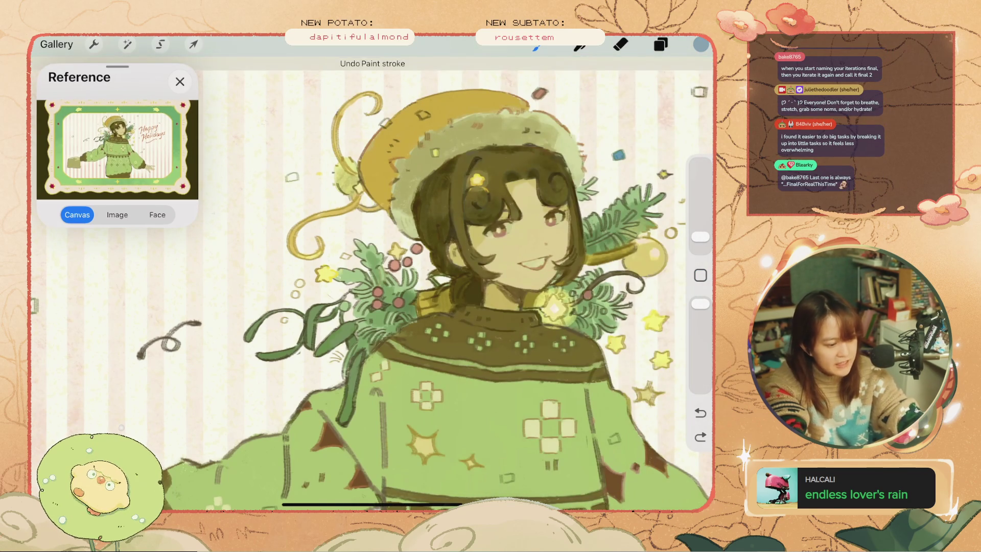
drag(288, 174, 295, 179)
key(ctrl+z)
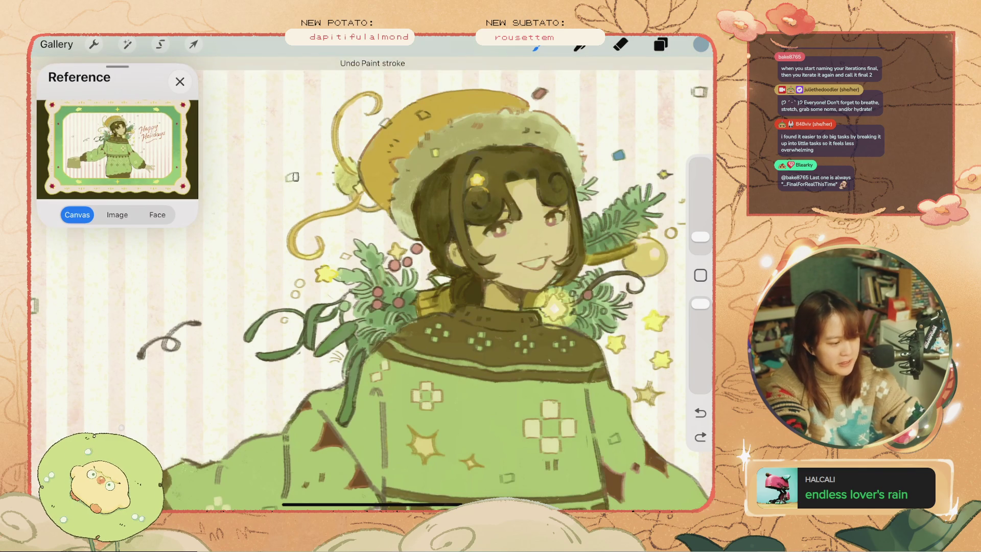
drag(700, 236, 701, 243)
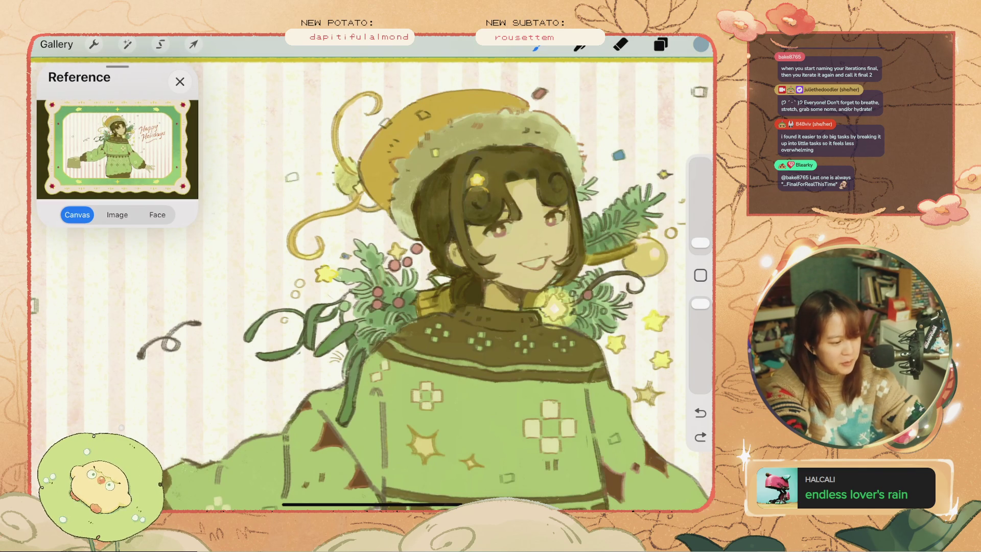
Undo three recent paint strokes and redo the last one.
scroll(372, 273, down, 5)
scroll(372, 272, up, 8)
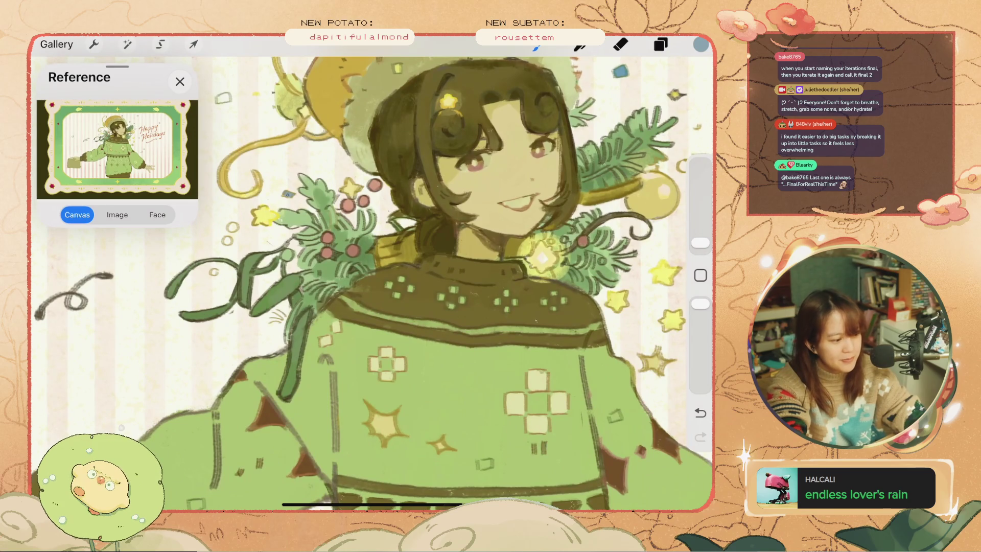
scroll(372, 273, down, 3)
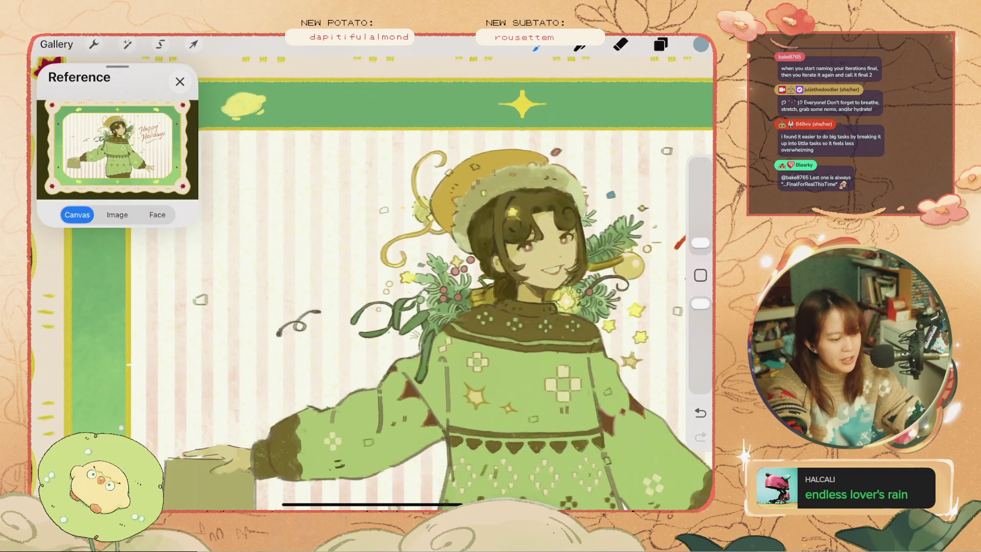
scroll(372, 273, up, 1)
scroll(372, 273, up, 3)
key(ctrl+z)
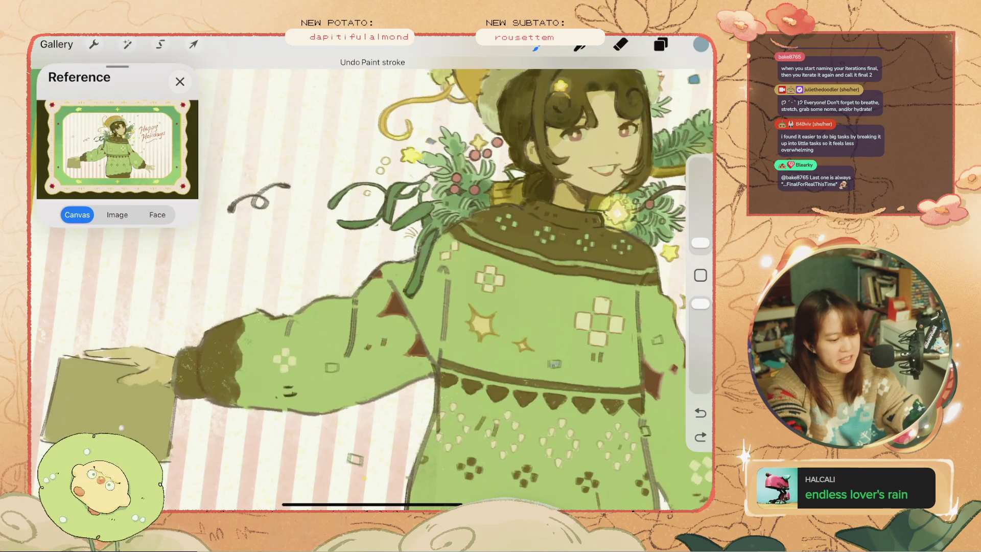
scroll(372, 273, down, 3)
scroll(372, 273, up, 4)
key(ctrl+z)
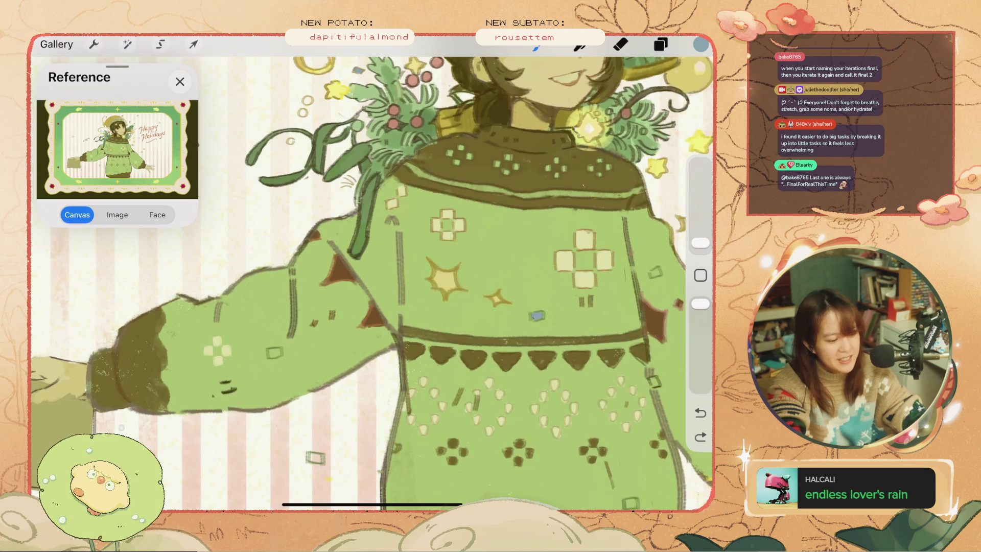
scroll(372, 272, down, 5)
key(ctrl+z)
key(ctrl+shift+z)
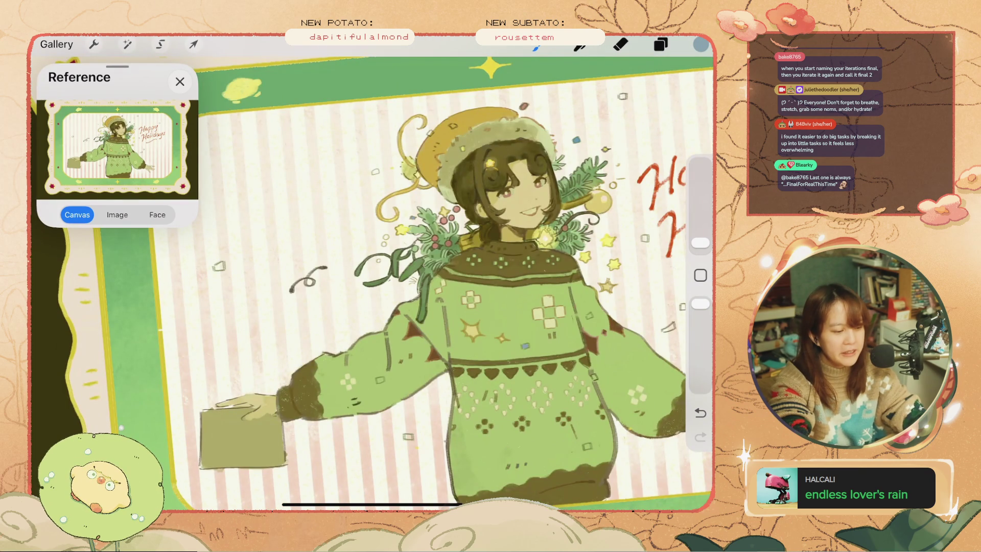
scroll(577, 205, up, 5)
Eyedrop the hat's pale yellow-green and set the brush to a fine 1%.
click(700, 275)
click(382, 96)
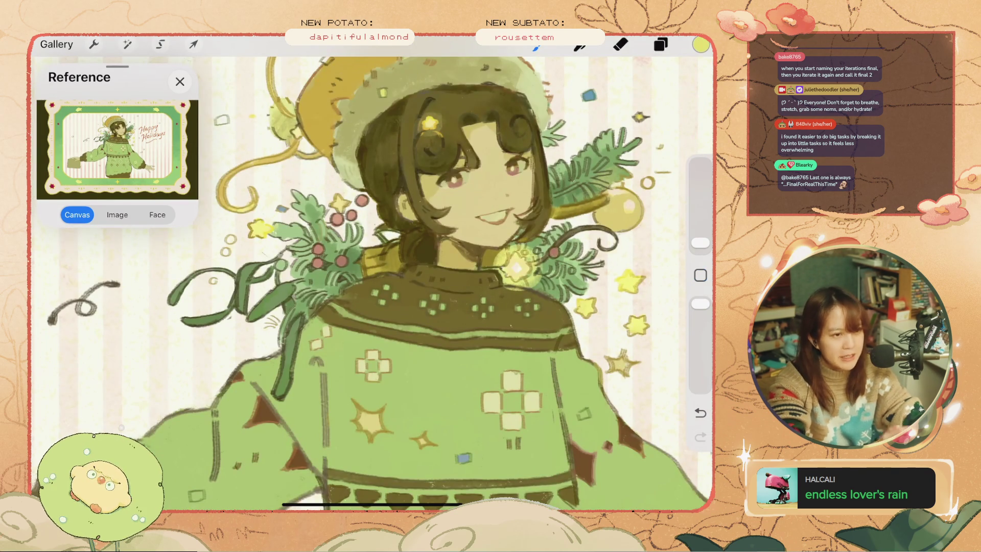
scroll(373, 281, down, 3)
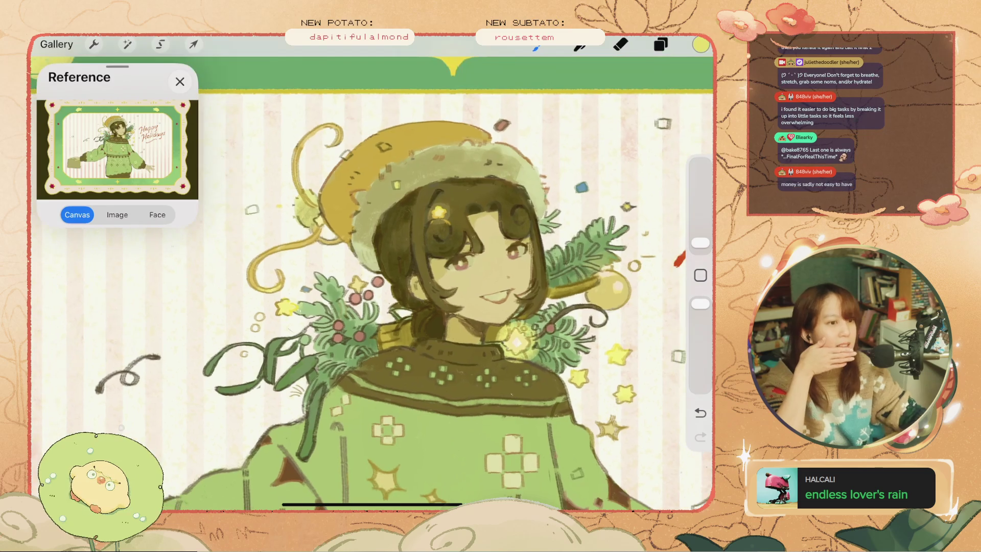
click(701, 243)
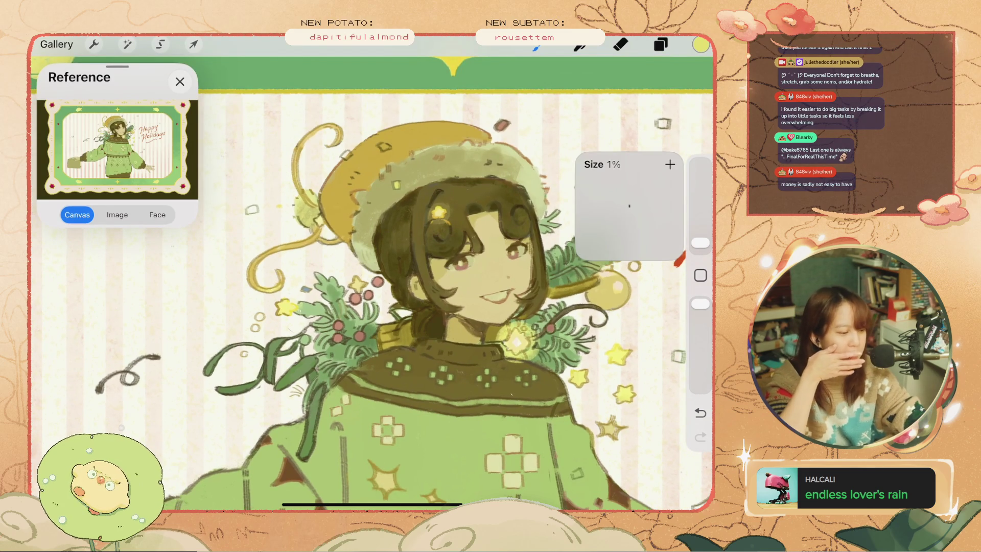
Undo three more strokes, then redo the most recently undone one.
key(ctrl+z)
scroll(372, 281, up, 2)
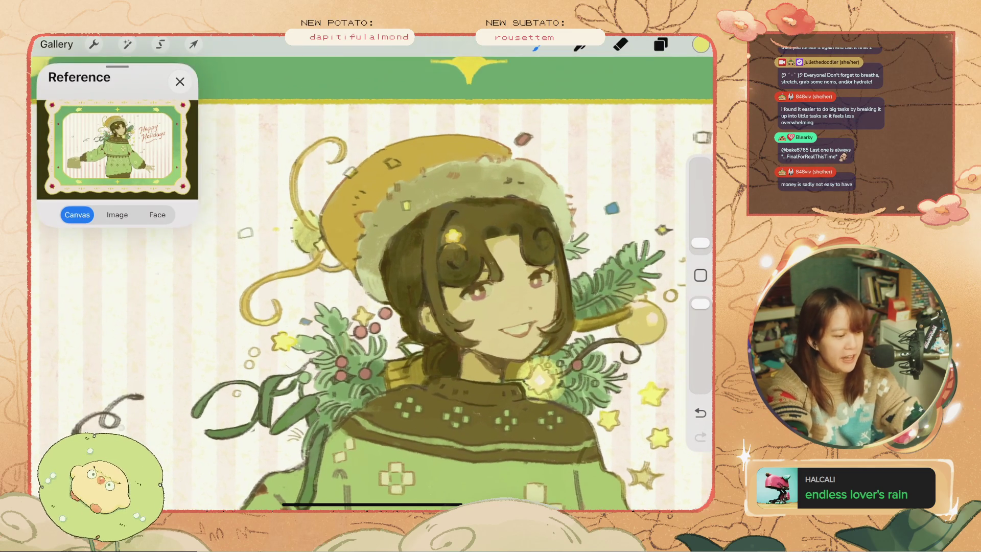
scroll(373, 281, up, 2)
key(ctrl+z)
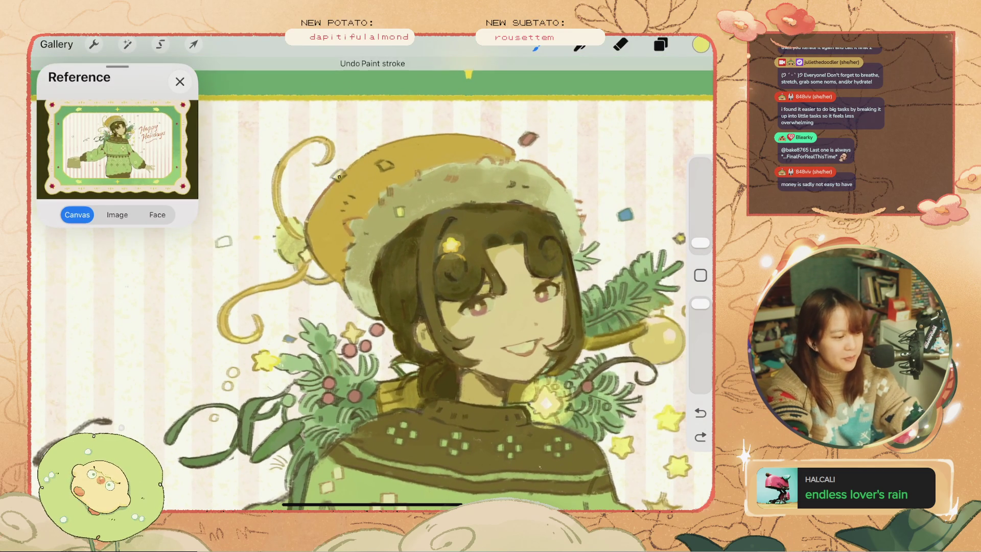
key(ctrl+z)
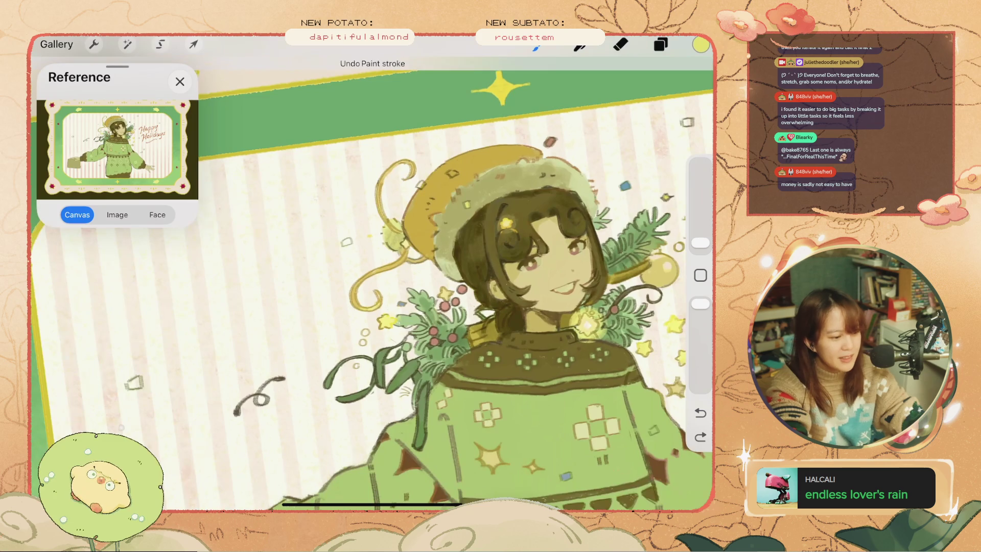
scroll(373, 281, up, 2)
key(ctrl+shift+z)
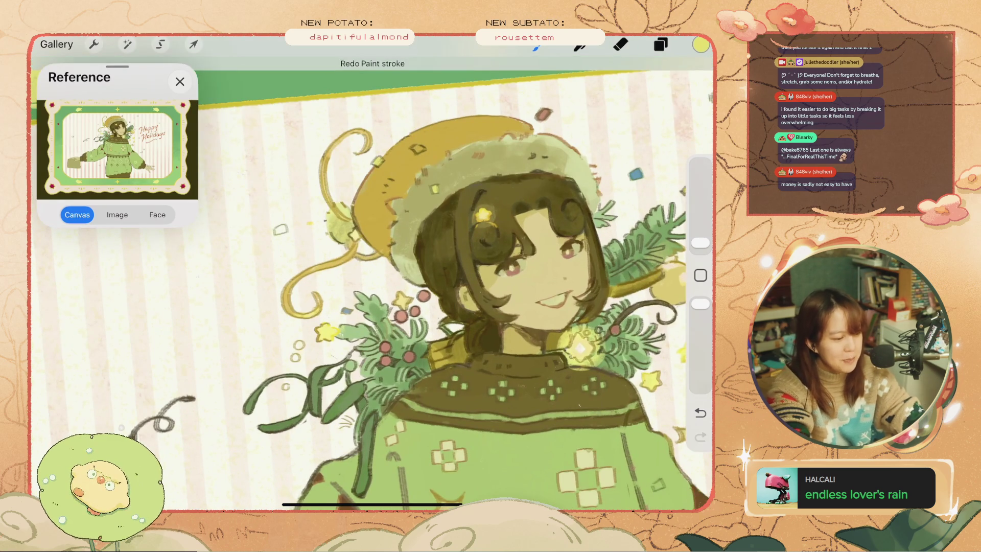
scroll(373, 281, up, 2)
Raise the colour brightness to 100%, then undo the accidental yellow fill and the step before.
click(700, 44)
drag(613, 174, 636, 174)
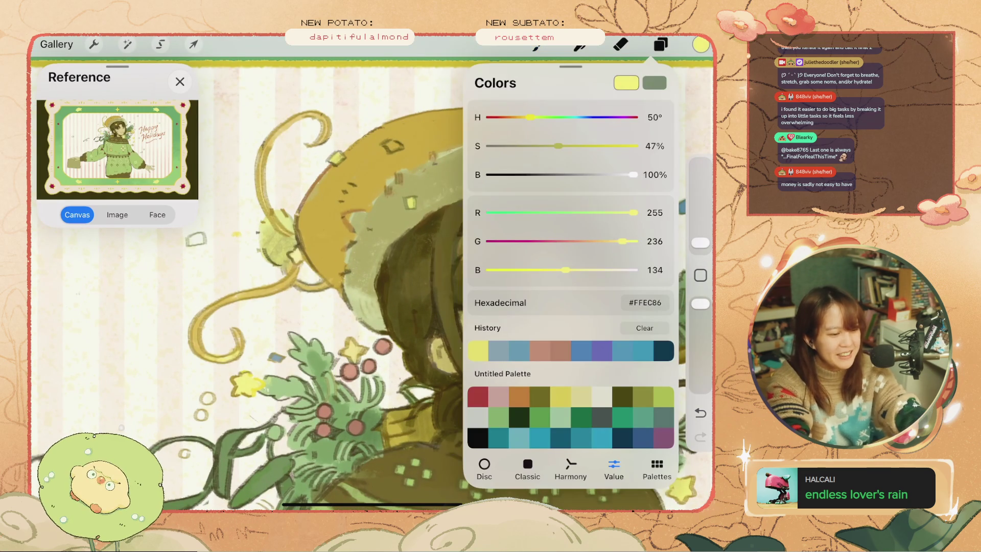
drag(701, 44, 537, 230)
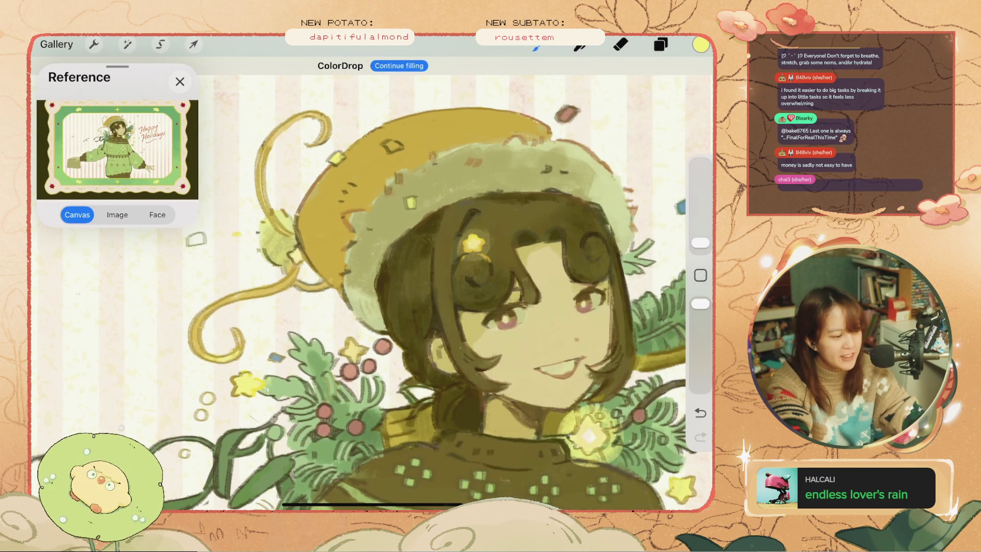
key(ctrl+z)
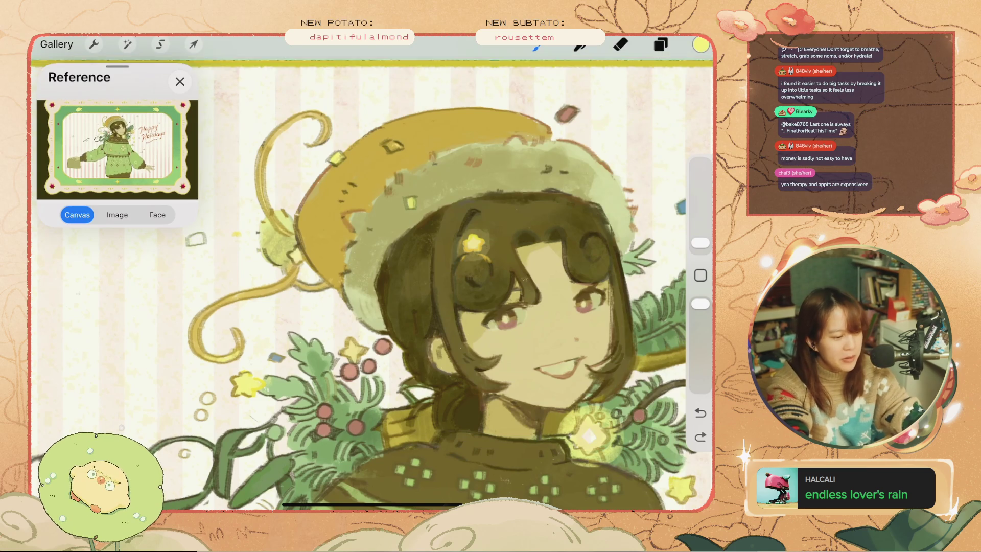
key(ctrl+z)
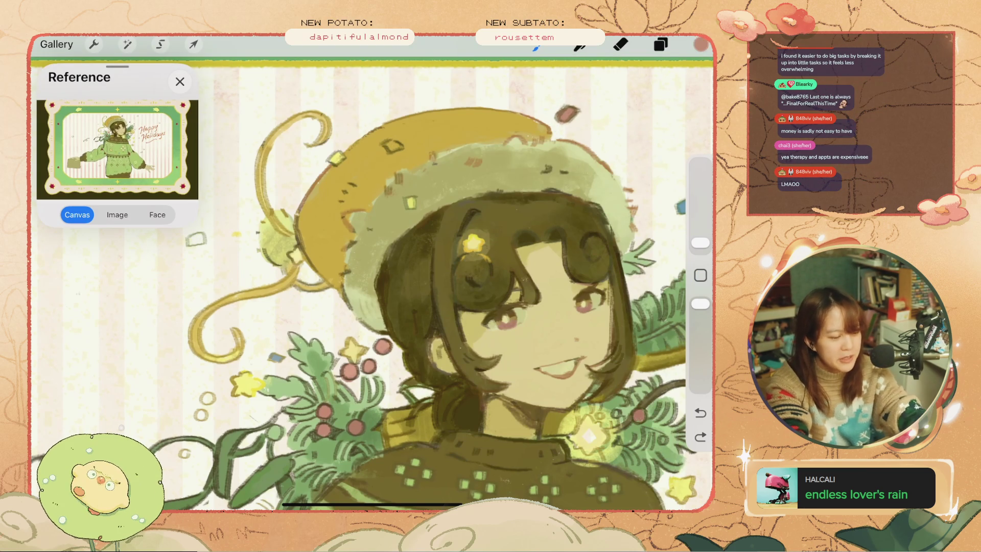
Undo several more stray strokes with a slightly larger brush, then sample a brown-red from the artwork.
click(700, 44)
key(ctrl+z)
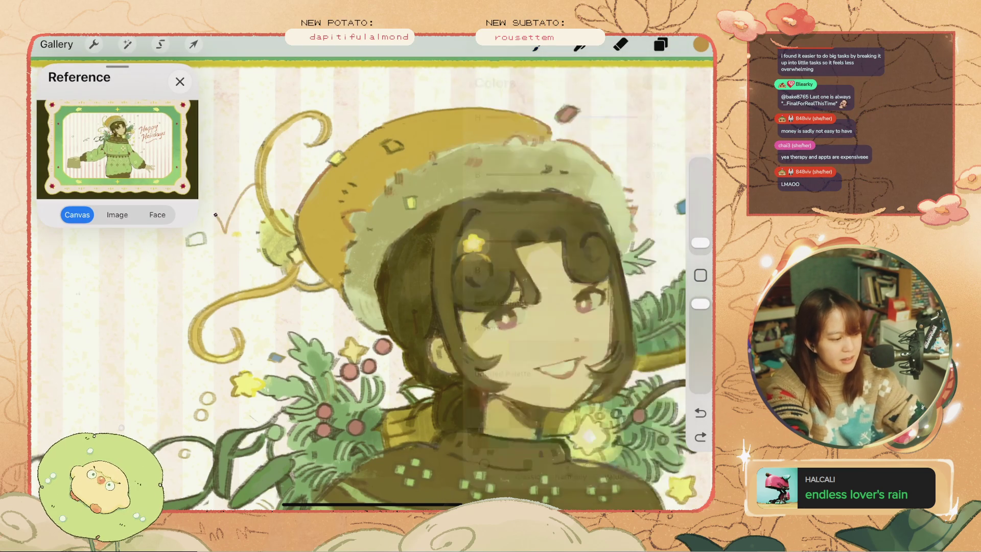
drag(700, 243, 701, 236)
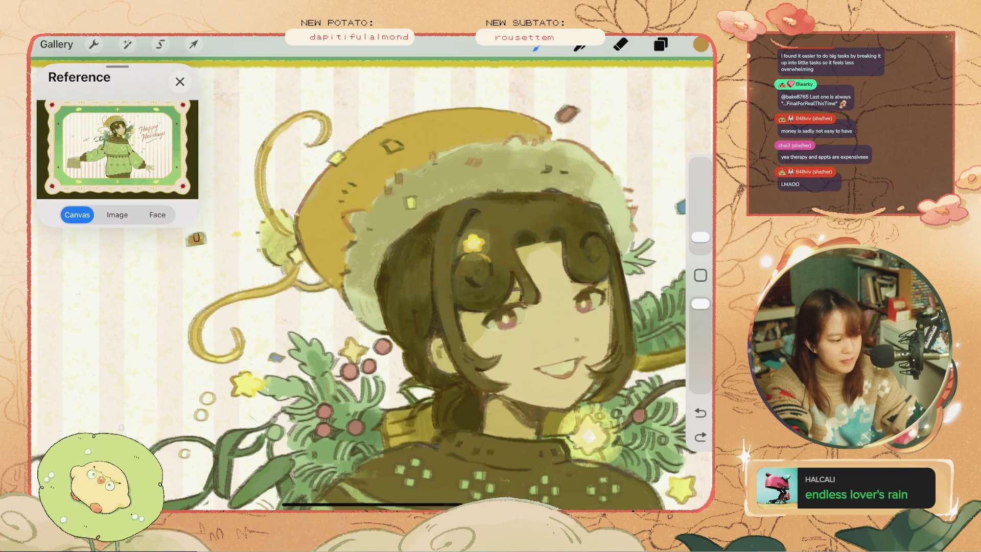
scroll(372, 285, down, 3)
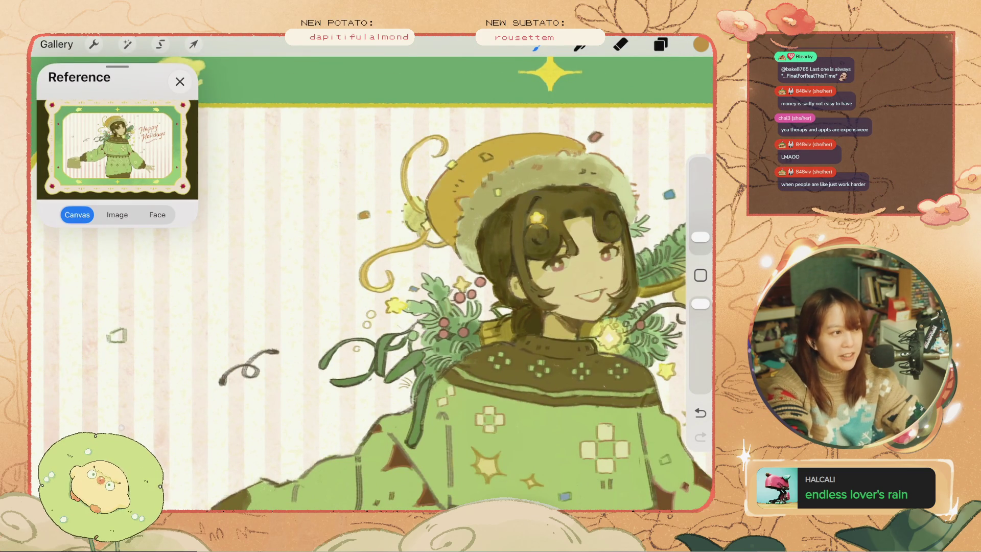
key(ctrl+z)
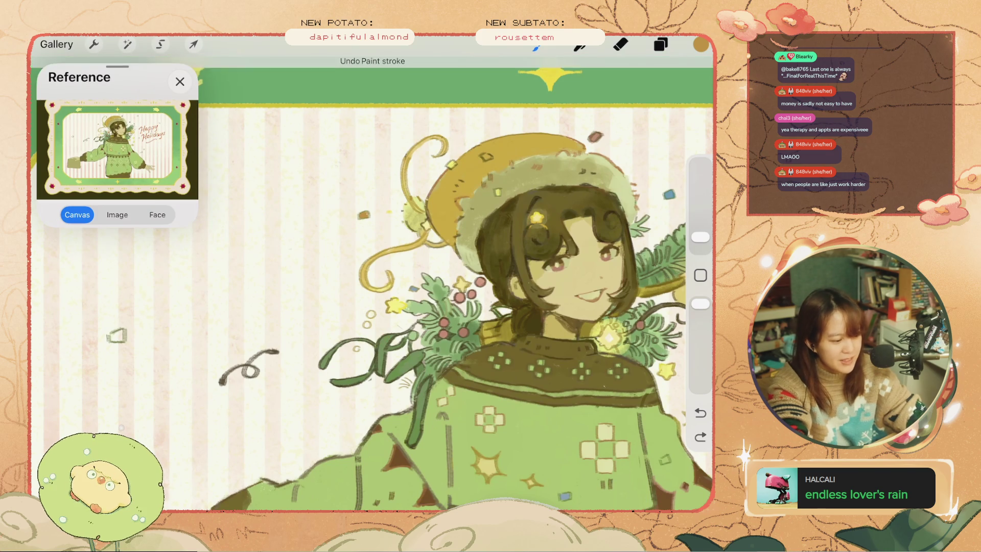
drag(408, 307, 339, 255)
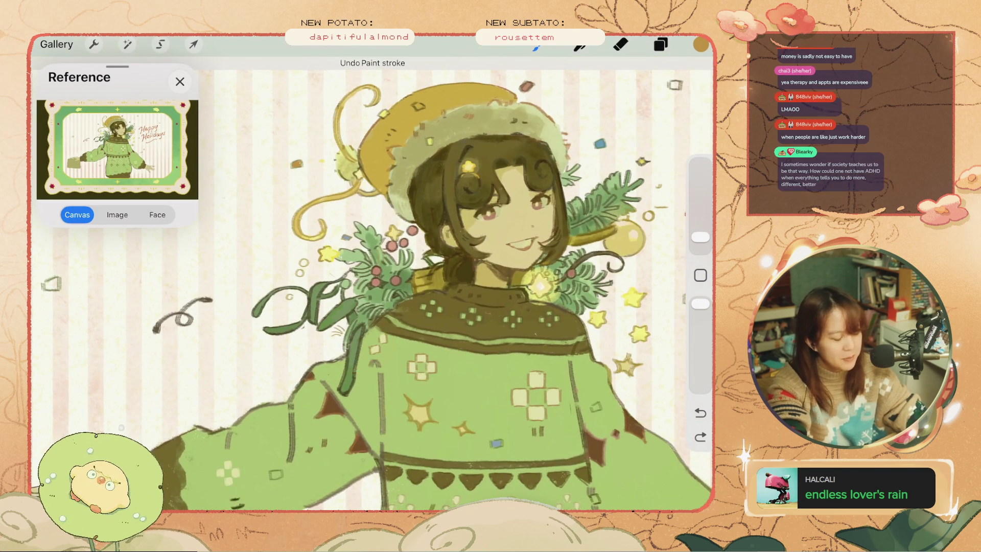
key(ctrl+z)
key(ctrl+z)
key(ctrl+z)
click(394, 274)
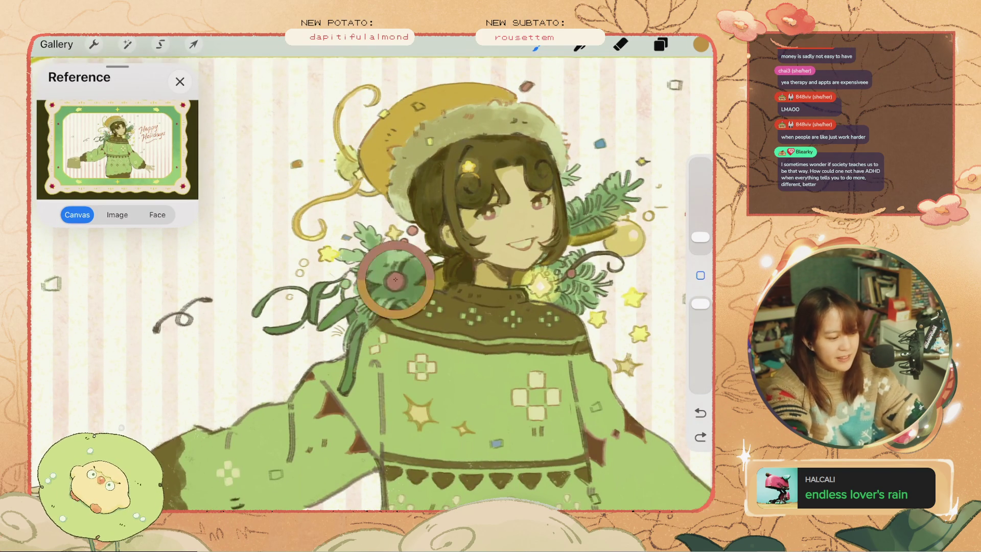
Darken the sampled brown-red to 58% brightness and dab darker dots on the berries.
scroll(489, 260, up, 3)
click(701, 44)
drag(599, 173, 576, 173)
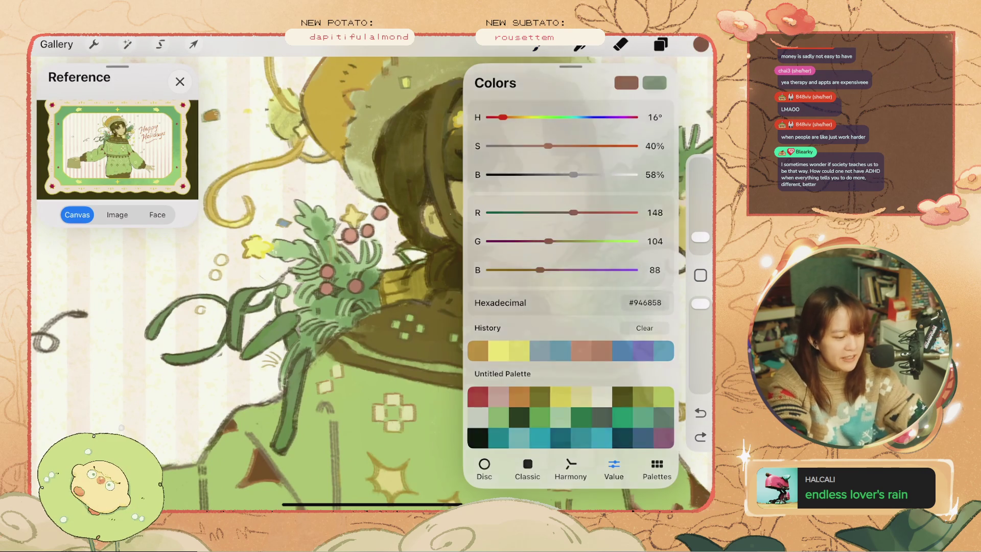
click(700, 44)
click(355, 286)
key(ctrl+z)
click(355, 285)
click(327, 288)
Try small dabs near the berries, undoing and restoring them, then undo the last strokes.
click(329, 271)
key(ctrl+z)
click(350, 236)
key(ctrl+z)
click(351, 236)
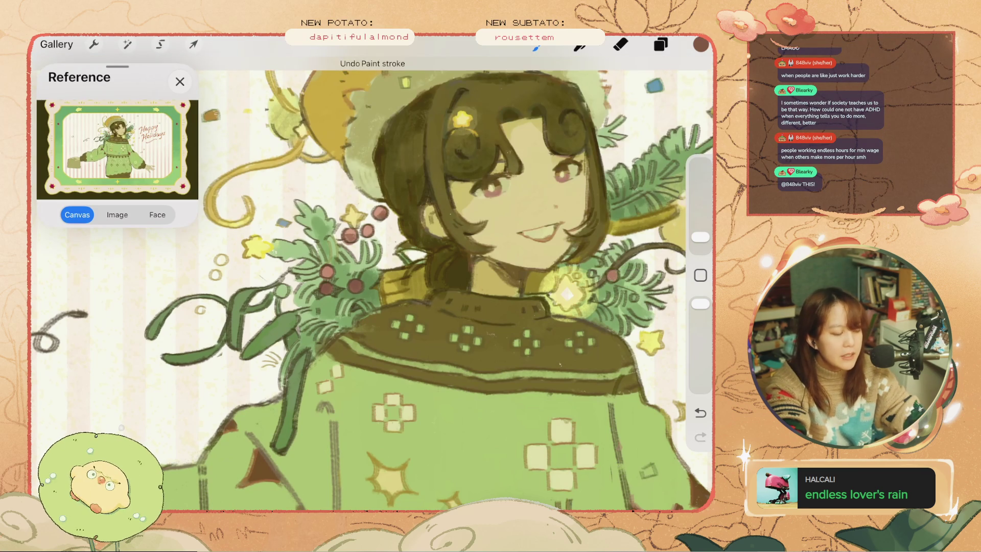
key(ctrl+z)
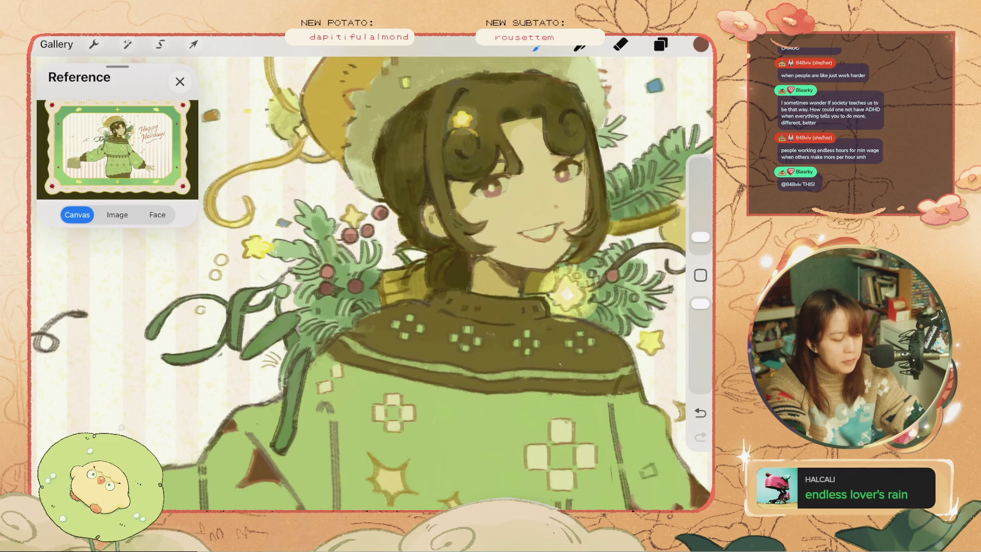
key(ctrl+z)
key(ctrl+z)
scroll(372, 283, down, 3)
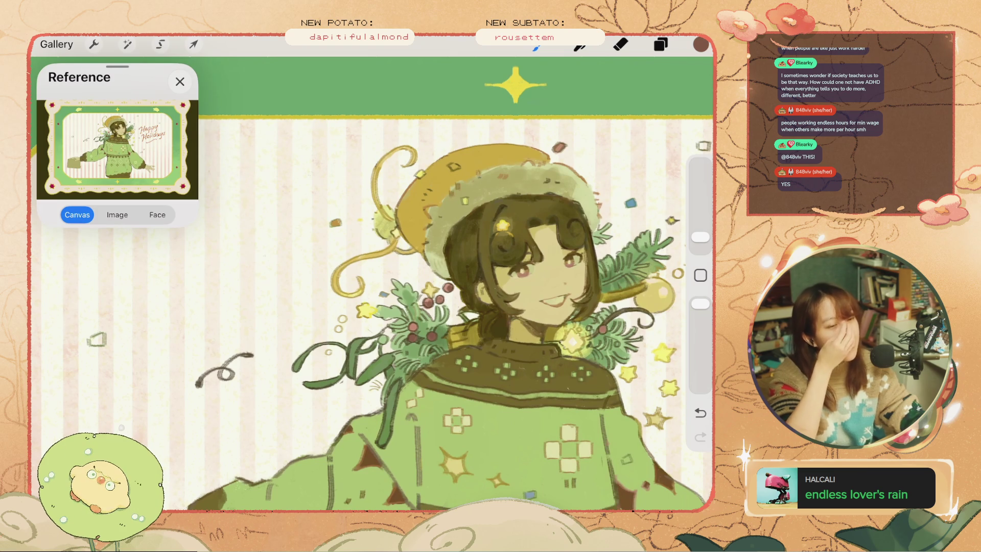
Pick an olive colour from the drawing and revert the recent hair marks.
key(ctrl+z)
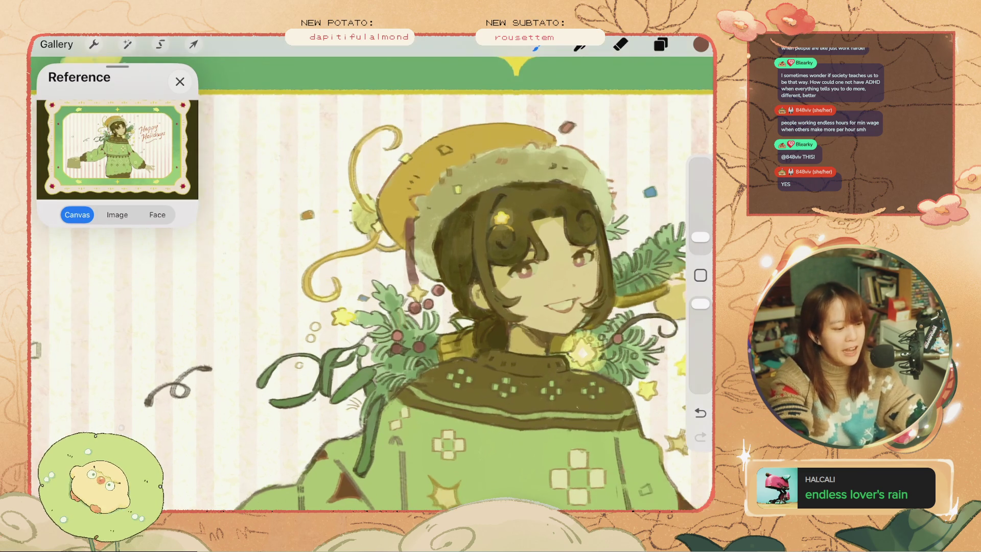
key(ctrl+z)
click(422, 241)
key(ctrl+z)
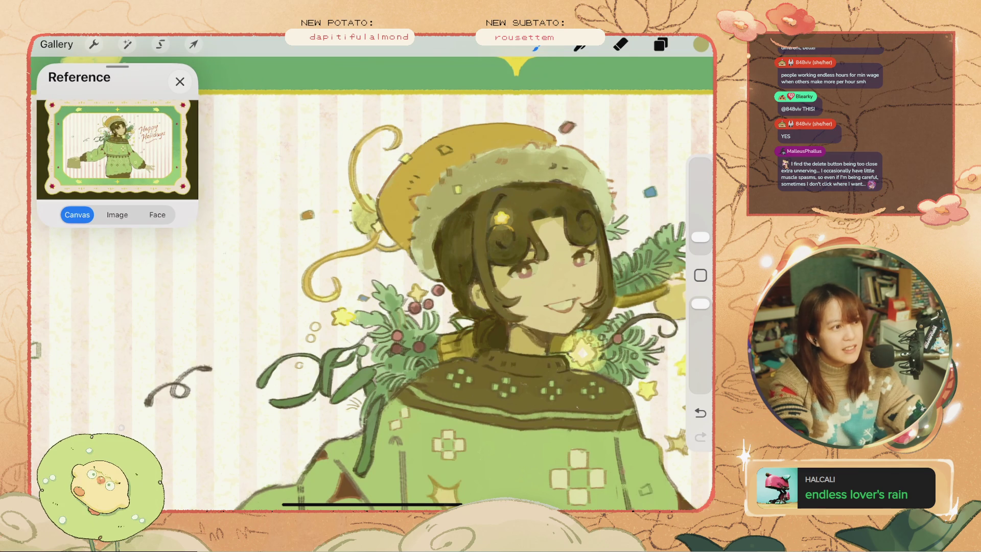
key(ctrl+z)
key(ctrl+z)
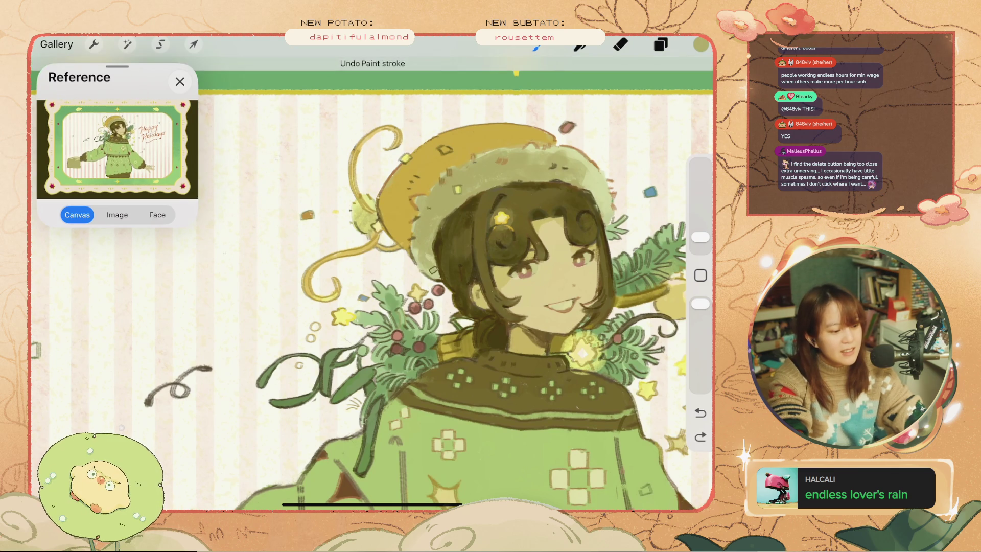
scroll(372, 276, down, 5)
scroll(372, 276, up, 4)
key(ctrl+z)
key(ctrl+z)
key(ctrl+z)
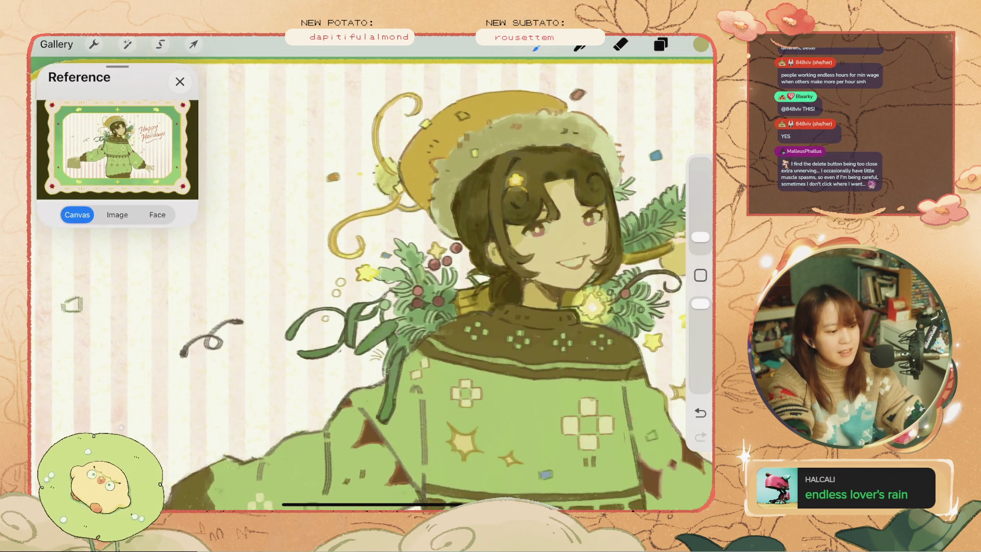
scroll(372, 275, down, 3)
scroll(372, 276, up, 3)
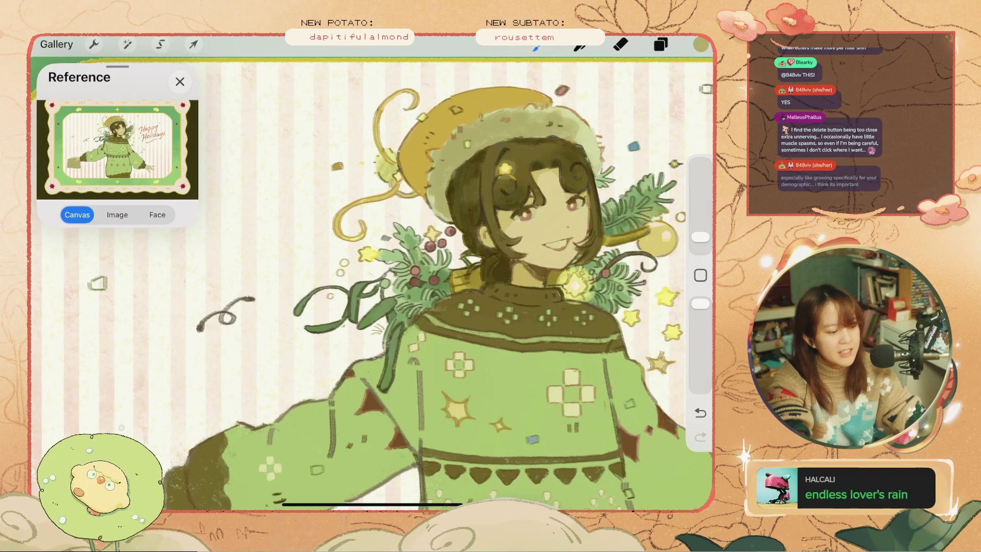
scroll(372, 276, up, 2)
Sample the mistletoe berry colour and paint a small mark on the mistletoe.
key(ctrl+z)
click(414, 266)
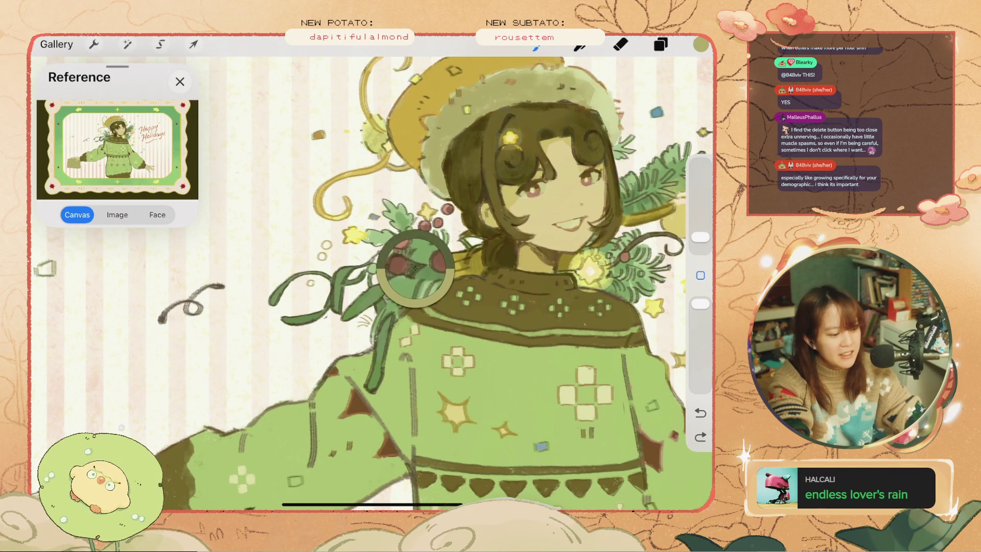
key(ctrl+z)
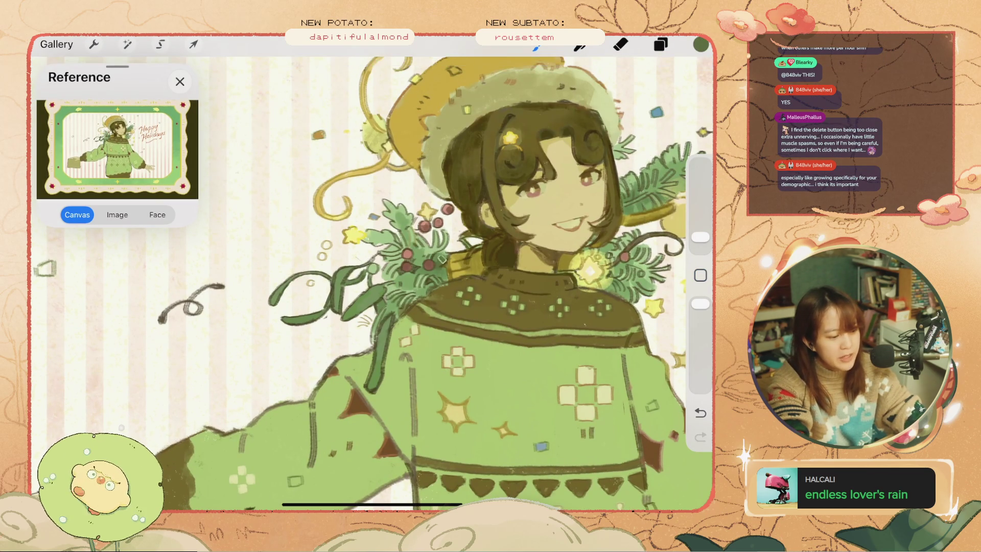
click(440, 270)
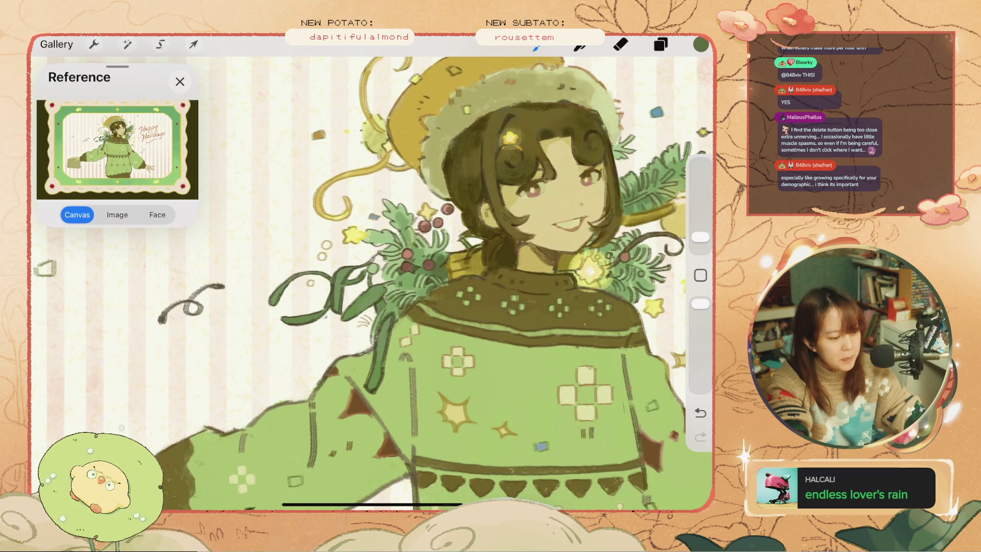
drag(531, 189, 449, 229)
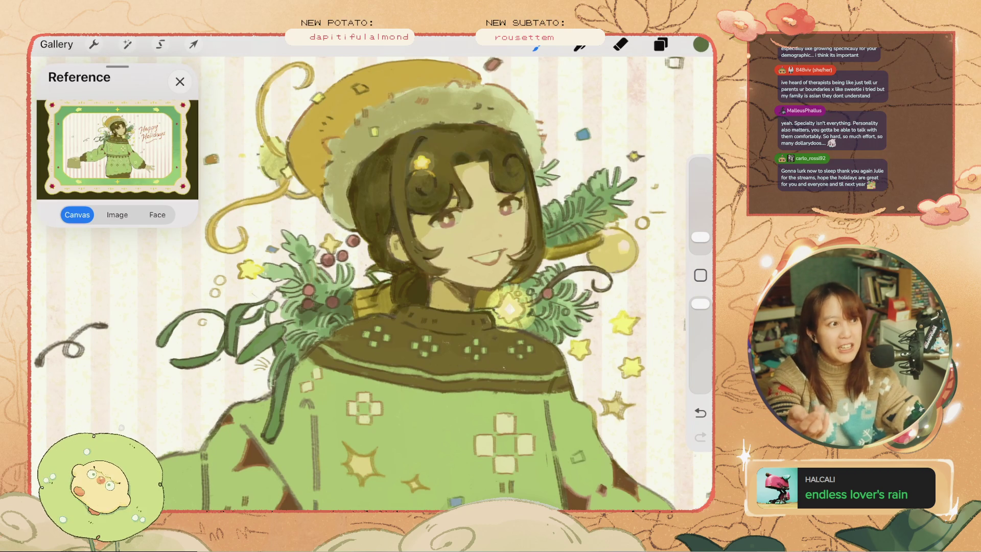
Undo the recent strokes, including a trial dark mark by the right-hand berries.
key(ctrl+z)
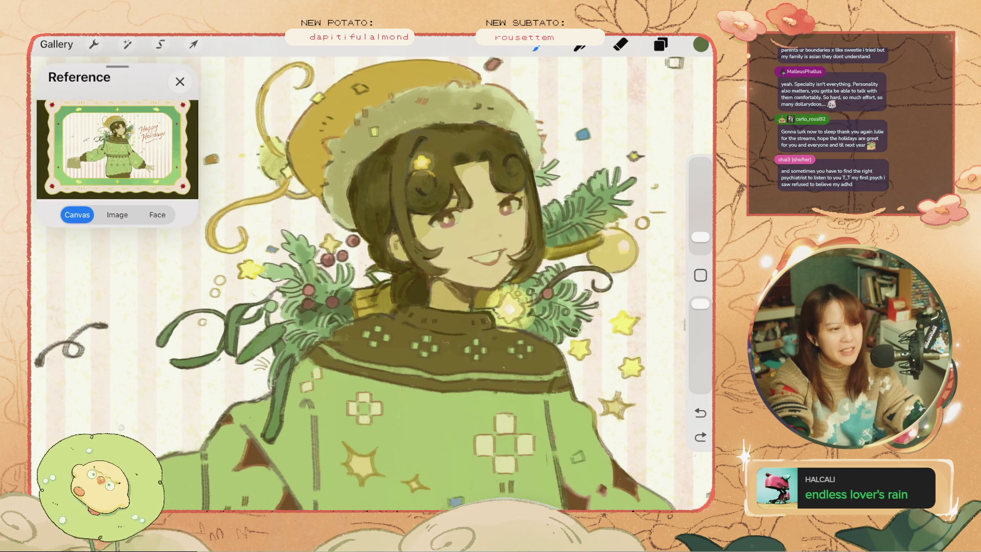
key(ctrl+z)
key(ctrl+z)
key(ctrl+z)
key(ctrl+z)
key(ctrl+z)
key(ctrl+z)
drag(532, 311, 540, 302)
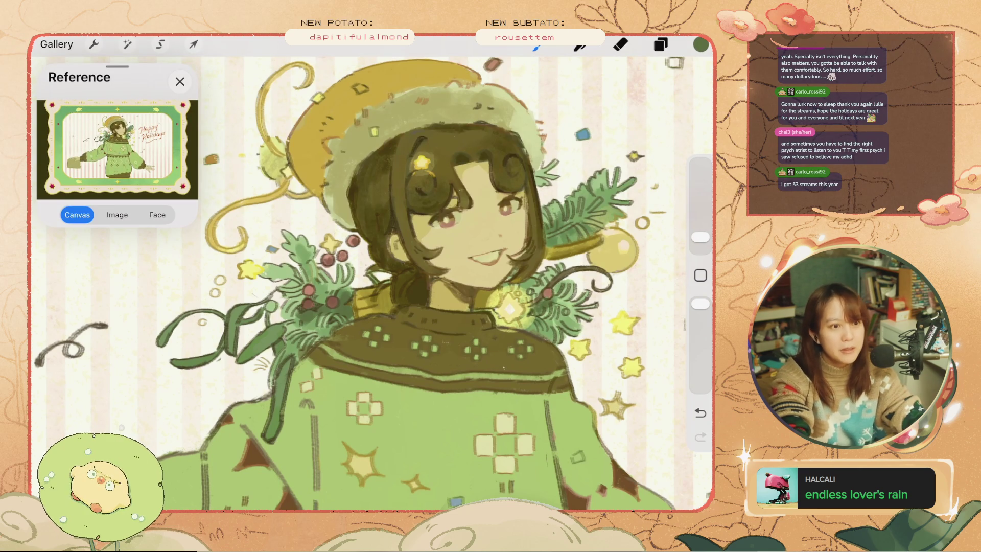
key(ctrl+z)
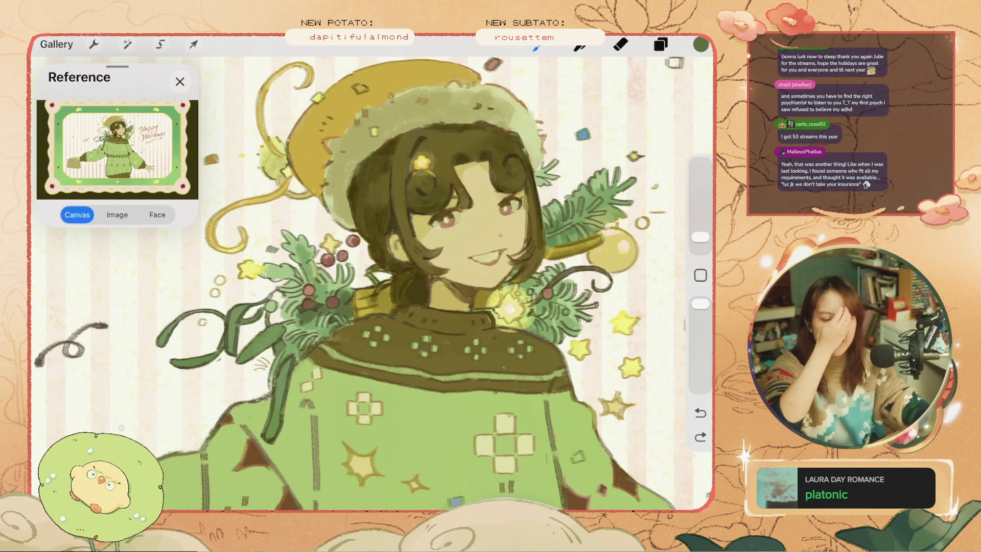
key(ctrl+z)
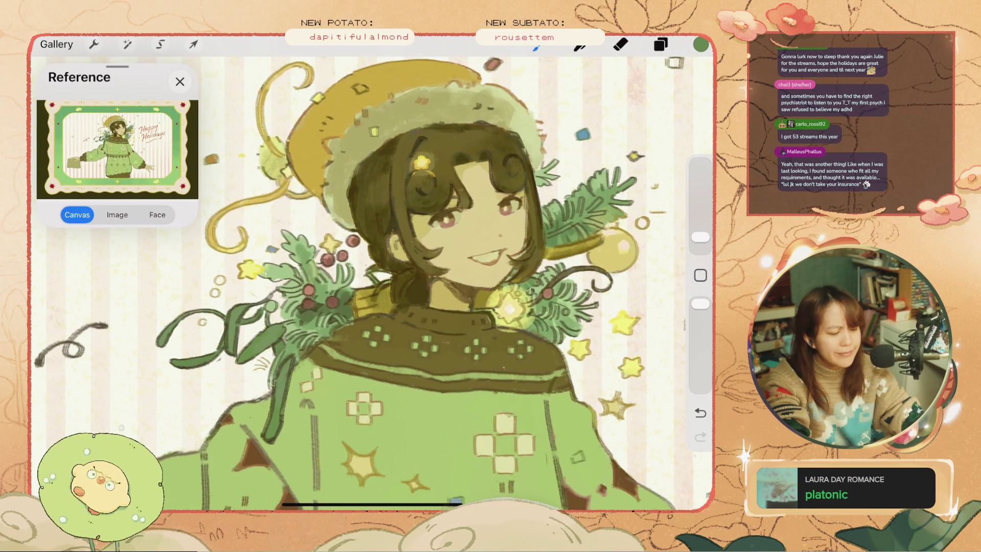
key(ctrl+z)
Compare the berry stroke with and without it, remove it, and draw small dark strokes around the berries.
key(ctrl+shift+z)
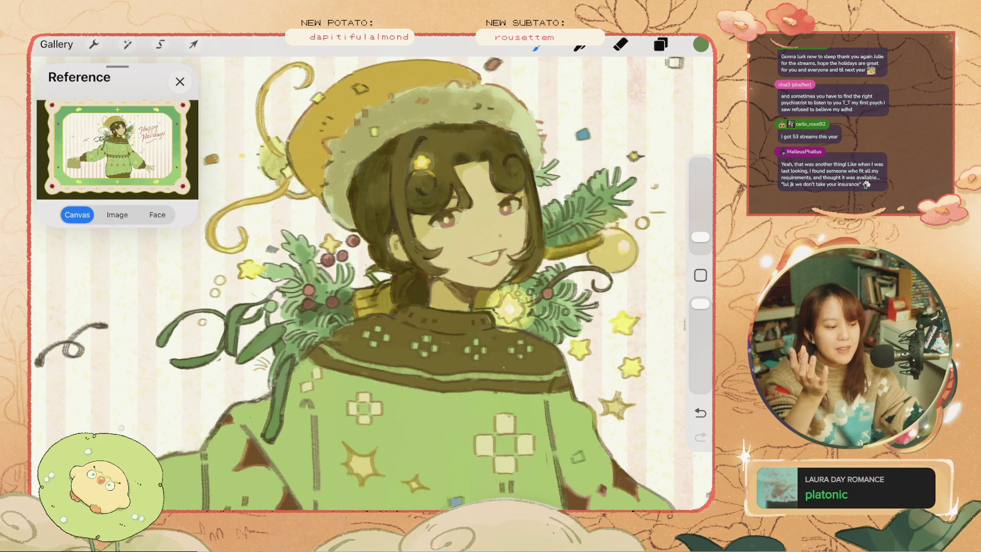
key(ctrl+z)
key(ctrl+shift+z)
key(ctrl+z)
key(ctrl+shift+z)
key(ctrl+z)
key(ctrl+shift+z)
key(ctrl+z)
key(ctrl+shift+z)
key(ctrl+z)
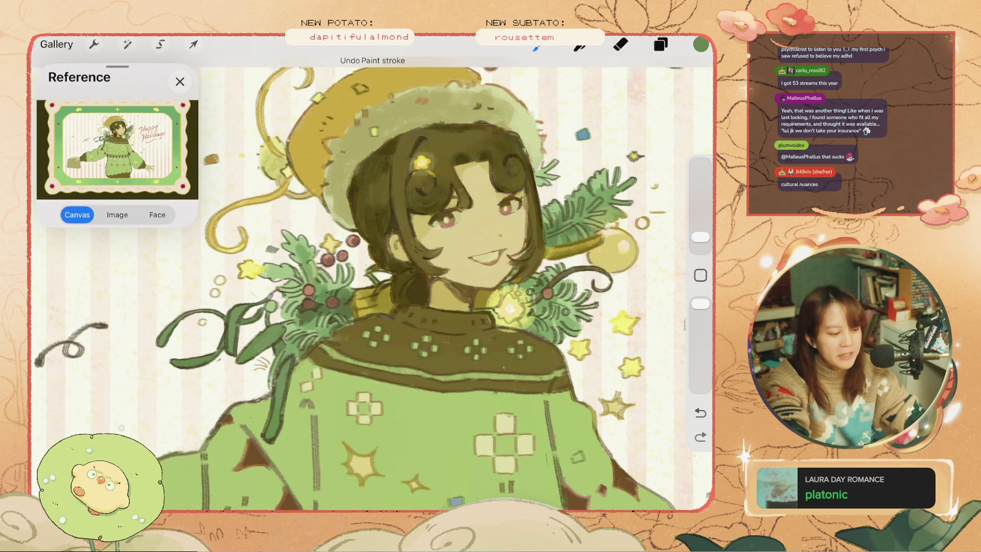
mouse_move(313, 281)
mouse_down()
mouse_move(324, 300)
mouse_move(318, 330)
mouse_up()
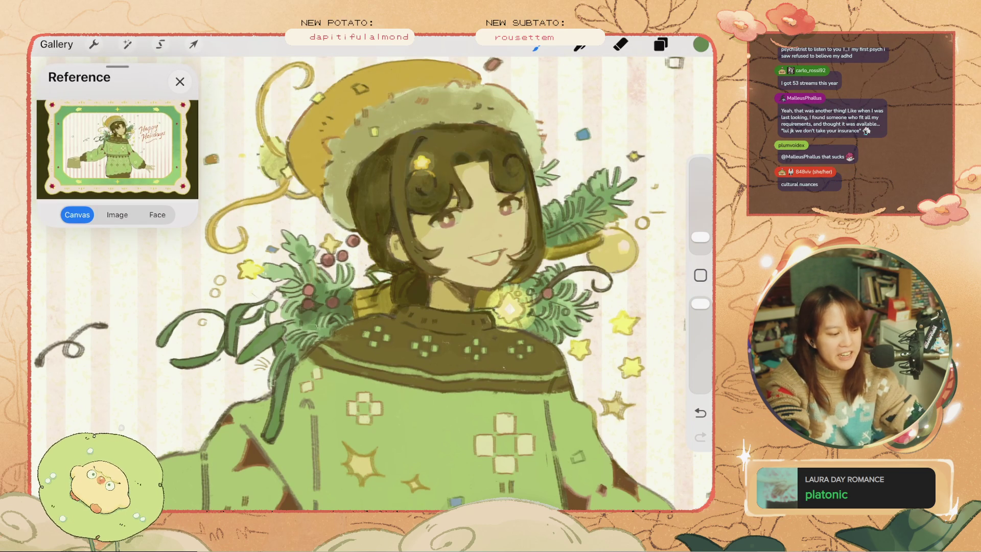
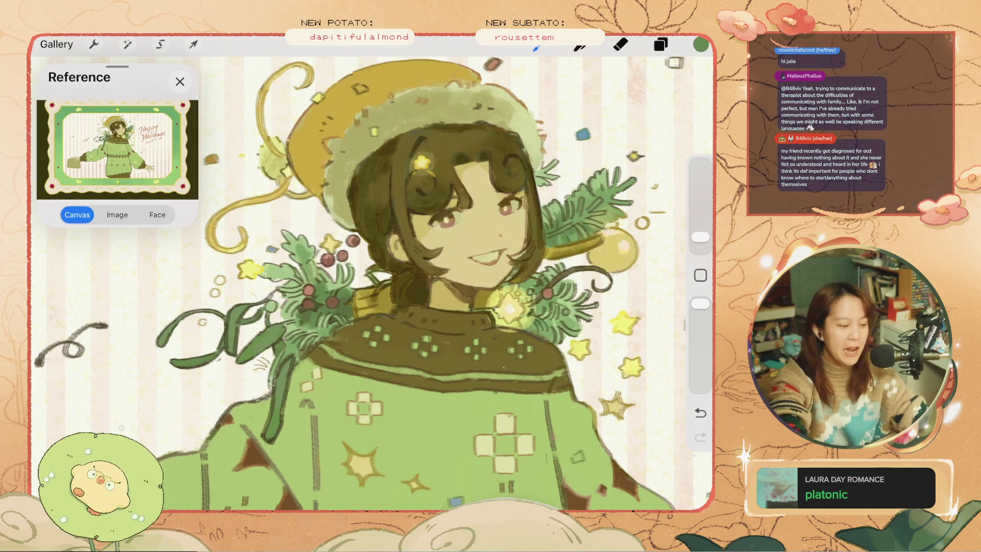
Try small dark marks on the sweater and collar, then undo them.
key(ctrl+z)
key(ctrl+z)
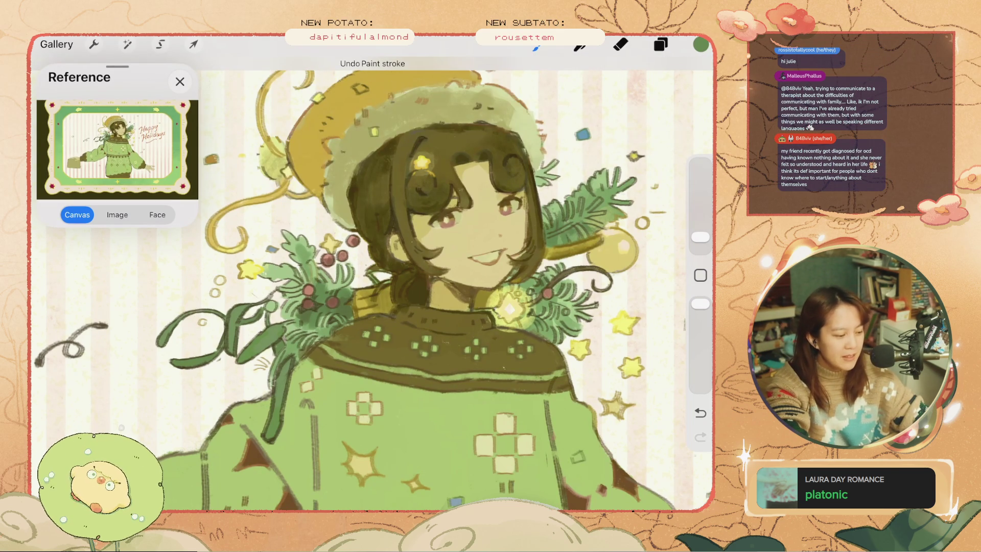
key(ctrl+z)
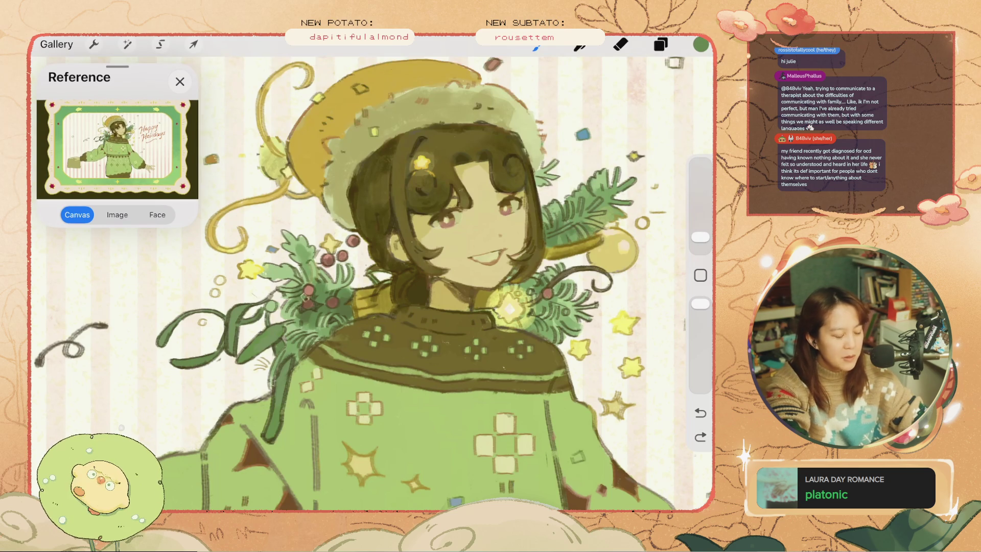
drag(297, 299, 301, 329)
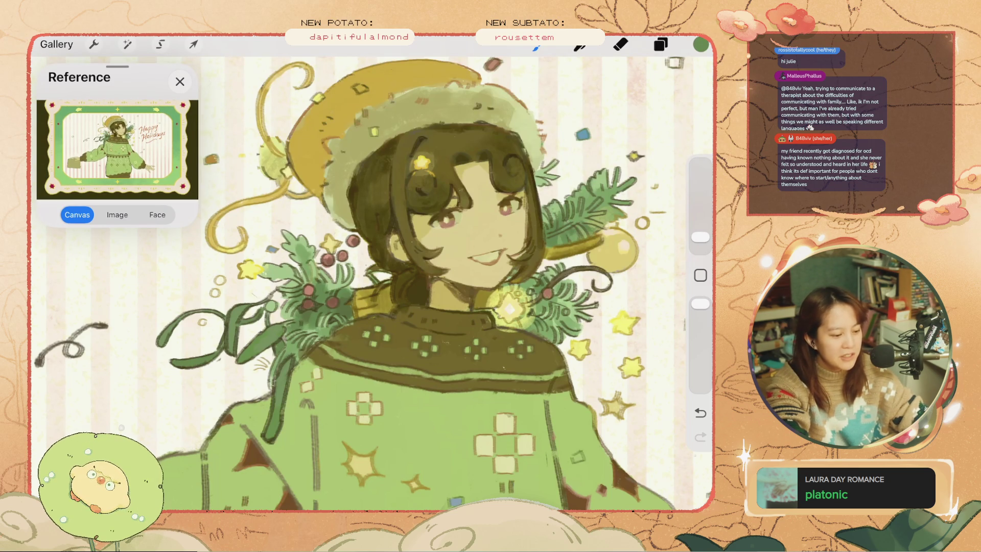
scroll(372, 284, down, 5)
scroll(372, 283, up, 5)
key(ctrl+z)
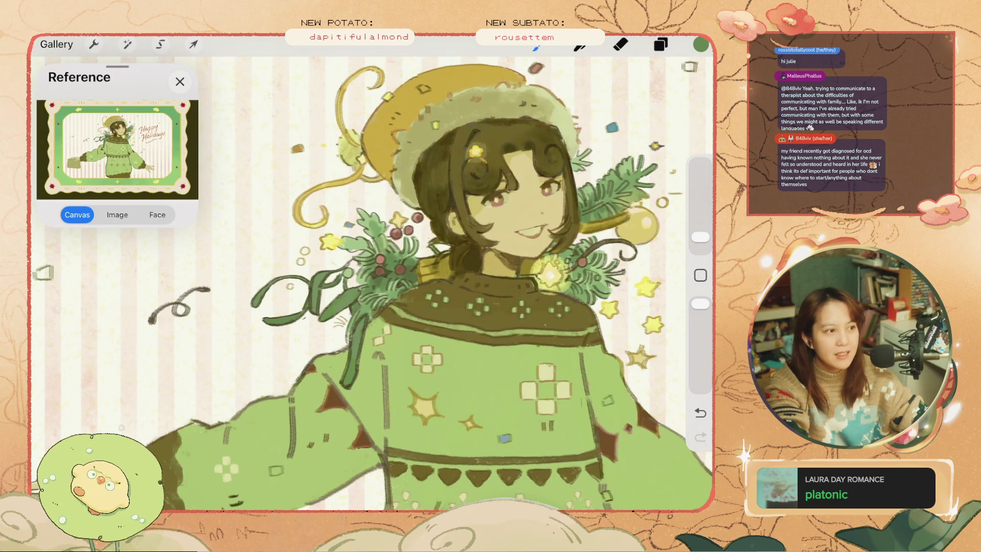
key(ctrl+z)
key(ctrl+shift+z)
key(ctrl+z)
key(ctrl+shift+z)
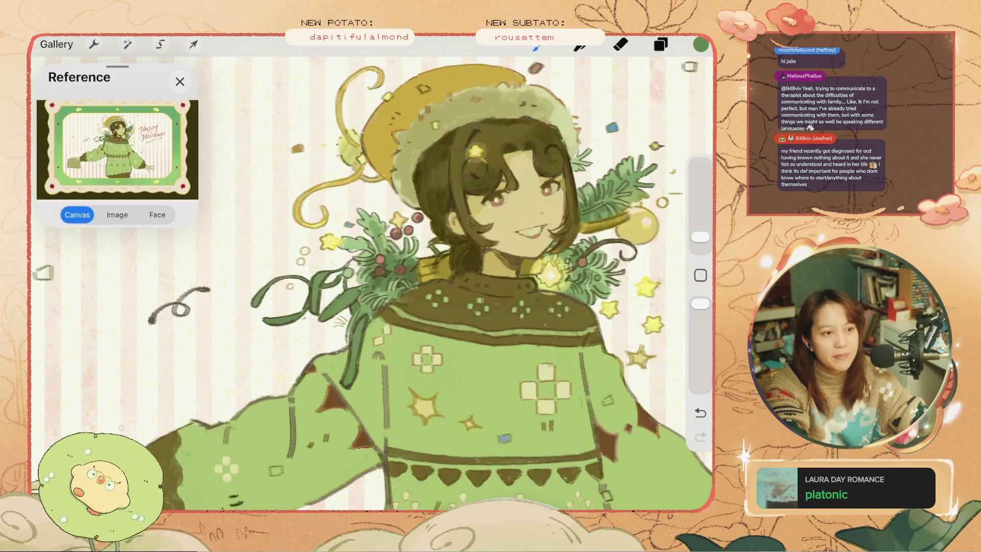
key(ctrl+z)
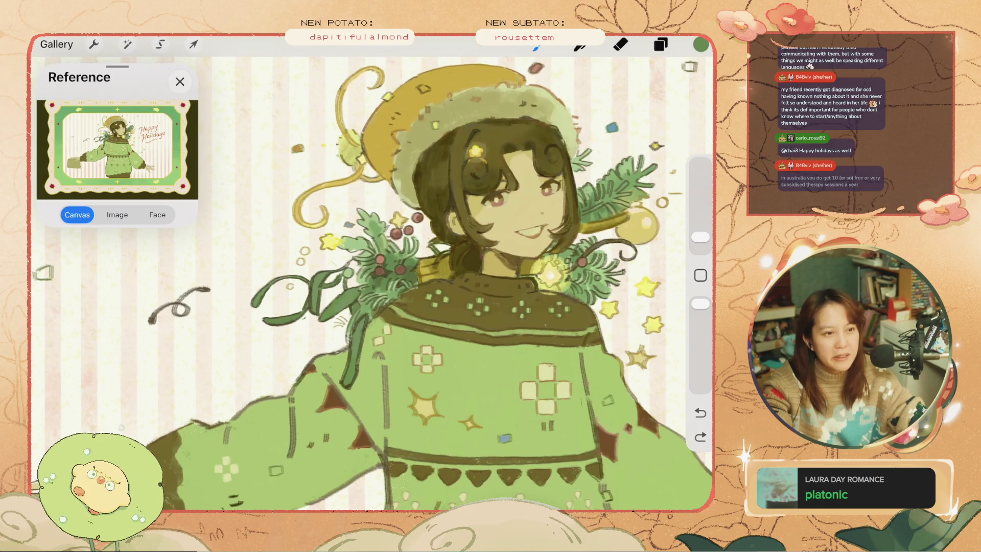
drag(537, 271, 530, 309)
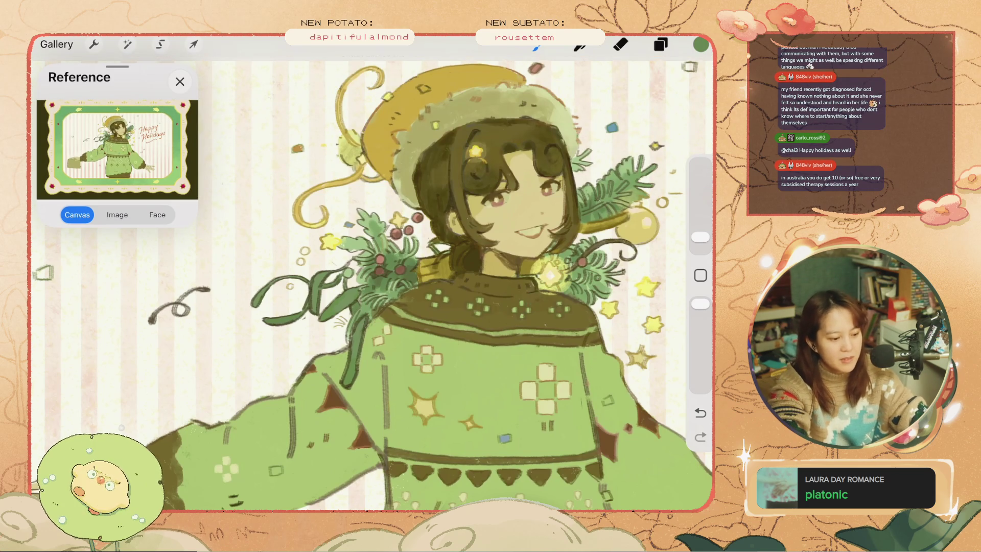
key(ctrl+z)
scroll(582, 286, up, 3)
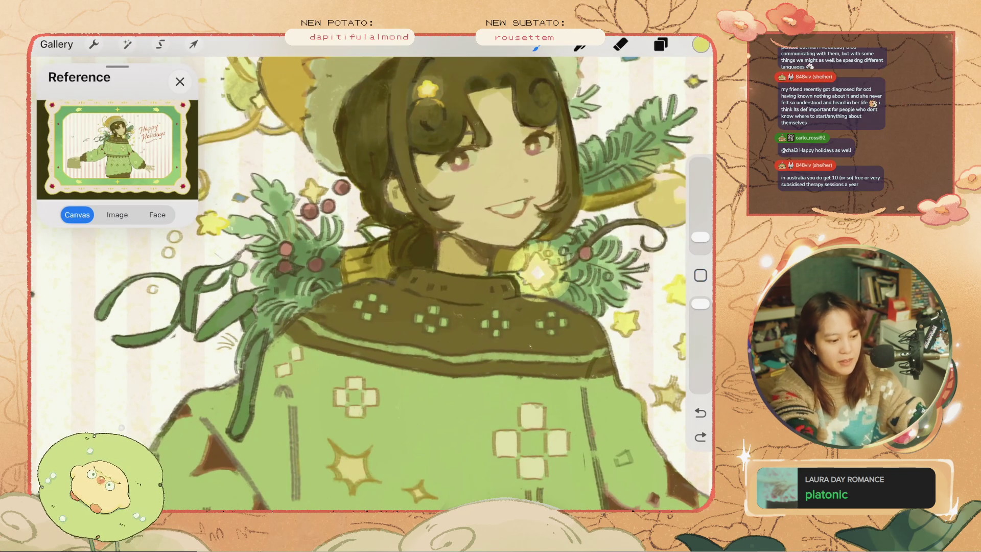
Switch to Layer 27, the glow layer, and enlarge the brush.
click(660, 44)
scroll(567, 294, up, 1)
click(559, 387)
click(660, 45)
key(ctrl+z)
mouse_move(701, 237)
mouse_down()
mouse_move(700, 217)
mouse_move(700, 232)
mouse_up()
key(ctrl+z)
Paint a yellow glow around the shoulder star, undoing the unsatisfying attempts.
click(536, 271)
key(ctrl+z)
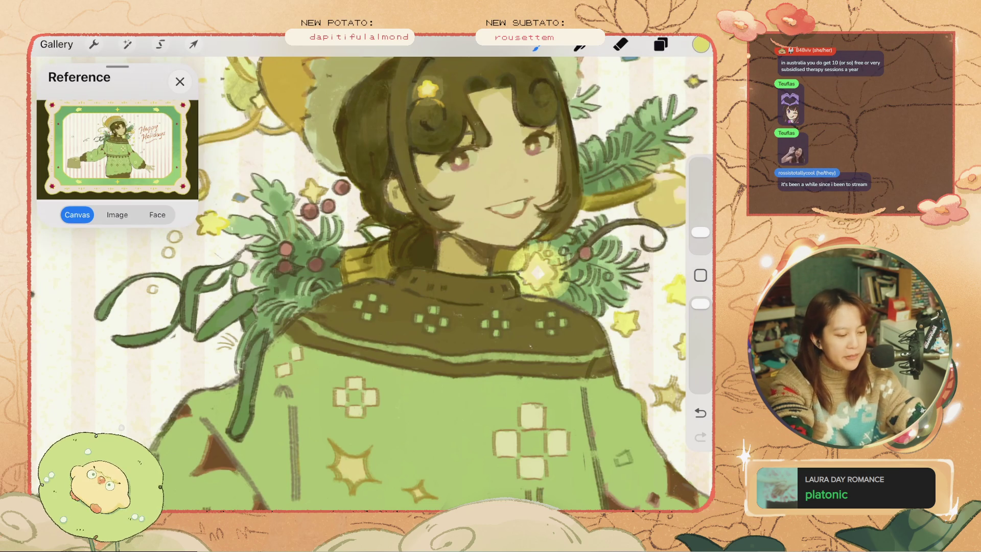
key(ctrl+z)
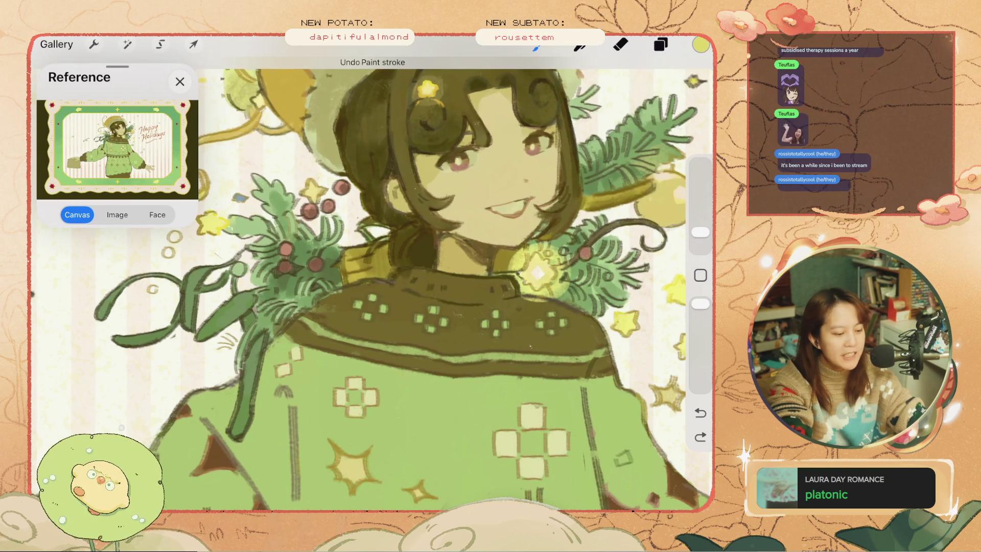
key(ctrl+shift+z)
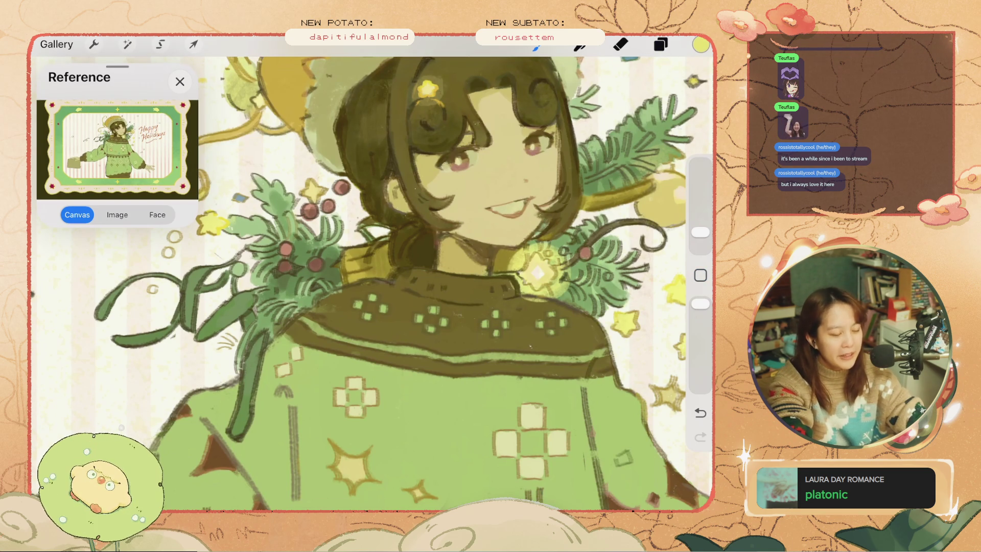
key(ctrl+z)
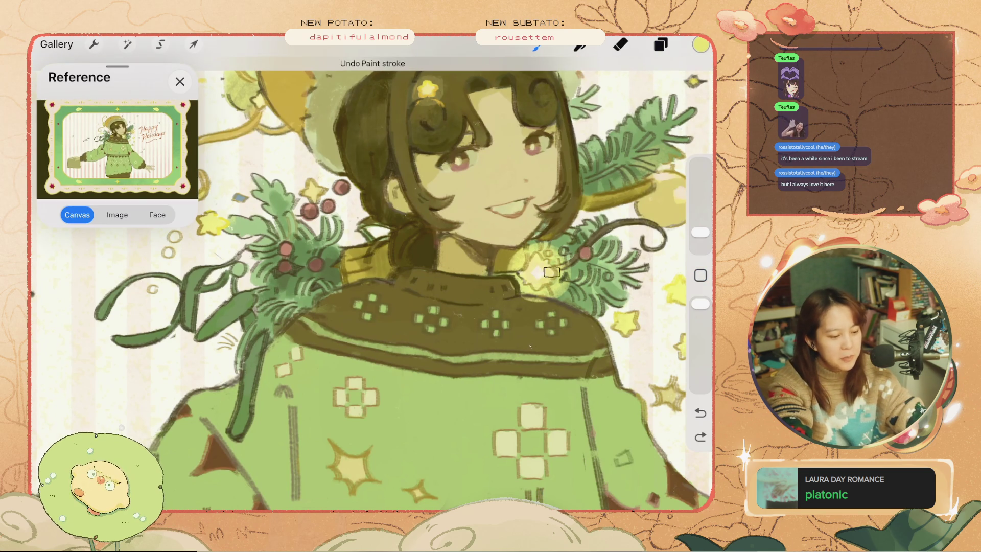
key(ctrl+z)
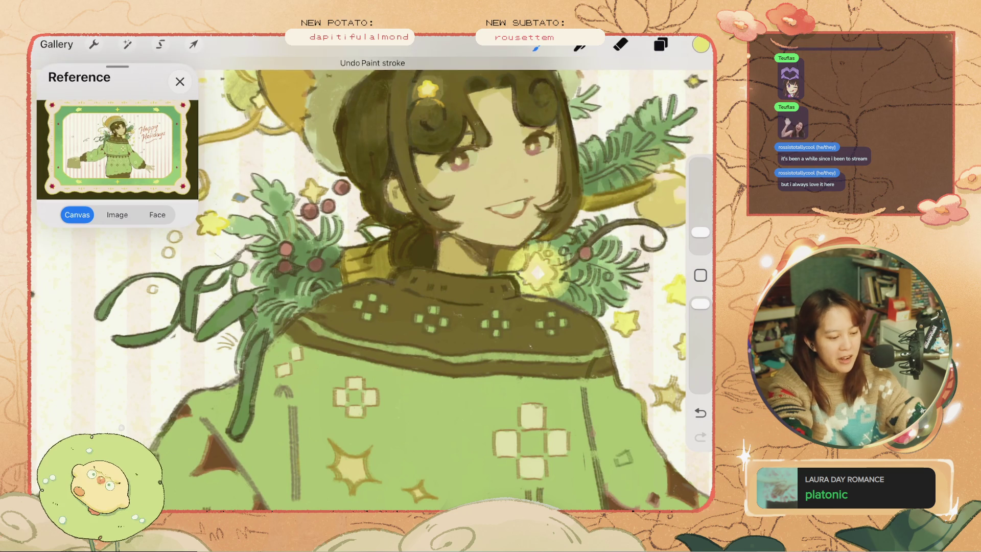
scroll(371, 283, up, 2)
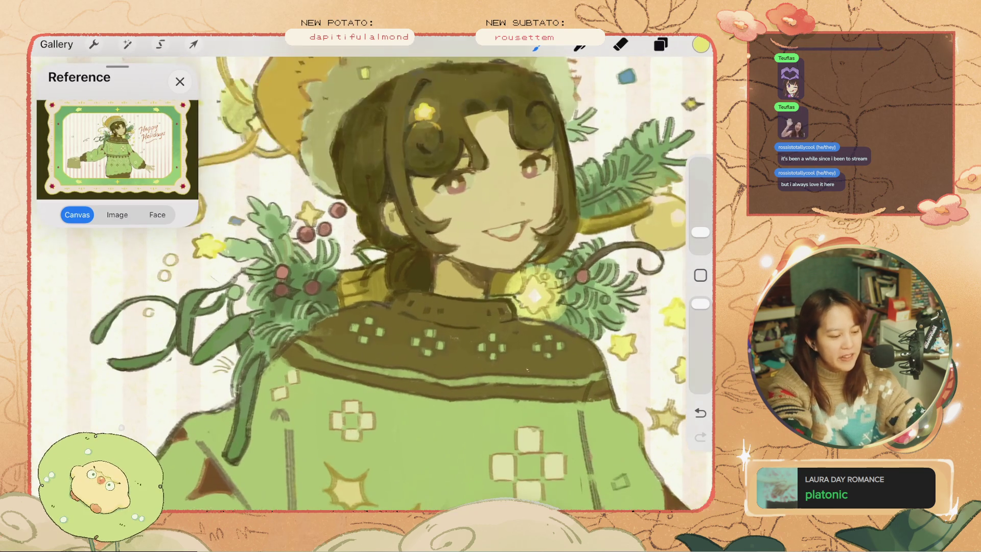
key(ctrl+z)
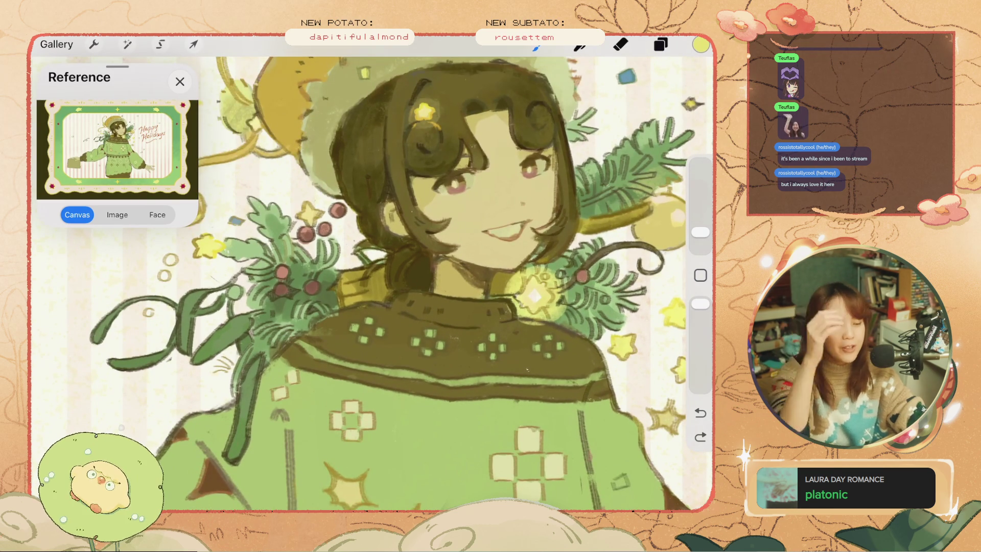
key(ctrl+z)
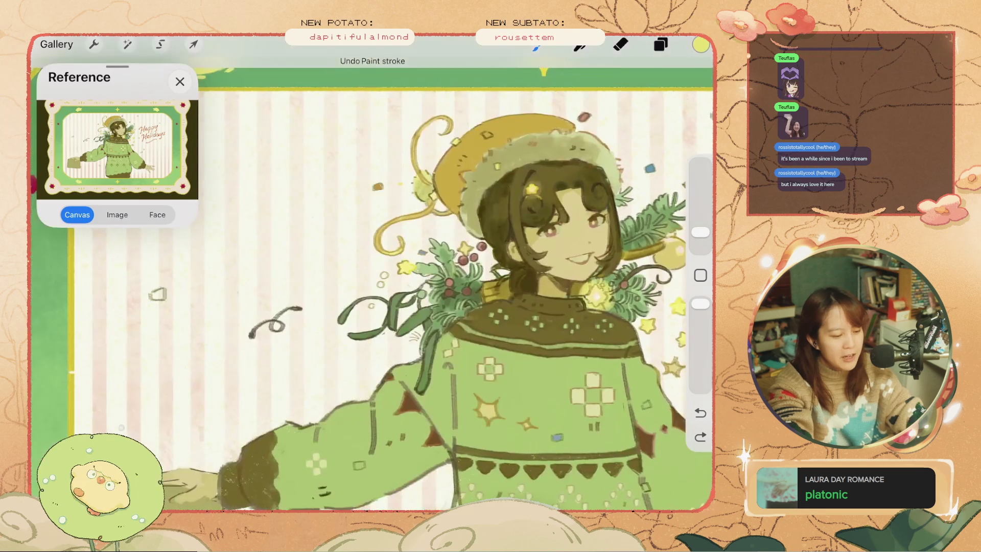
Undo the recent paint strokes while checking the layer list.
scroll(372, 283, up, 2)
scroll(372, 284, down, 5)
scroll(372, 284, up, 5)
scroll(372, 284, up, 1)
key(ctrl+z)
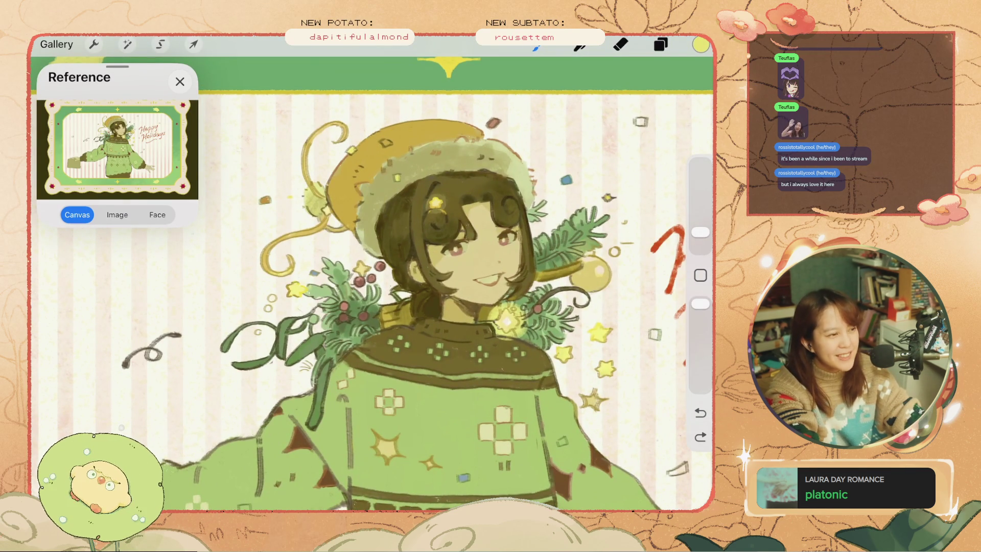
key(l)
key(l)
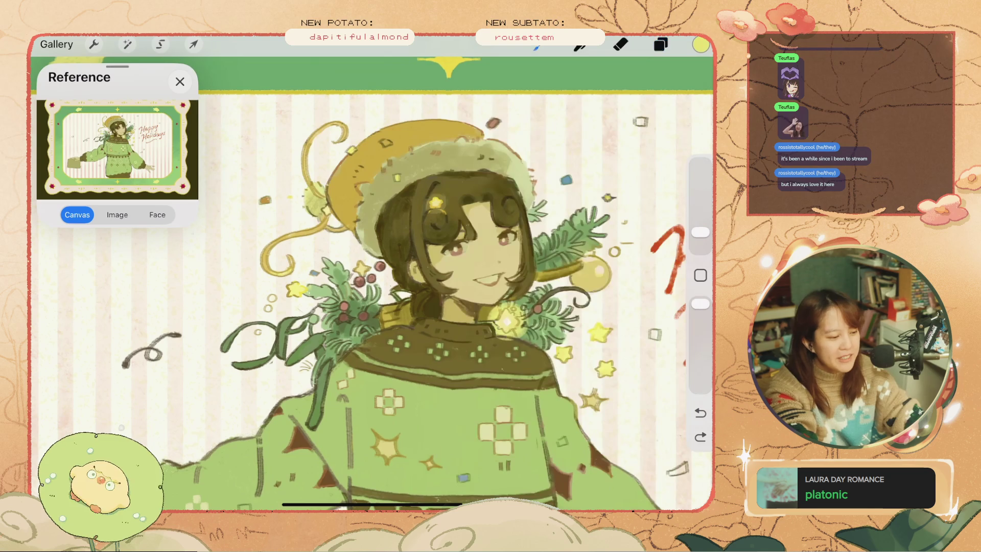
key(ctrl+z)
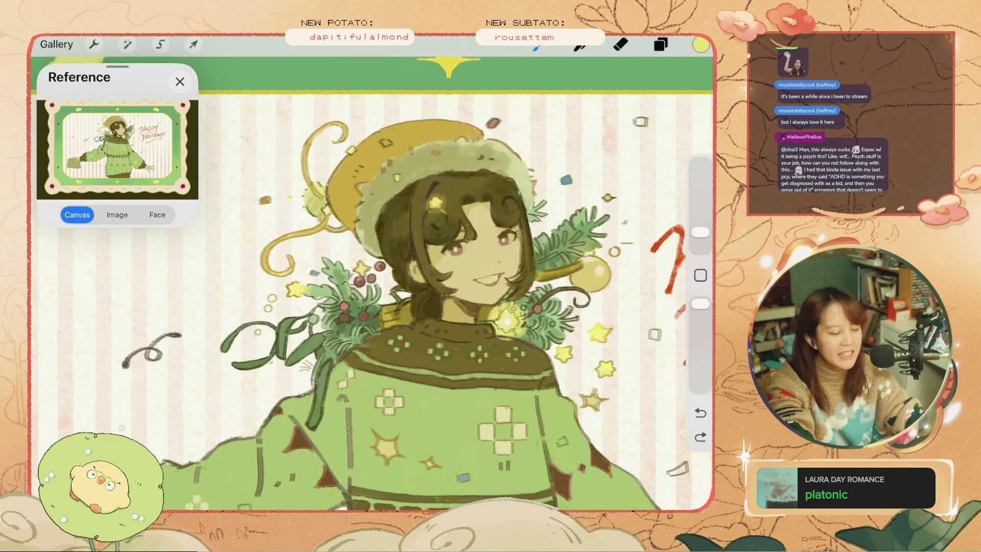
key(ctrl+z)
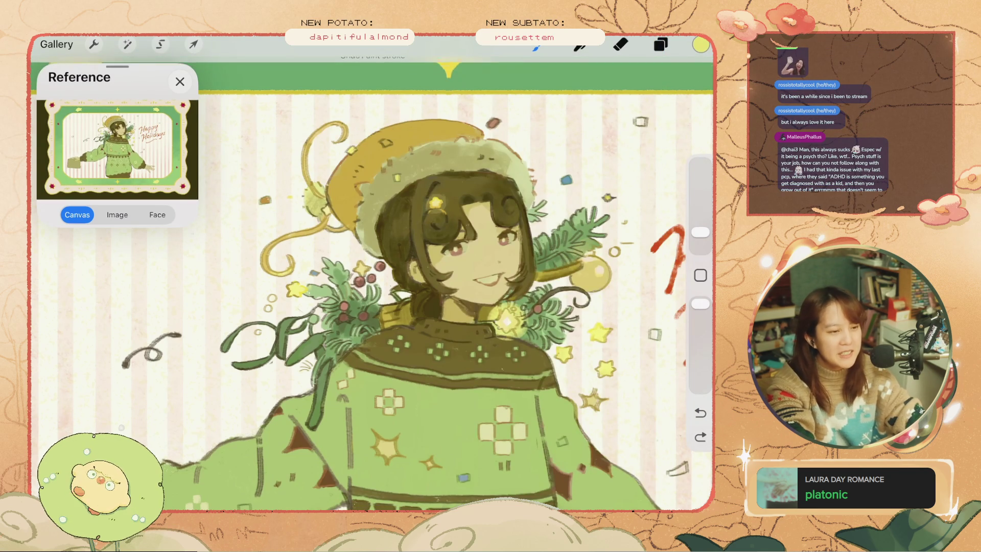
scroll(445, 255, up, 2)
Pick a new yellow and paint a small bow on the fur-trimmed hat.
click(700, 44)
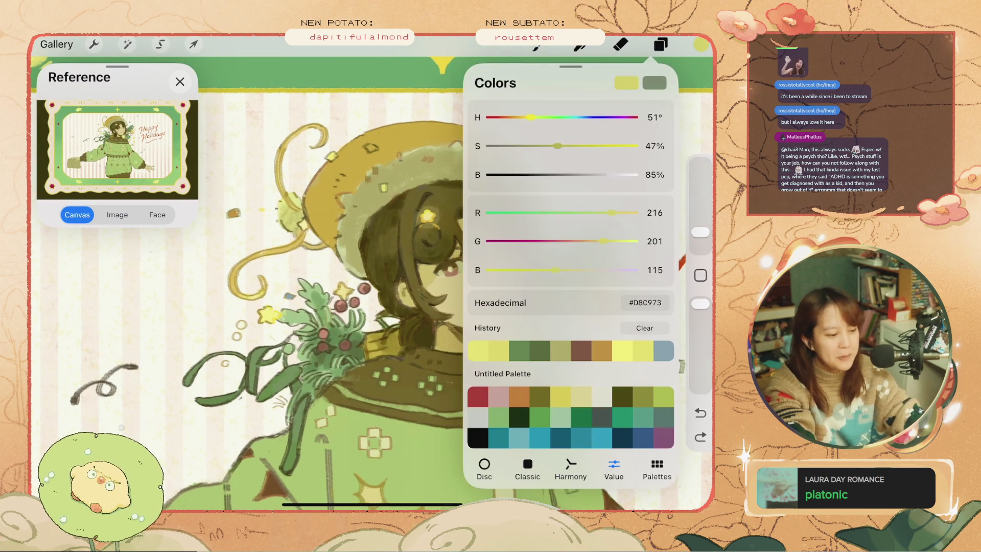
click(700, 44)
key(ctrl+z)
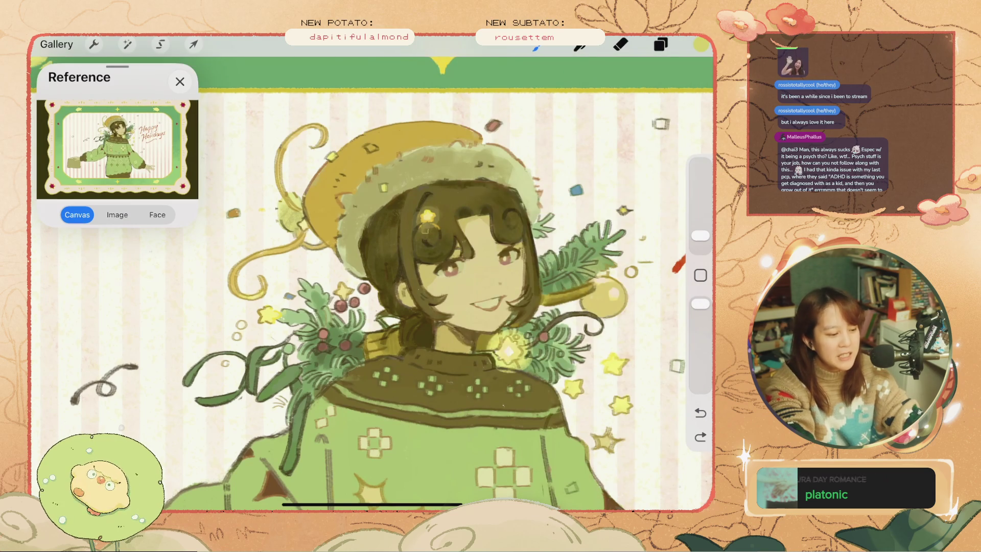
key(ctrl+z)
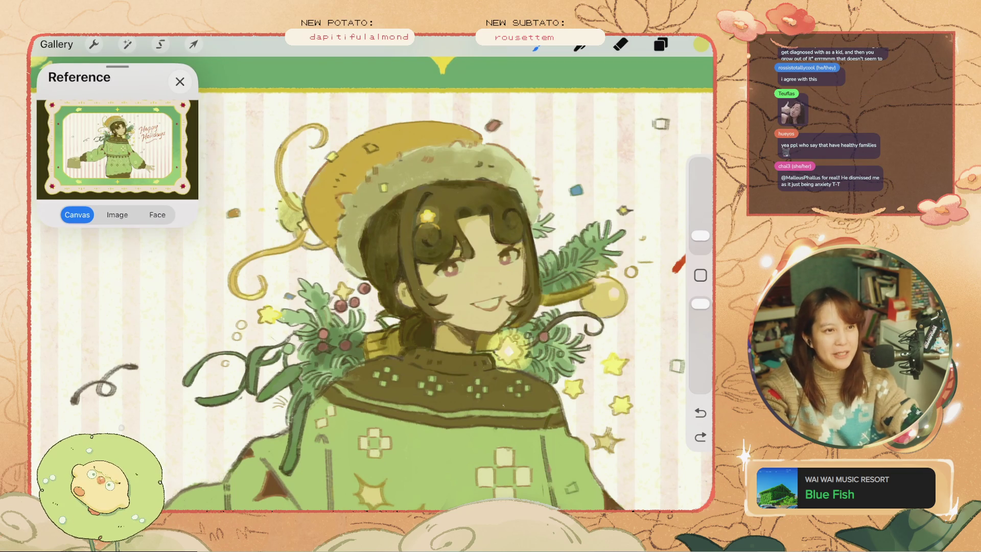
drag(388, 189, 406, 202)
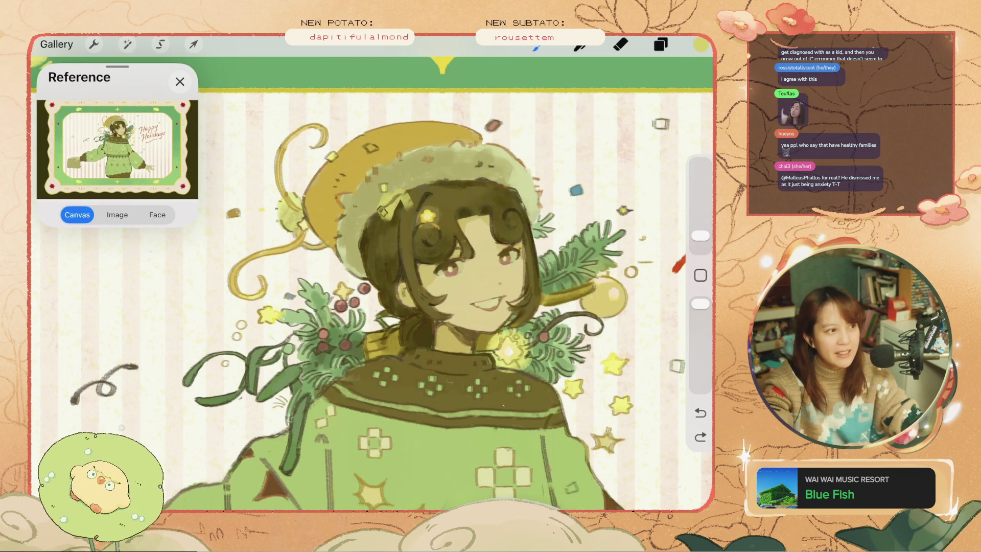
scroll(373, 286, down, 1)
scroll(373, 276, down, 3)
key(ctrl+z)
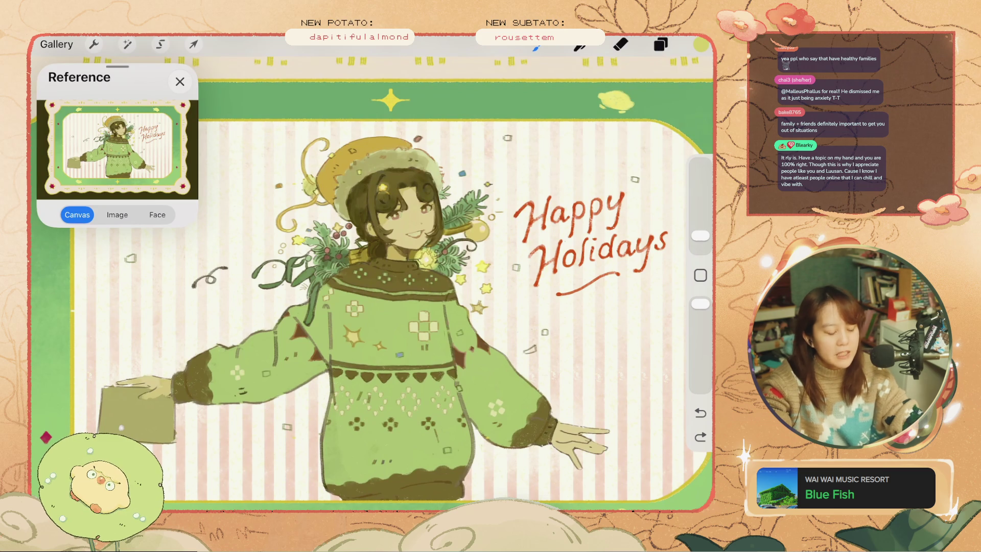
Merge the two Layer 25 layers into one.
click(660, 44)
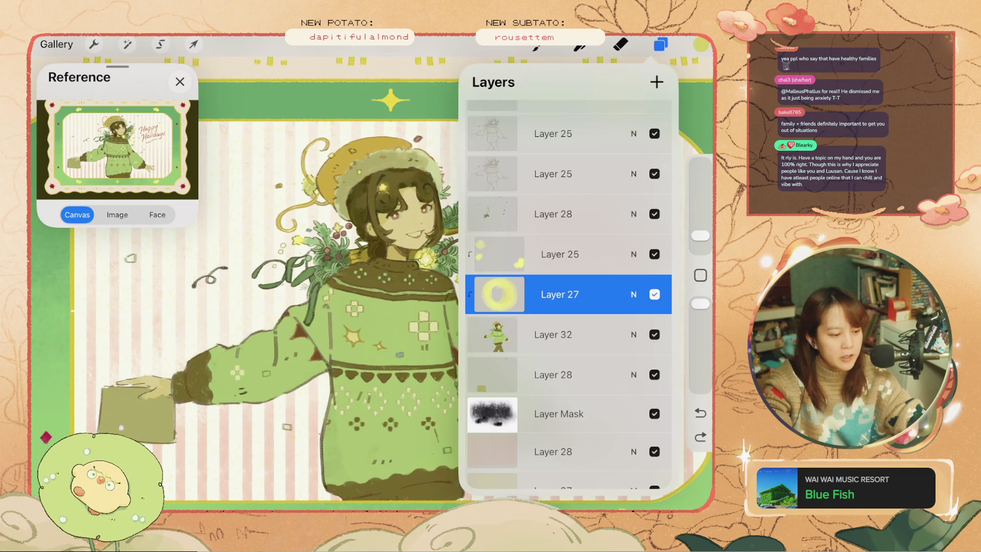
scroll(567, 286, up, 2)
click(553, 187)
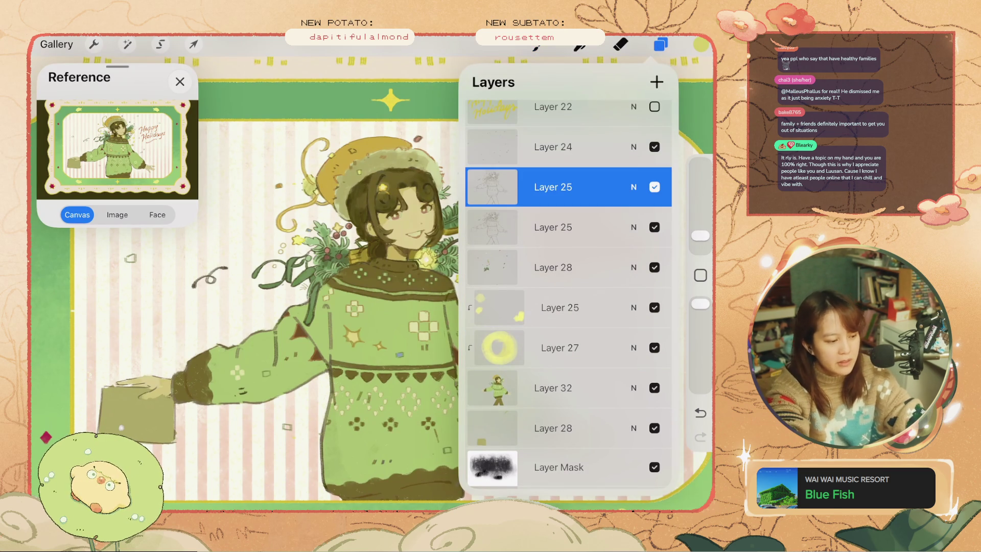
drag(553, 227, 553, 194)
Add a new layer above Layer 25 and clip it to the layer below.
click(656, 82)
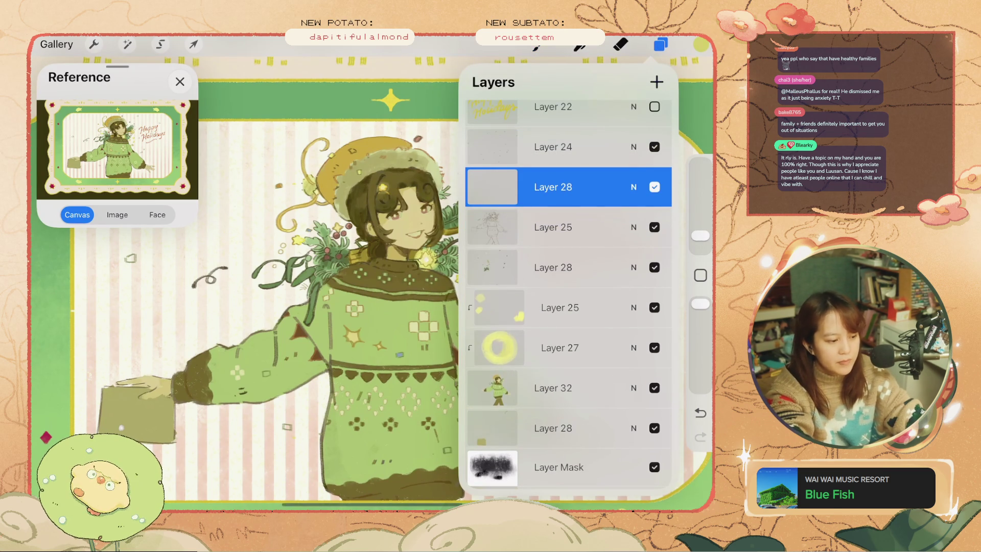
click(553, 187)
click(392, 232)
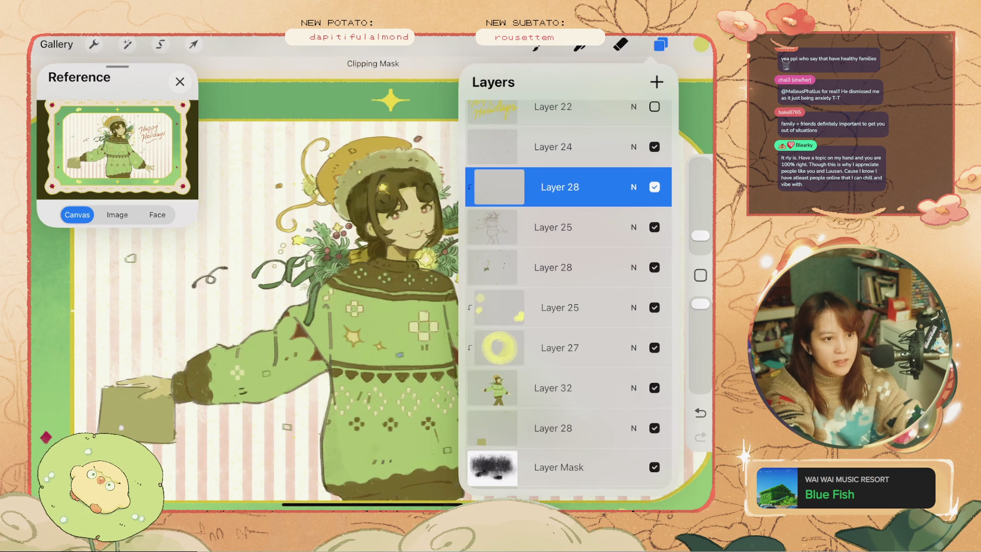
click(661, 44)
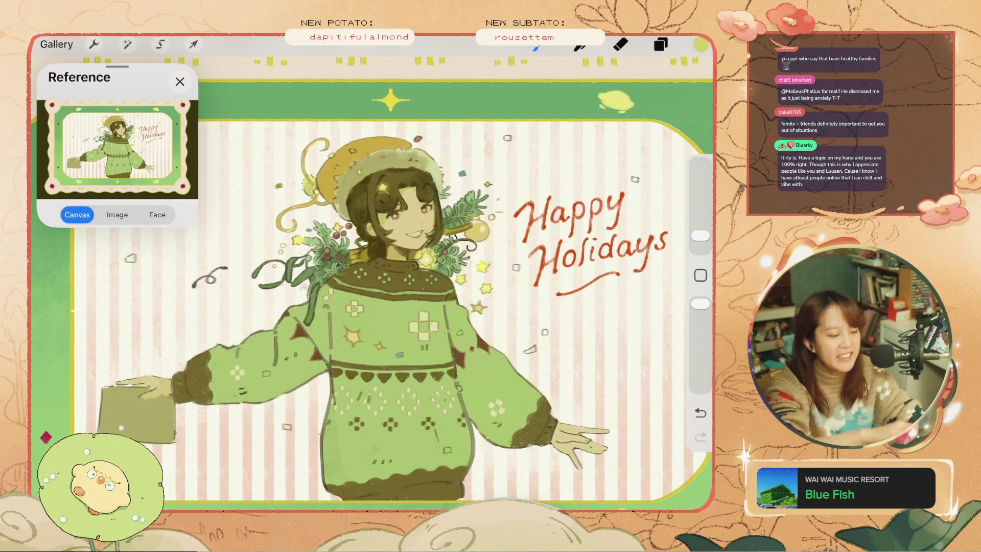
scroll(372, 283, up, 5)
key(ctrl+z)
Set the paint colour to a light tan and dab a small spot near the collar.
scroll(372, 283, up, 2)
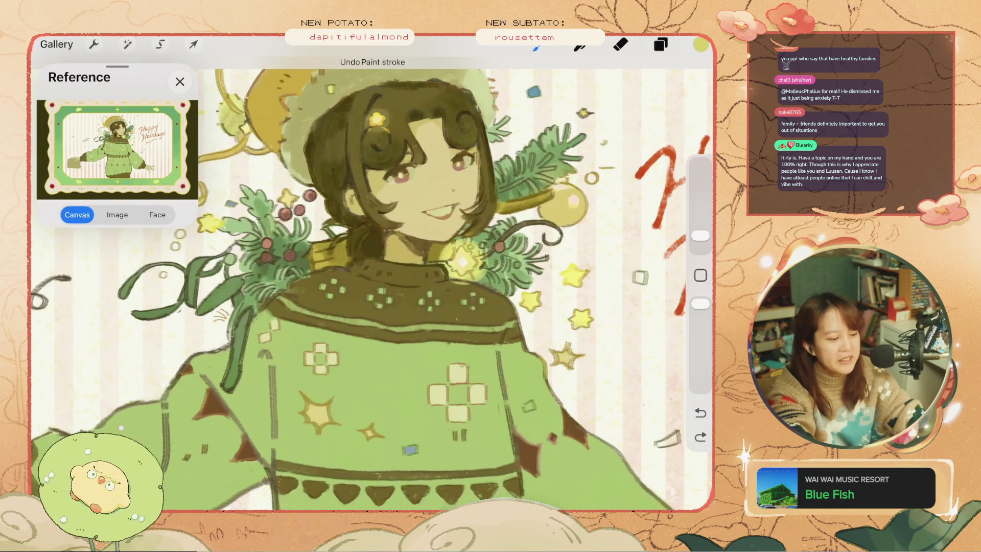
click(700, 45)
drag(603, 241, 577, 241)
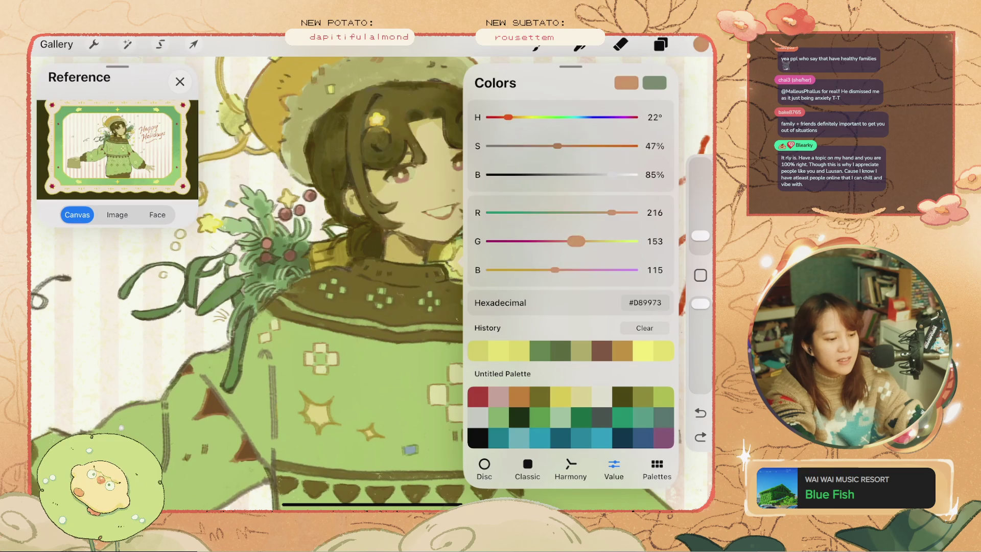
drag(615, 175, 636, 174)
click(455, 252)
key(ctrl+z)
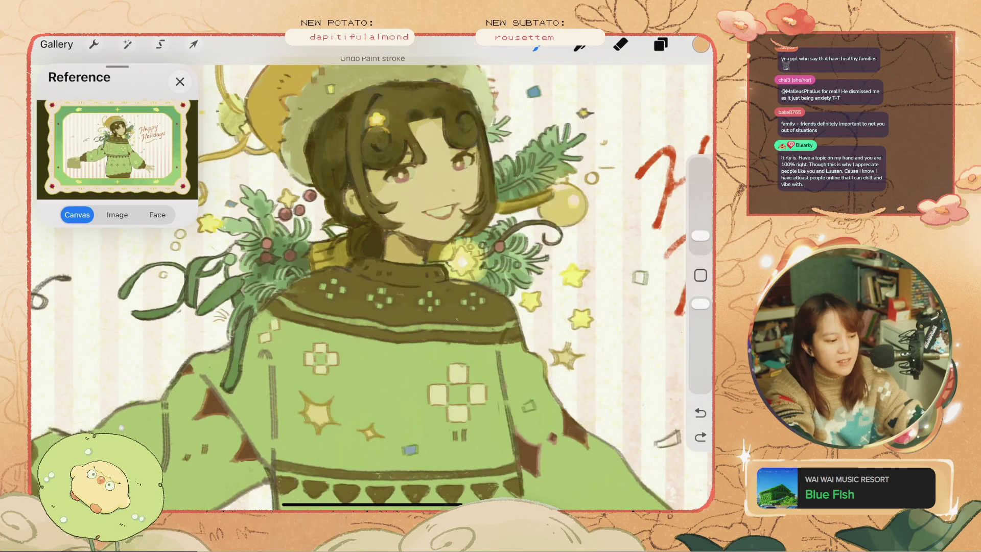
key(ctrl+z)
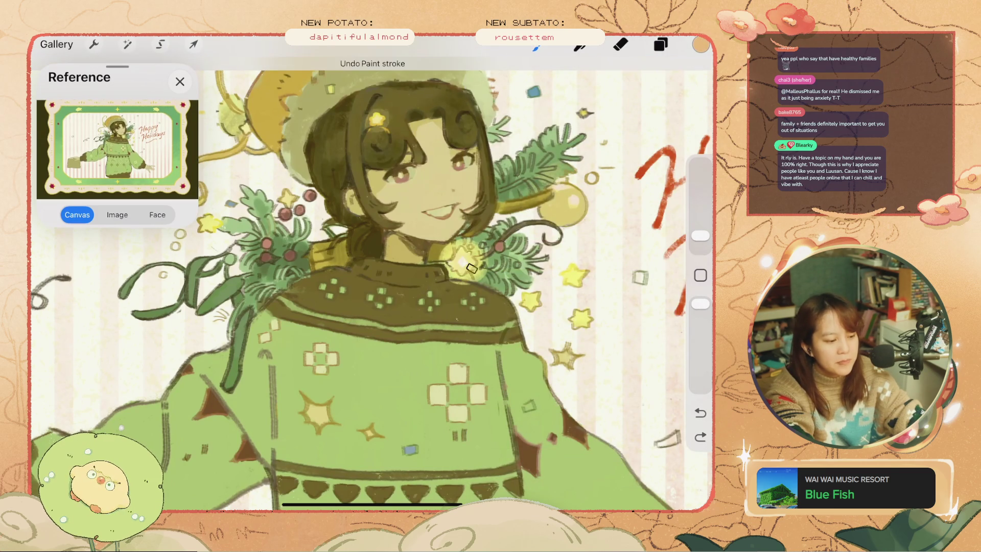
click(455, 253)
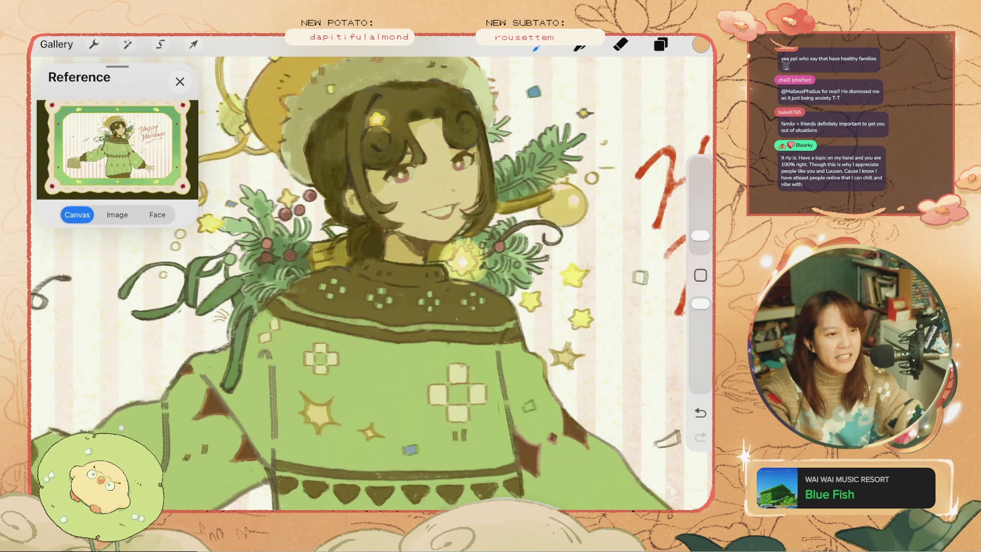
Undo and redo the collar touch-ups, keeping the small stroke near the top right.
key(ctrl+z)
key(ctrl+z)
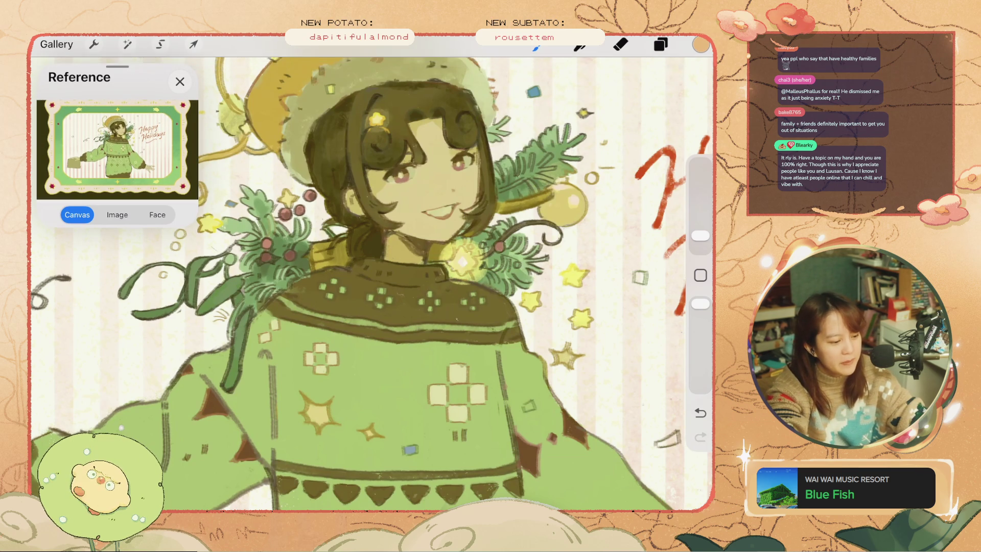
key(ctrl+z)
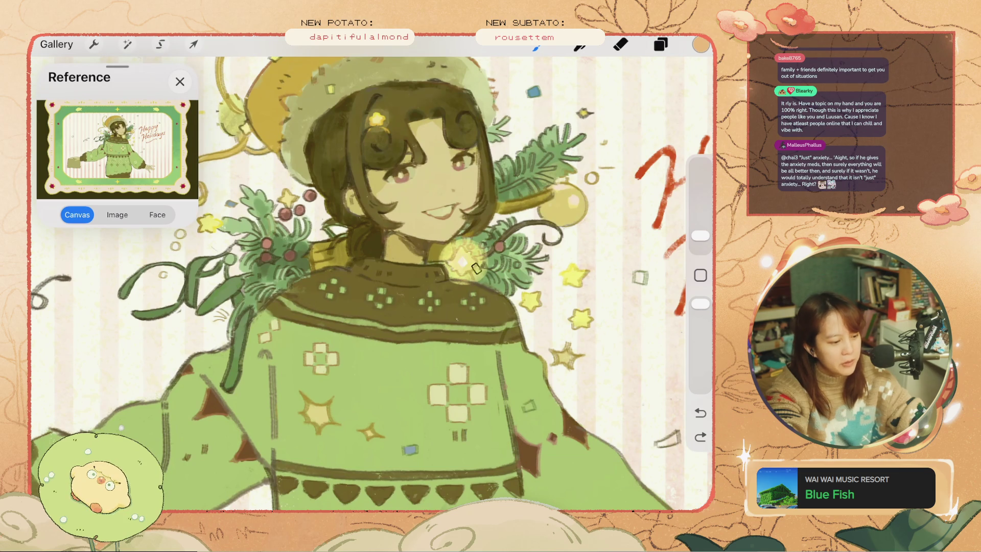
key(ctrl+z)
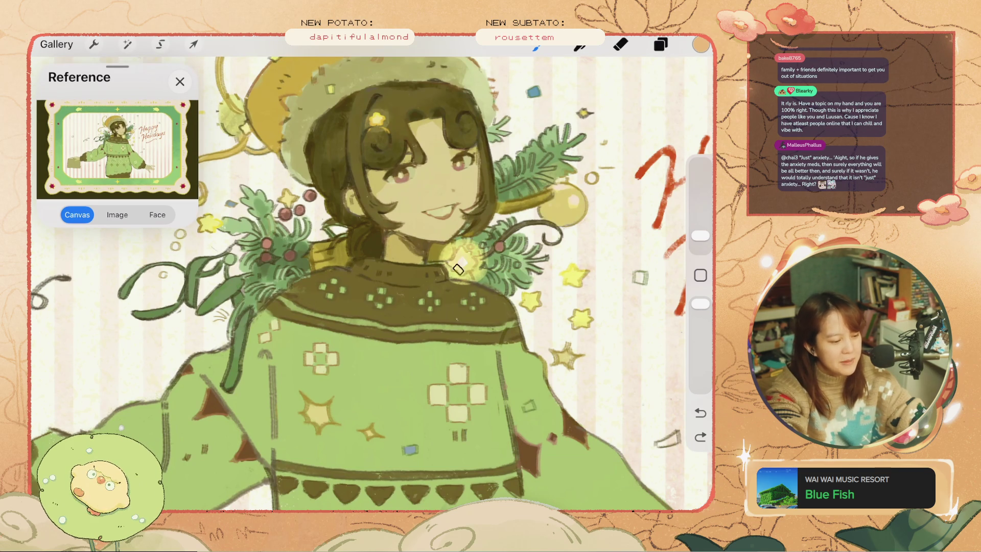
key(ctrl+z)
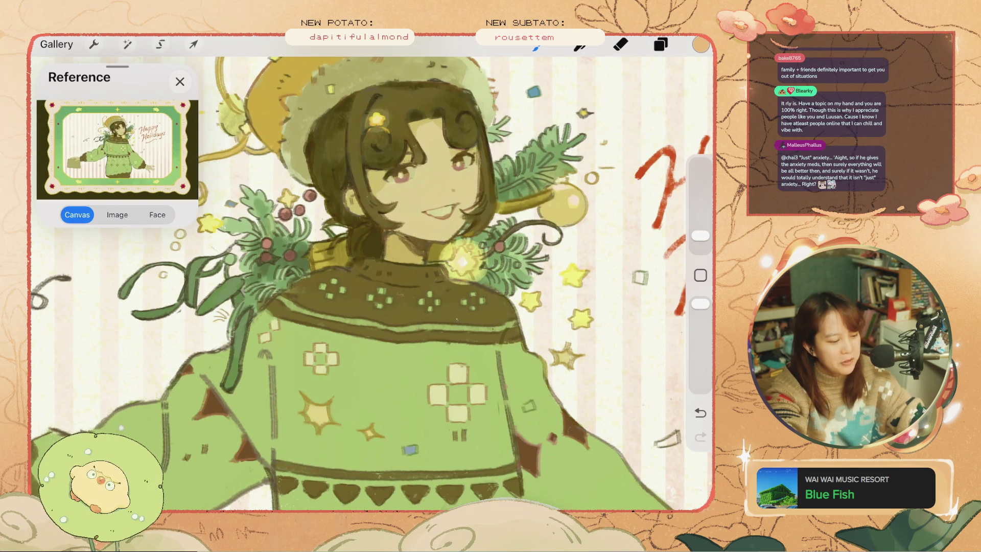
key(ctrl+z)
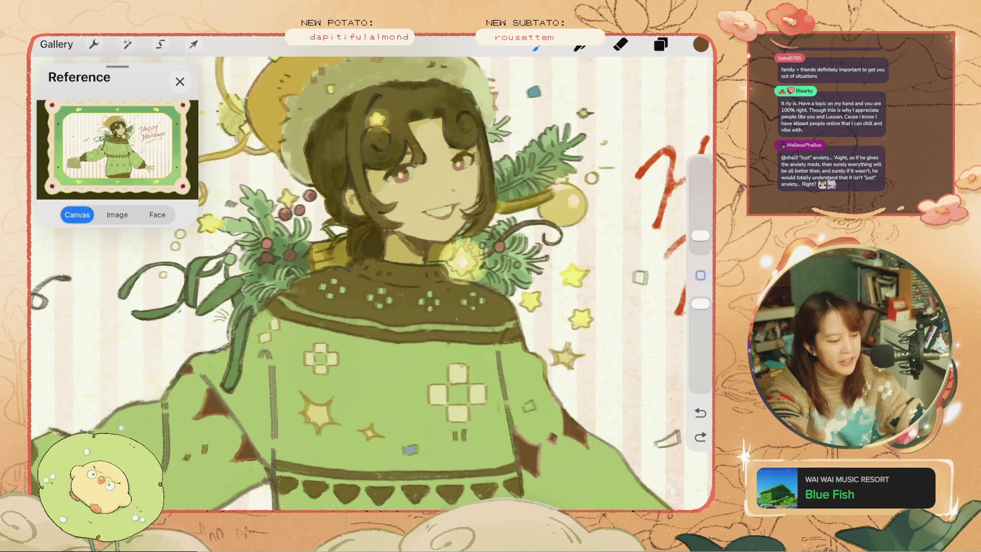
key(ctrl+shift+z)
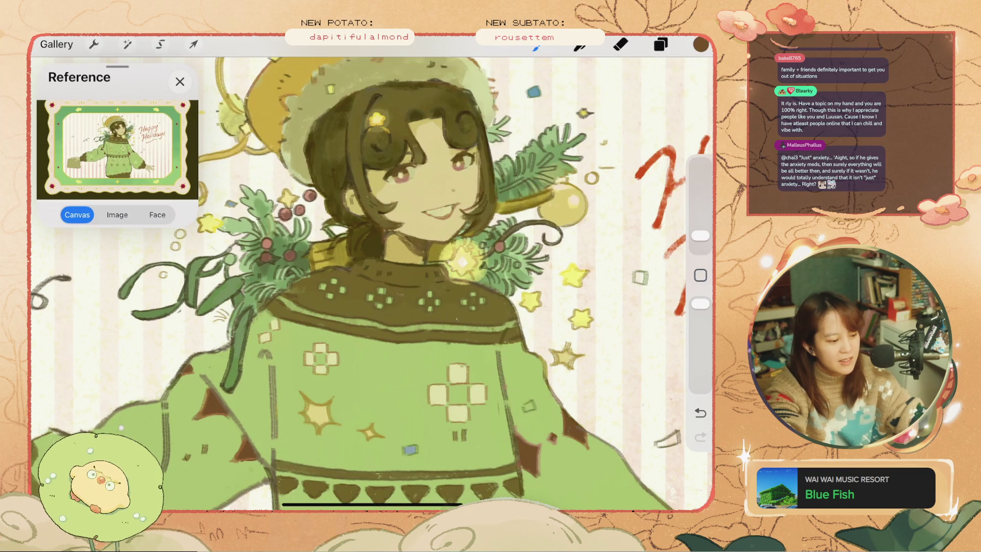
key(ctrl+z)
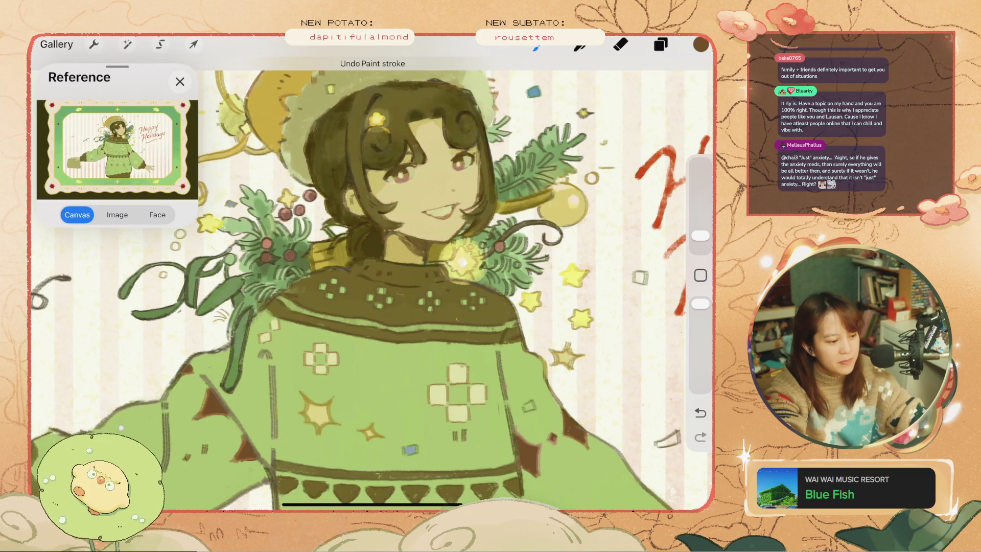
key(ctrl+shift+z)
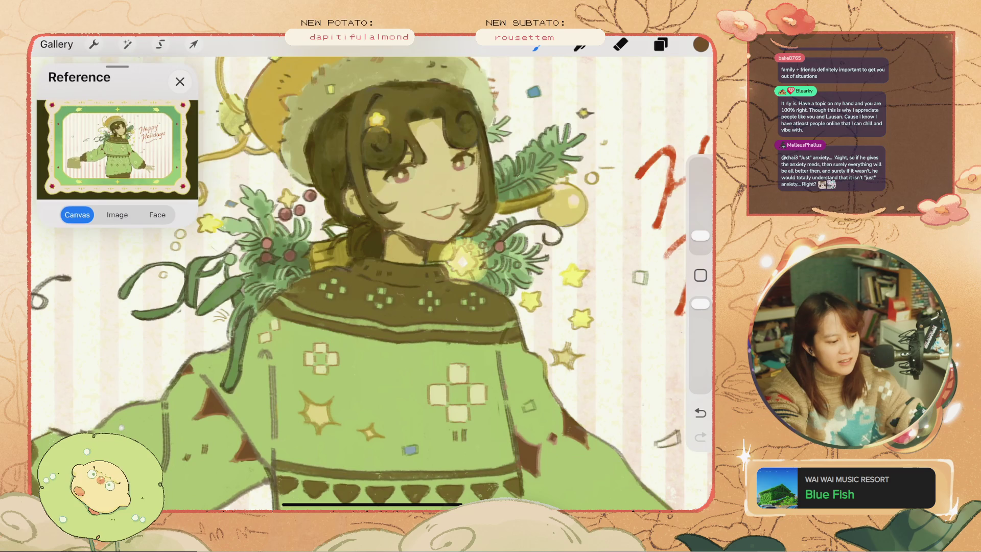
key(b)
click(700, 45)
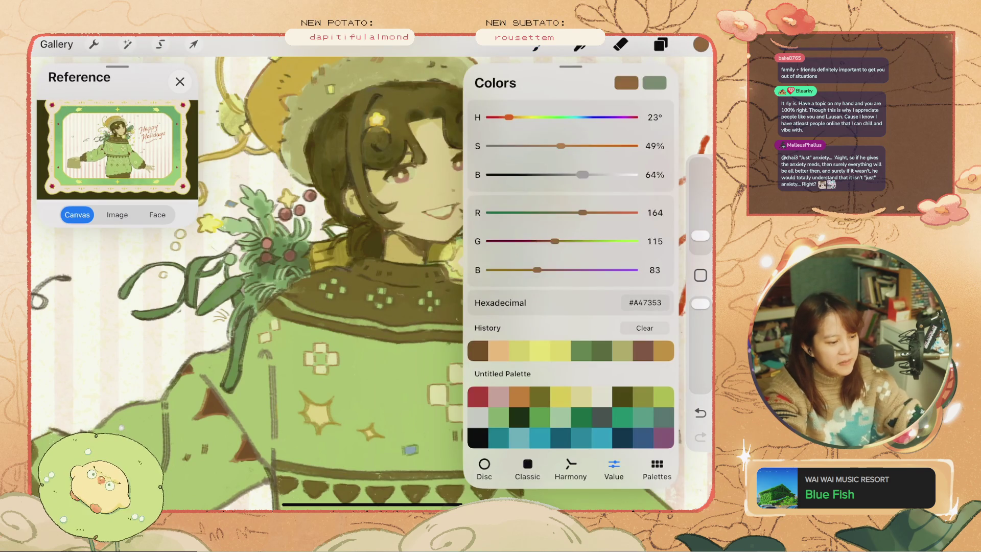
Paint and undo small touch-up strokes near the holly berries.
click(700, 436)
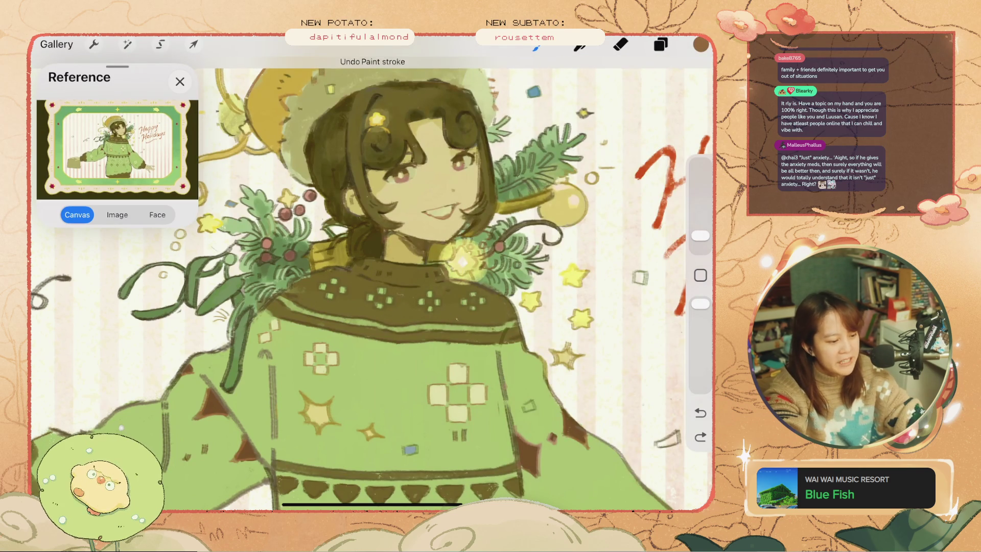
click(701, 437)
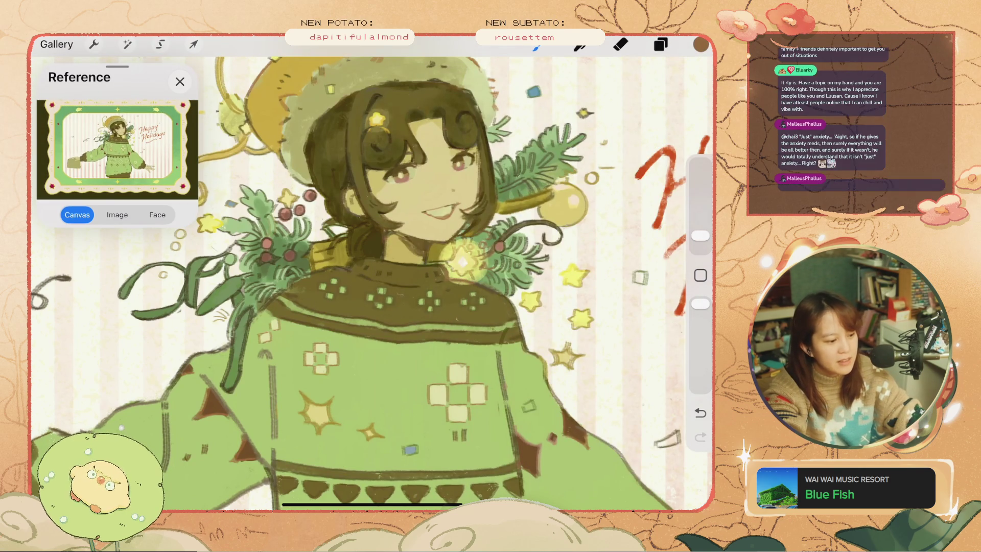
click(700, 413)
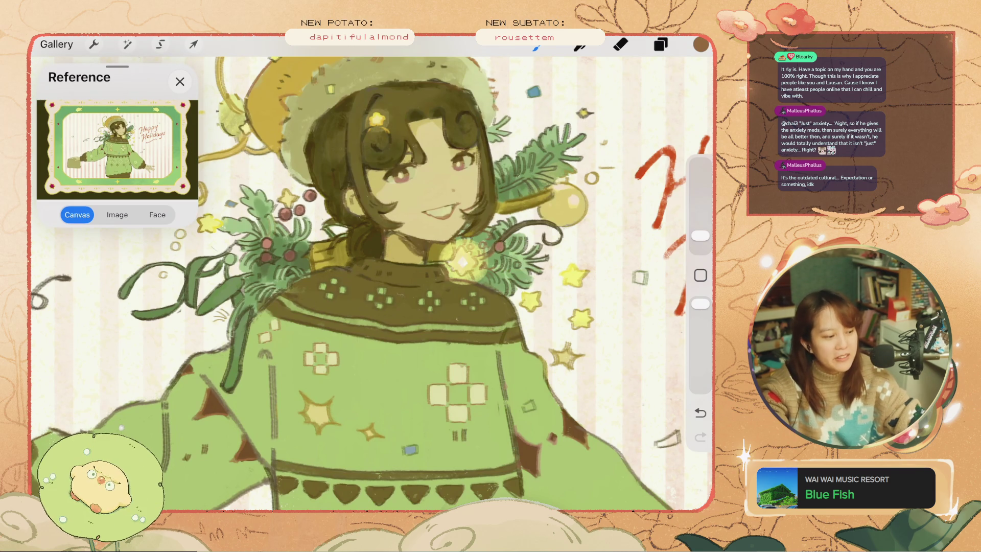
key(ctrl+z)
click(308, 207)
key(ctrl+z)
click(307, 209)
key(ctrl+z)
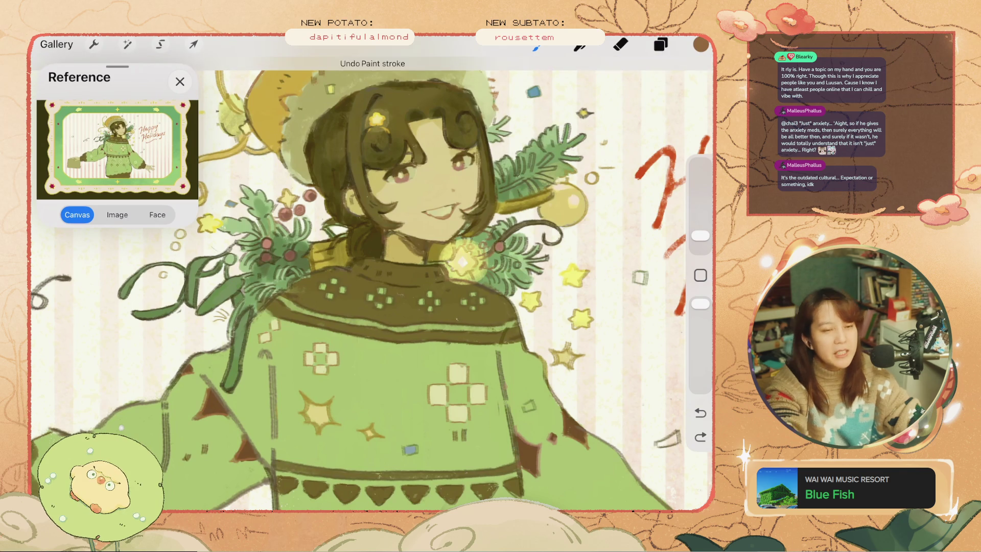
Raise the brown's Brightness from 37% to 53% for a medium brown.
click(700, 45)
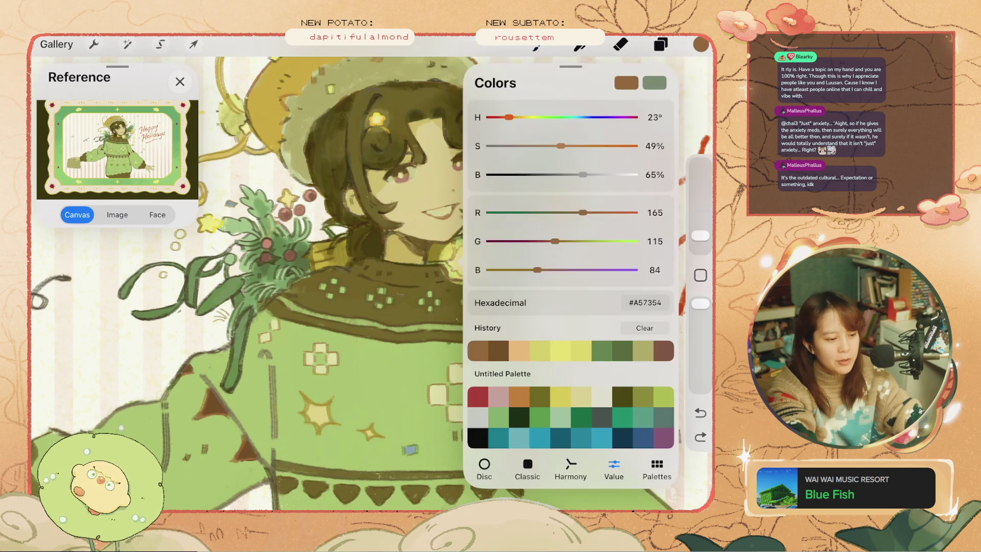
click(700, 45)
key(ctrl+z)
key(ctrl+shift+z)
click(700, 45)
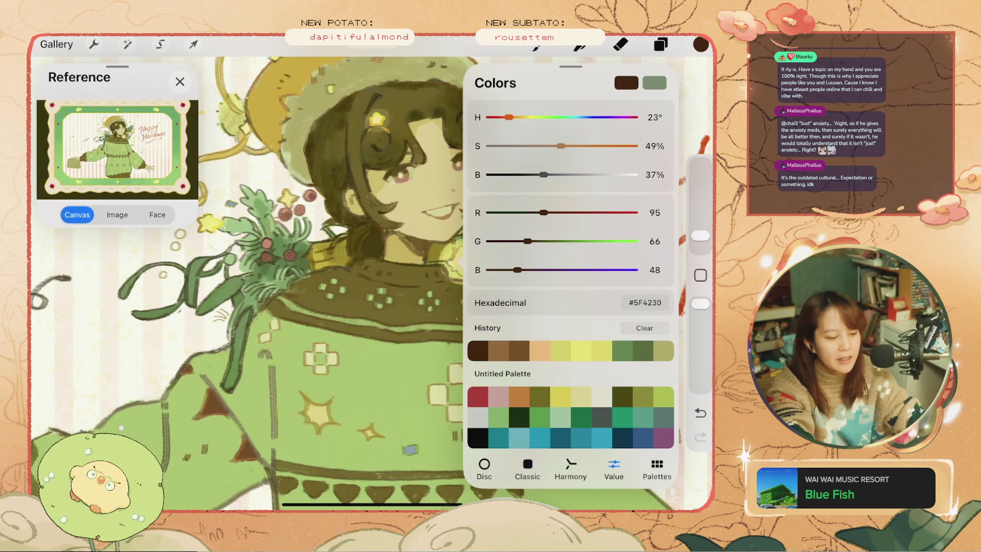
drag(543, 174, 565, 174)
click(700, 45)
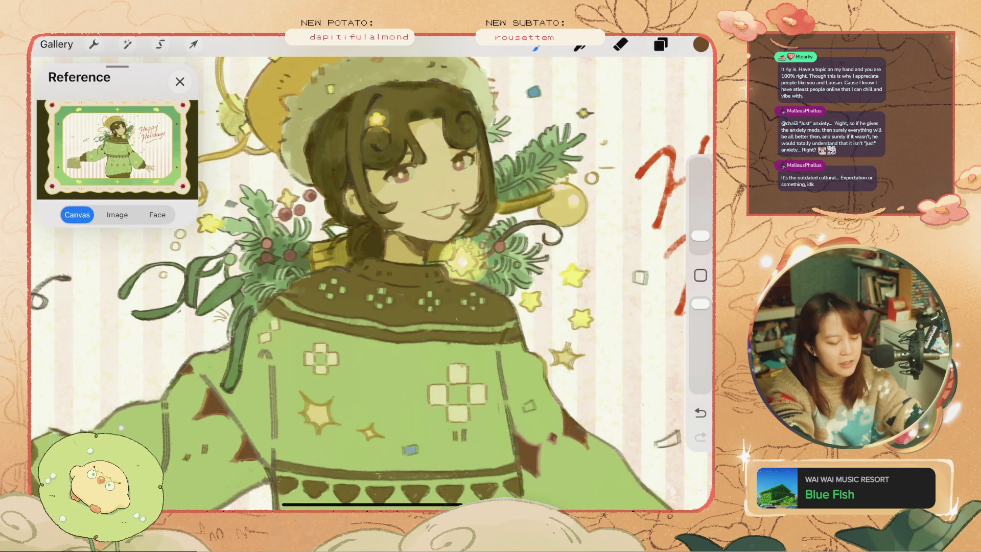
scroll(372, 276, down, 2)
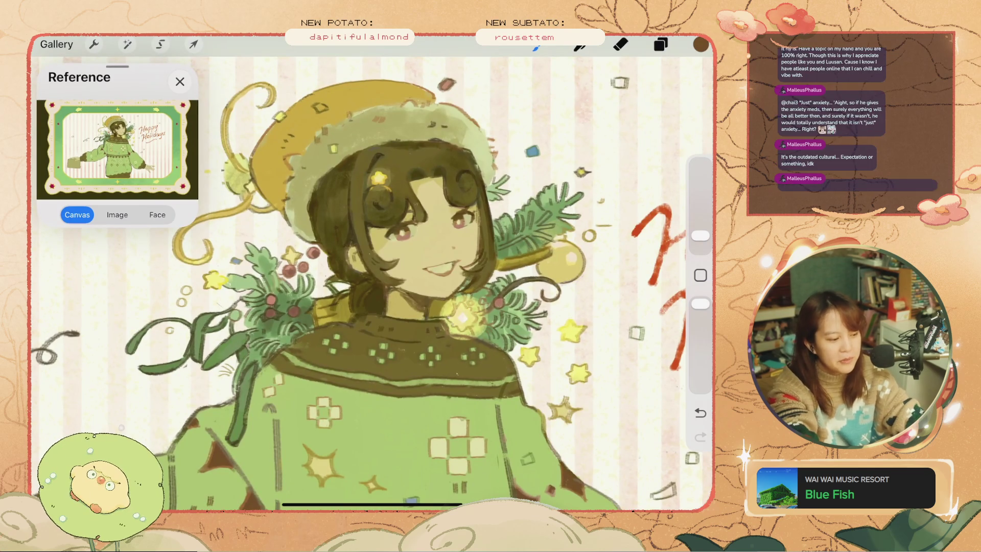
click(661, 45)
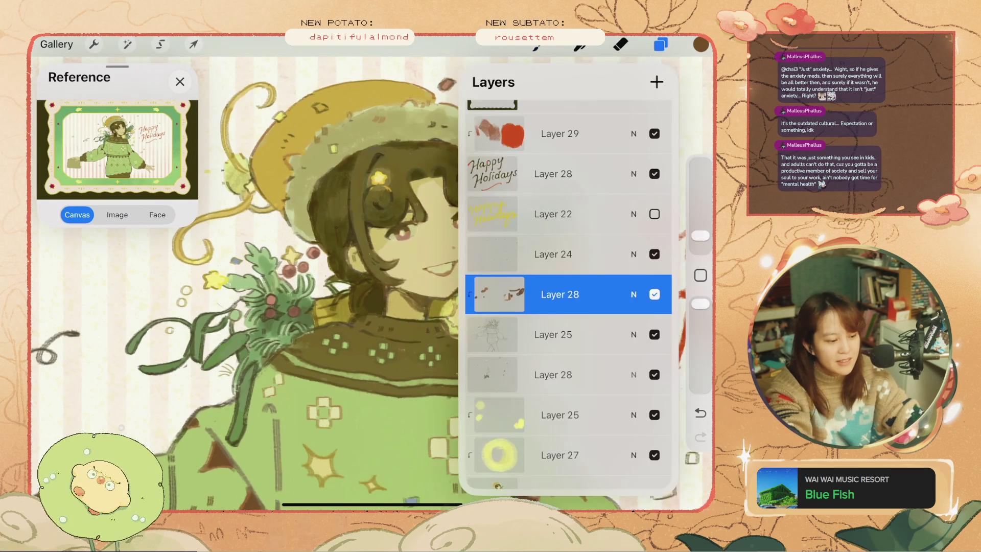
Toggle Layer 28 to compare, darken the brown, and undo recent strokes.
click(654, 294)
click(654, 294)
click(660, 45)
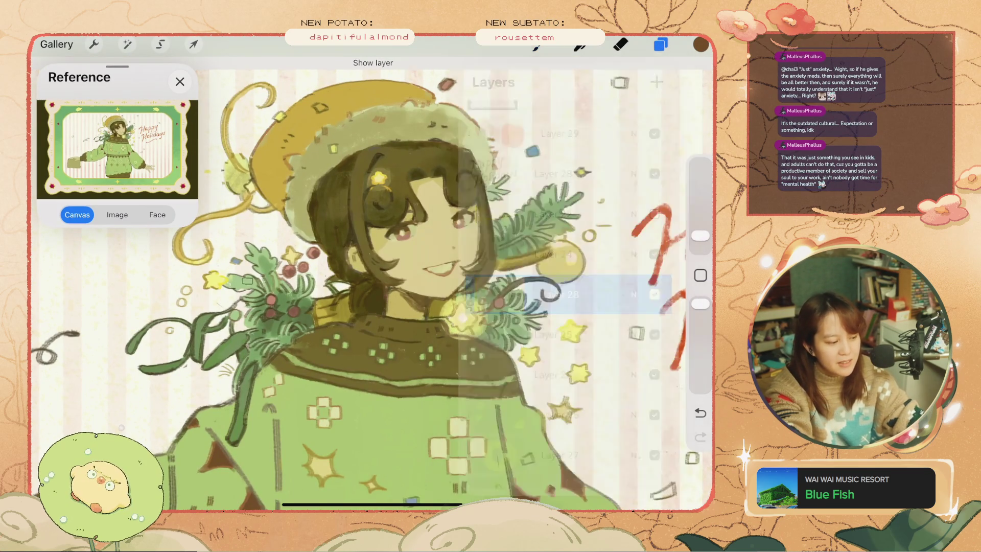
key(ctrl+z)
click(701, 44)
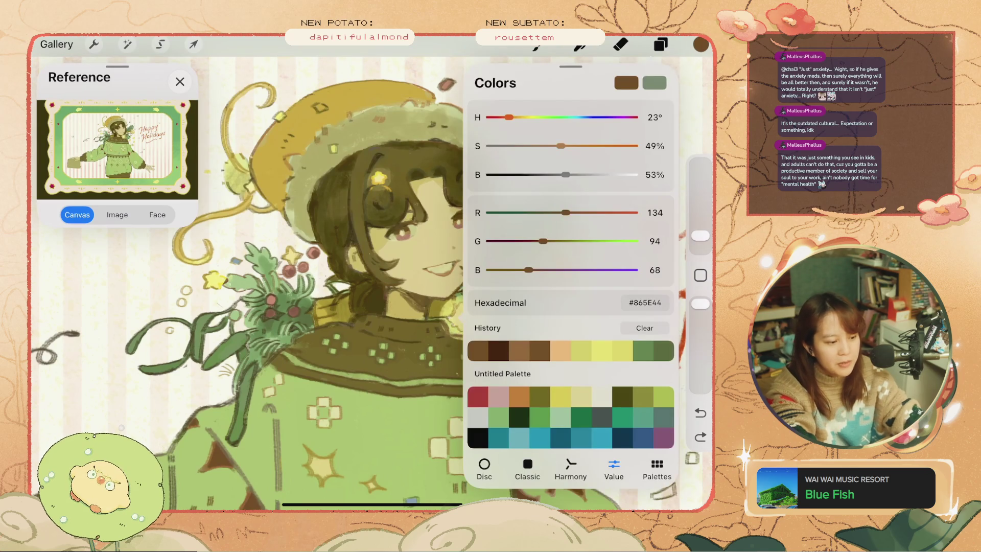
drag(566, 174, 546, 174)
click(700, 44)
key(ctrl+z)
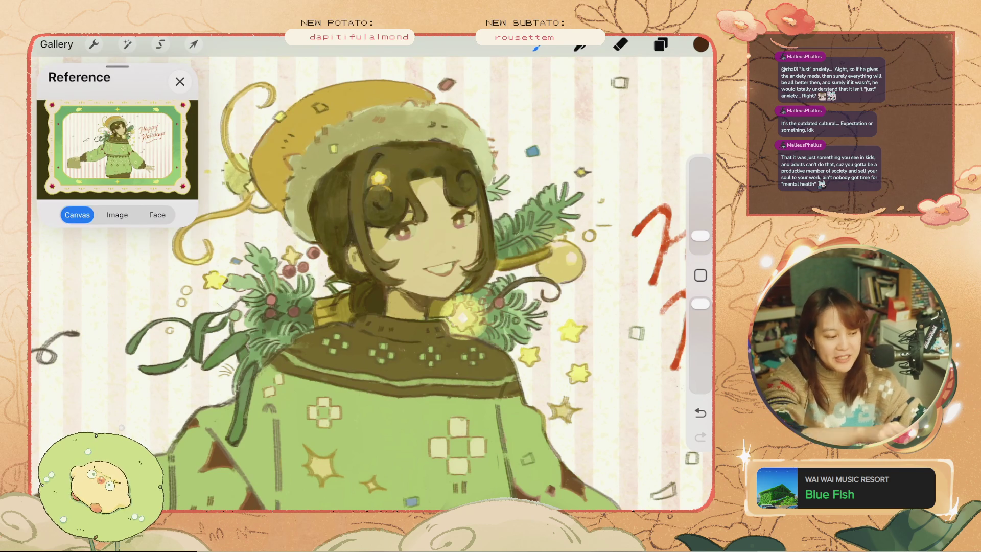
key(ctrl+z)
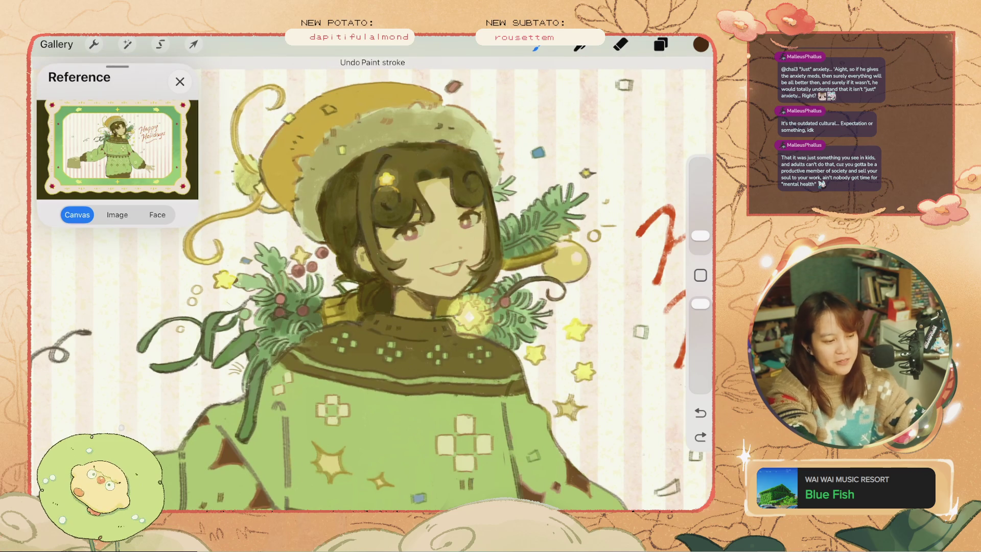
Lighten the brown to about 65% Brightness and undo a trial confetti outline near the hat brim.
click(661, 44)
click(654, 294)
click(654, 295)
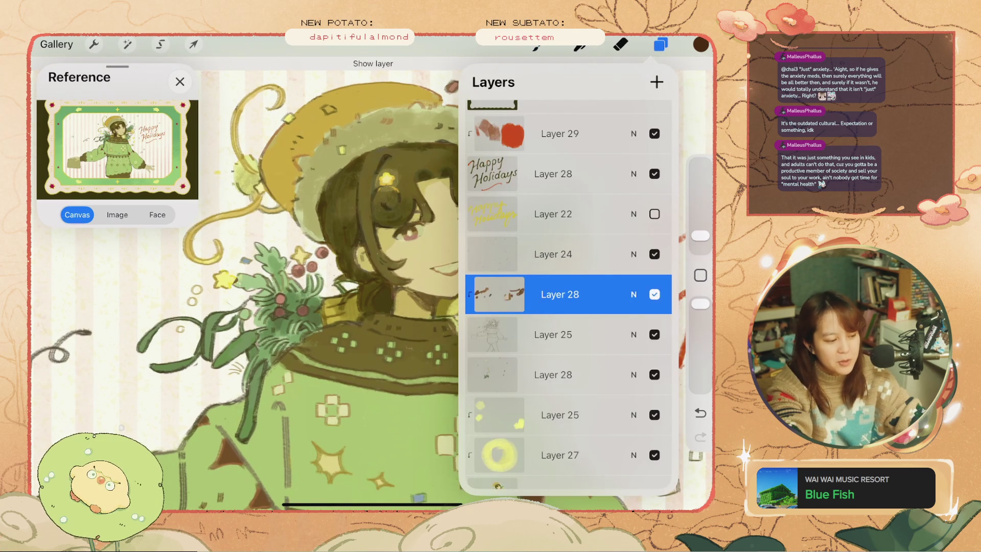
click(660, 45)
key(ctrl+z)
click(701, 45)
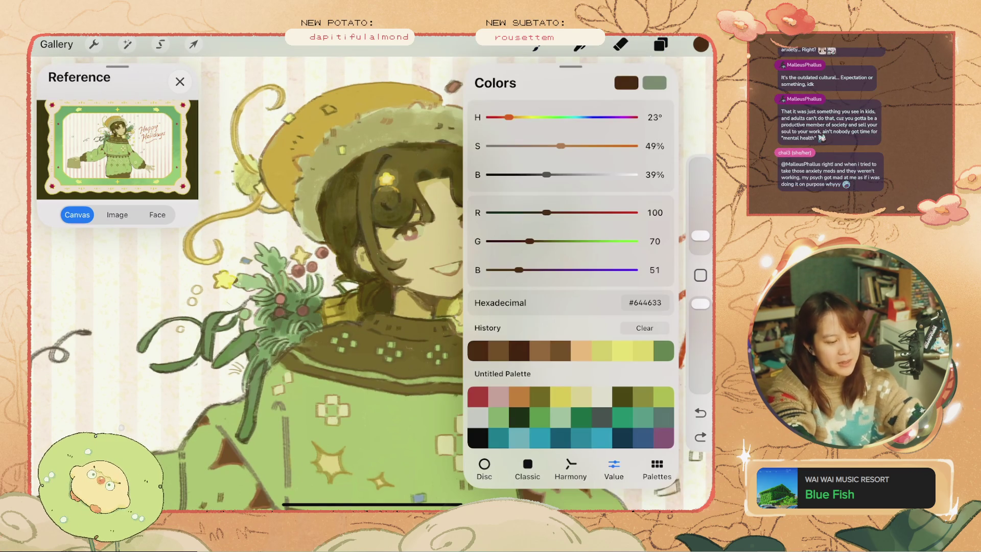
drag(546, 174, 585, 174)
click(700, 44)
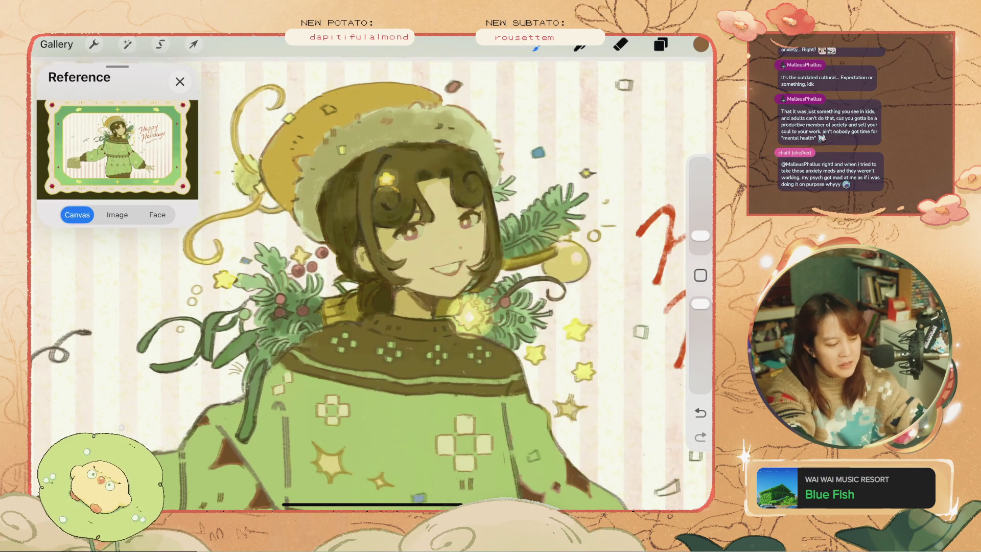
key(ctrl+z)
drag(264, 183, 266, 190)
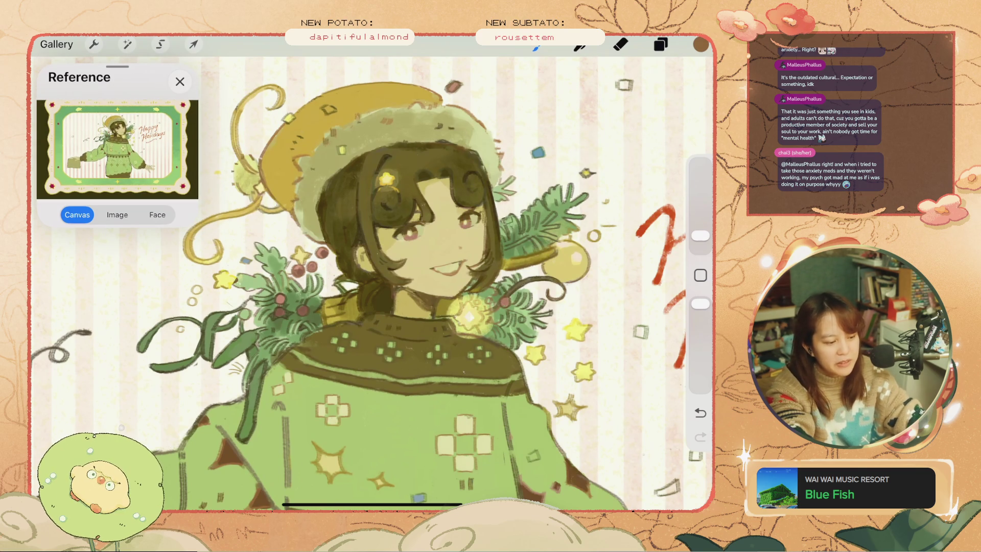
key(ctrl+z)
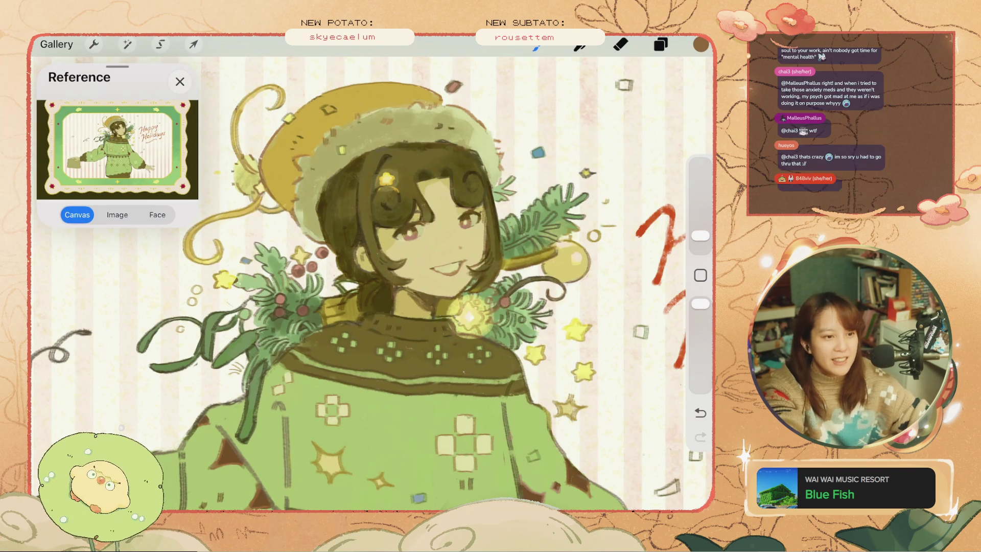
Undo the last two strokes and toggle Layer 25's visibility to compare the canvas.
key(ctrl+z)
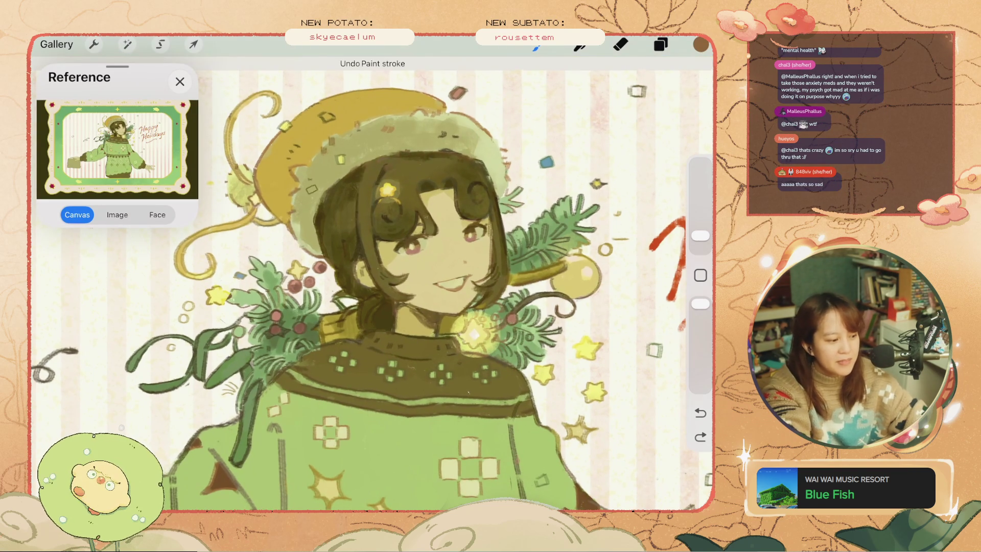
key(ctrl+z)
key(ctrl+z)
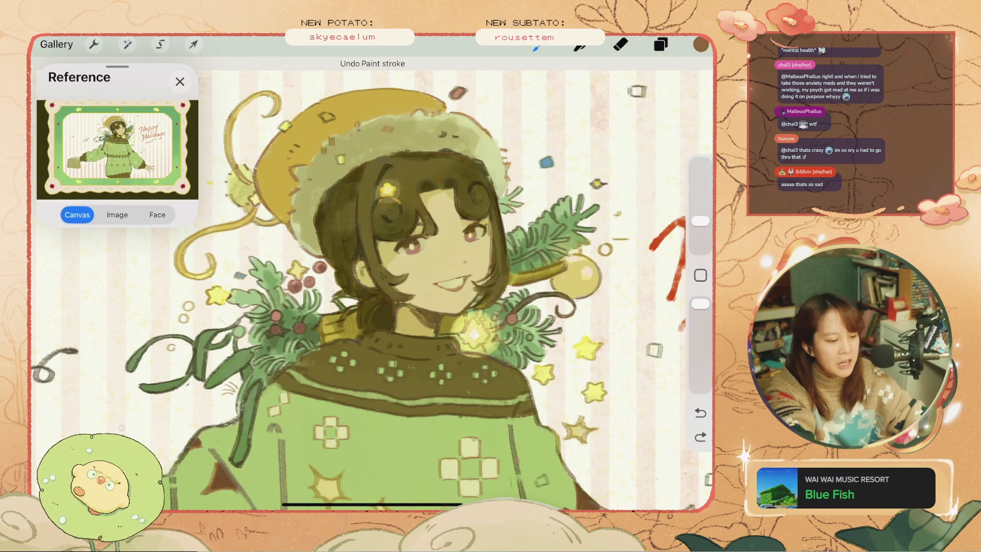
key(l)
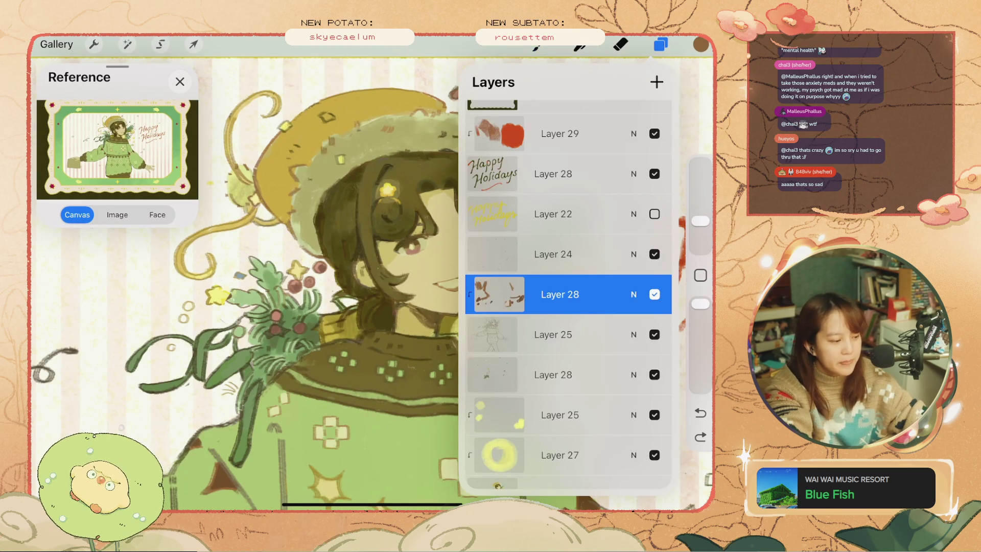
click(654, 334)
click(655, 334)
key(l)
key(l)
click(654, 335)
click(654, 334)
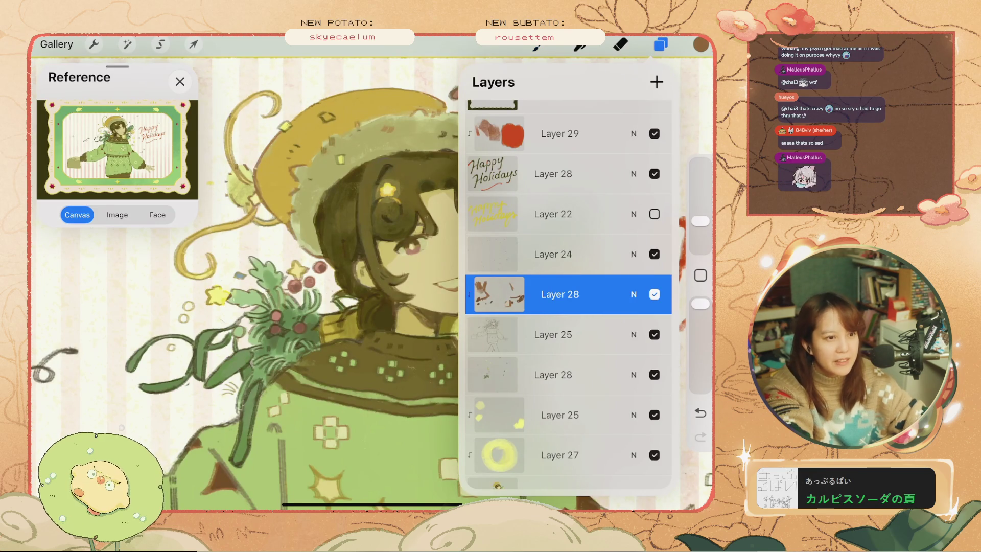
key(l)
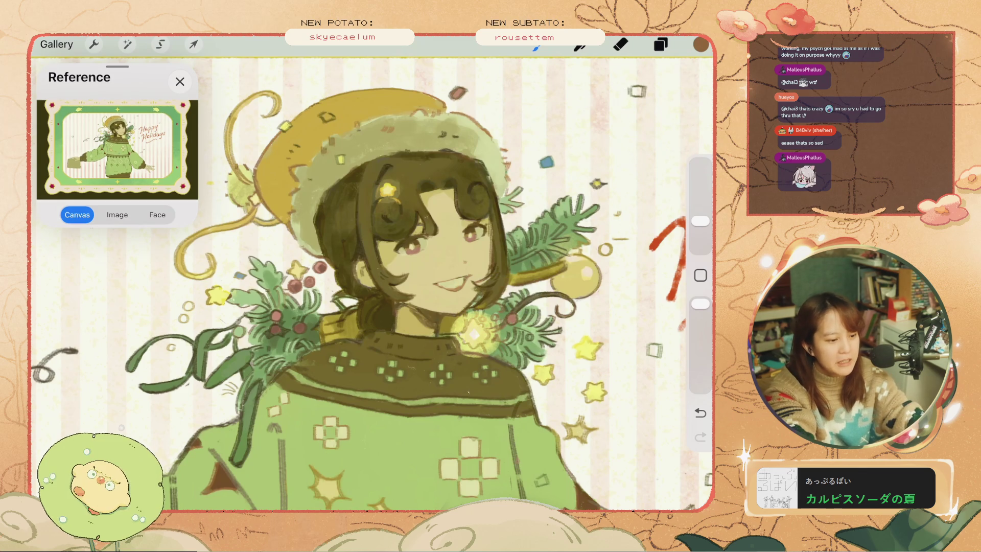
Raise the brown's Brightness to 85% to lighten it further.
click(700, 45)
drag(599, 173, 632, 173)
click(700, 45)
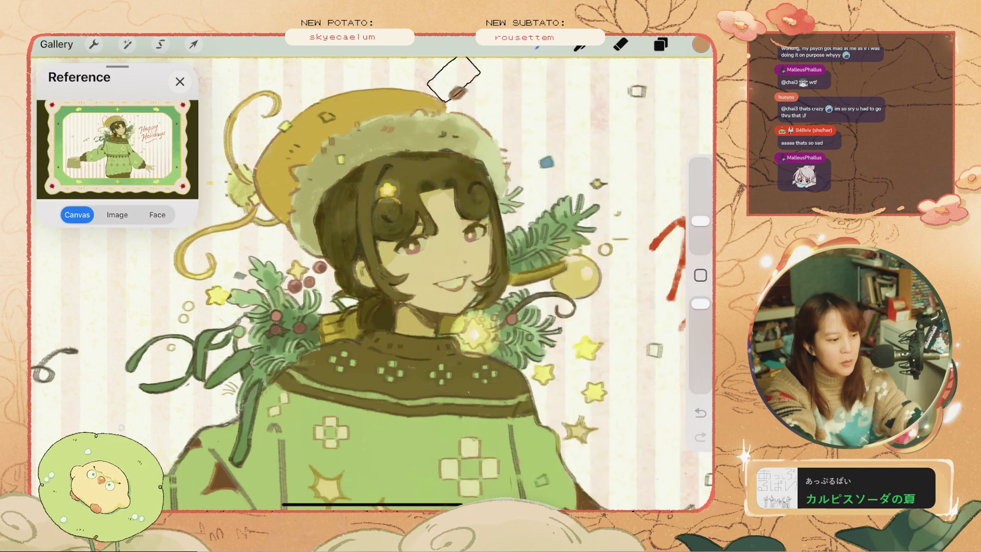
Check Layer 28 and Layer 25 by toggling their visibility, undoing one more stroke.
click(661, 44)
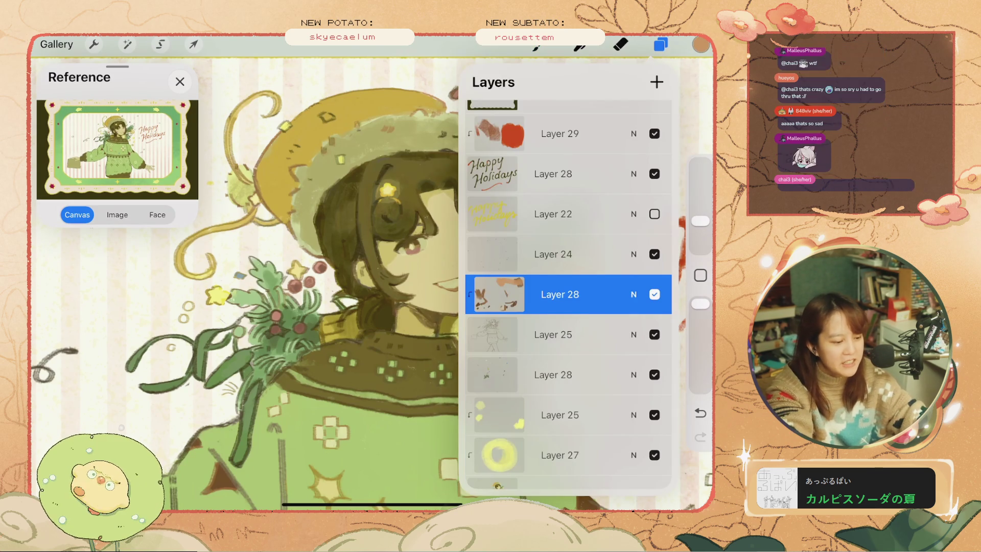
click(654, 294)
click(654, 294)
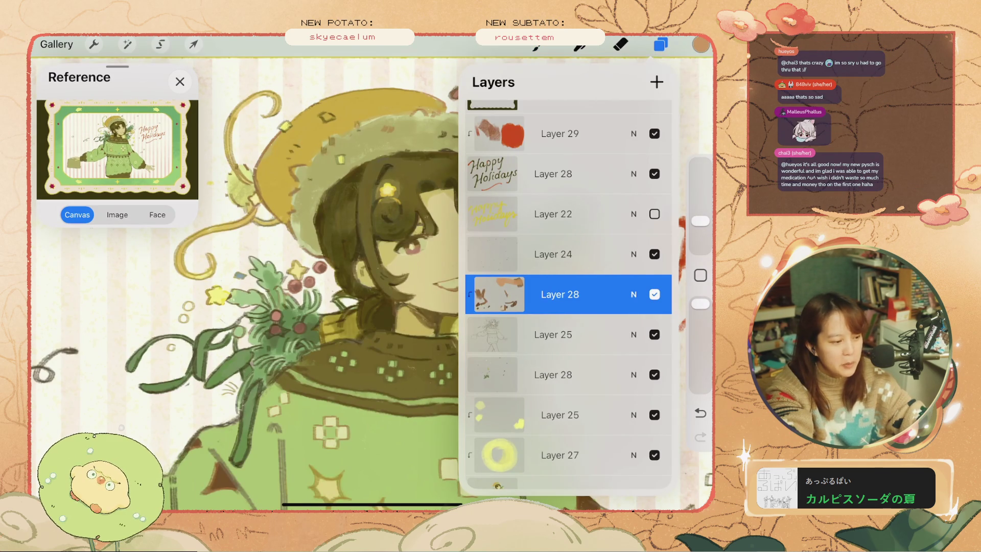
click(553, 334)
click(655, 334)
click(655, 334)
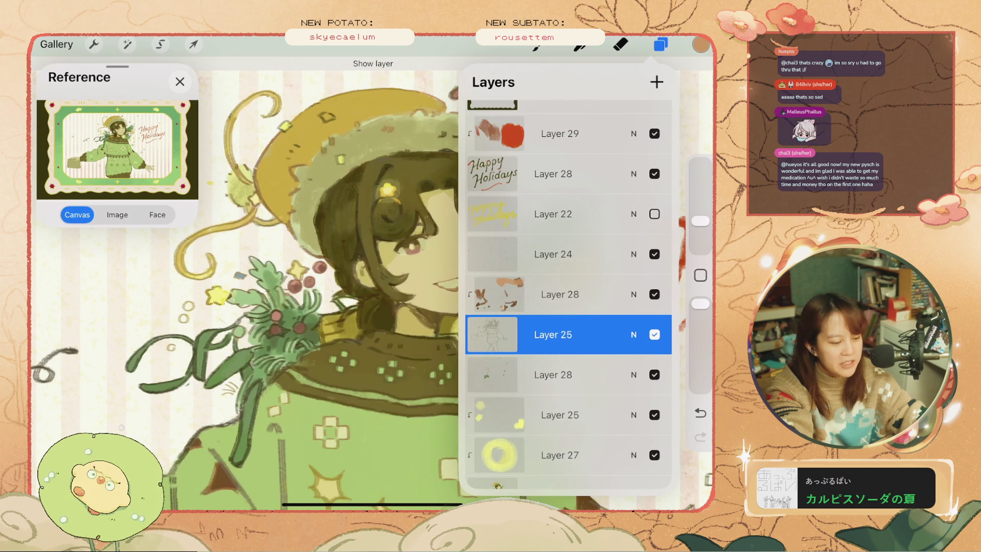
click(655, 334)
click(654, 334)
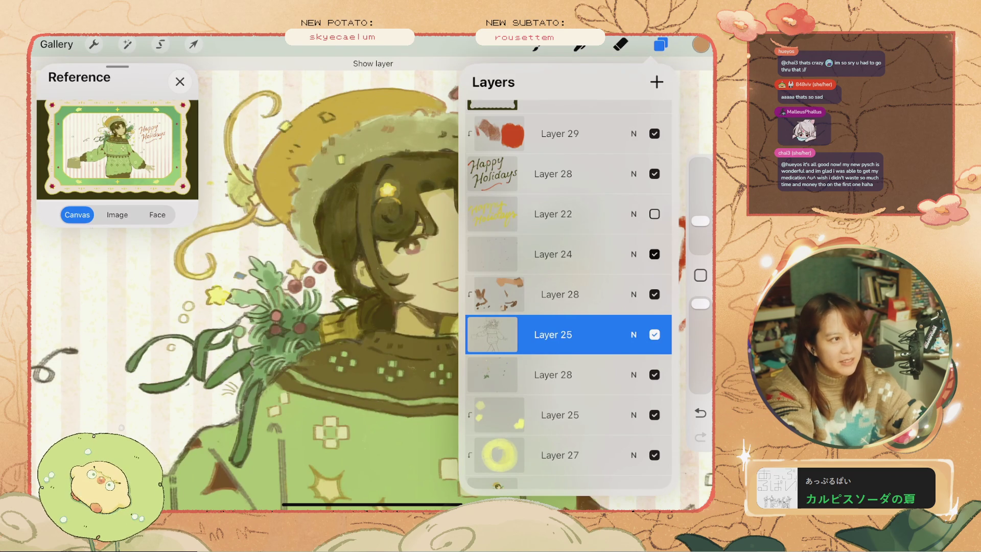
click(660, 45)
click(700, 413)
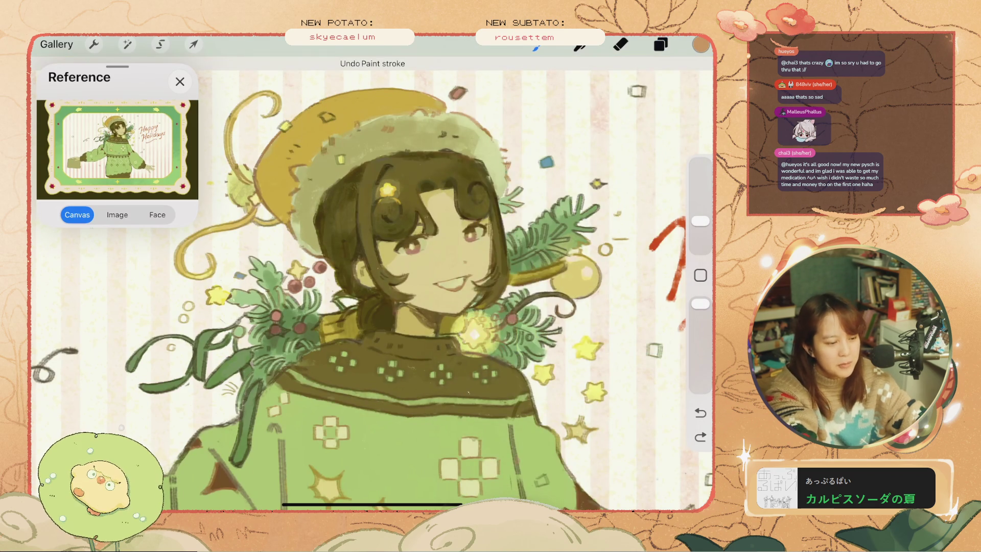
click(661, 44)
click(655, 294)
click(654, 295)
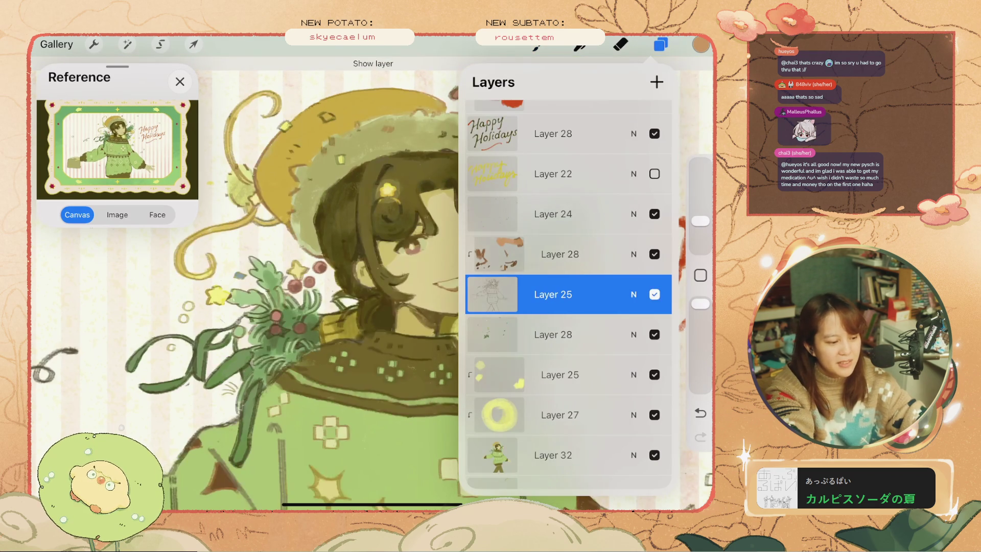
Delete the clipped orange Layer 28 and Layer 24, then add a blank Layer 27.
click(654, 214)
click(654, 214)
click(660, 45)
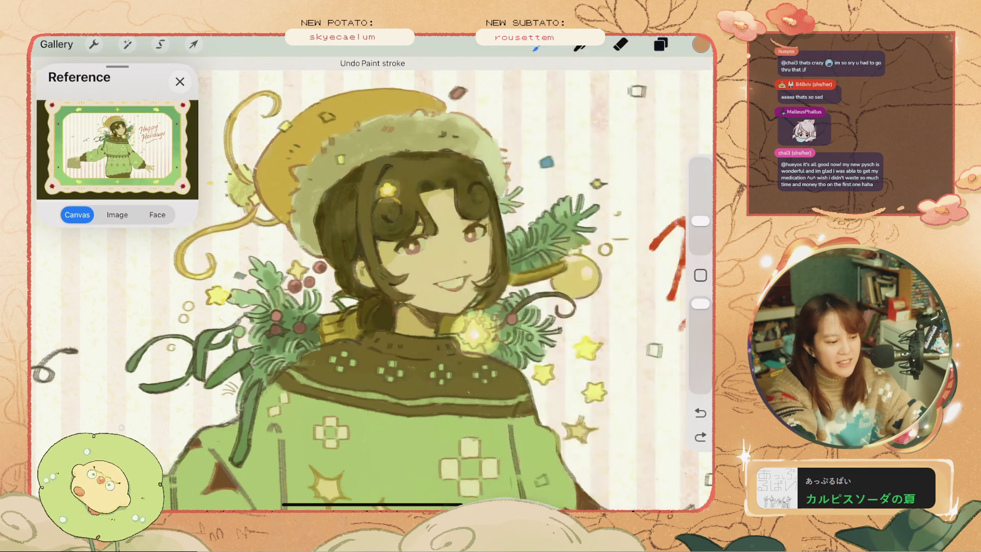
click(700, 412)
click(661, 45)
click(657, 82)
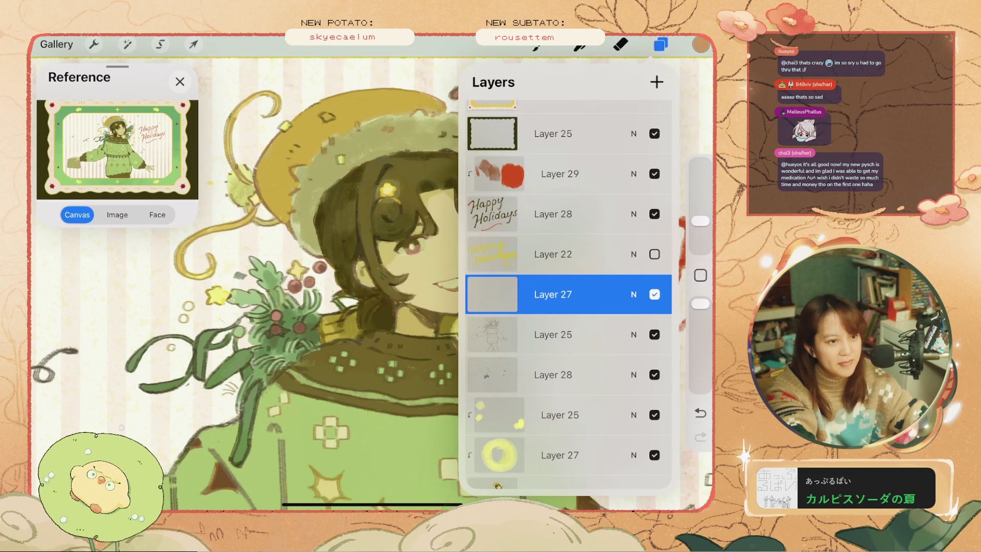
click(552, 294)
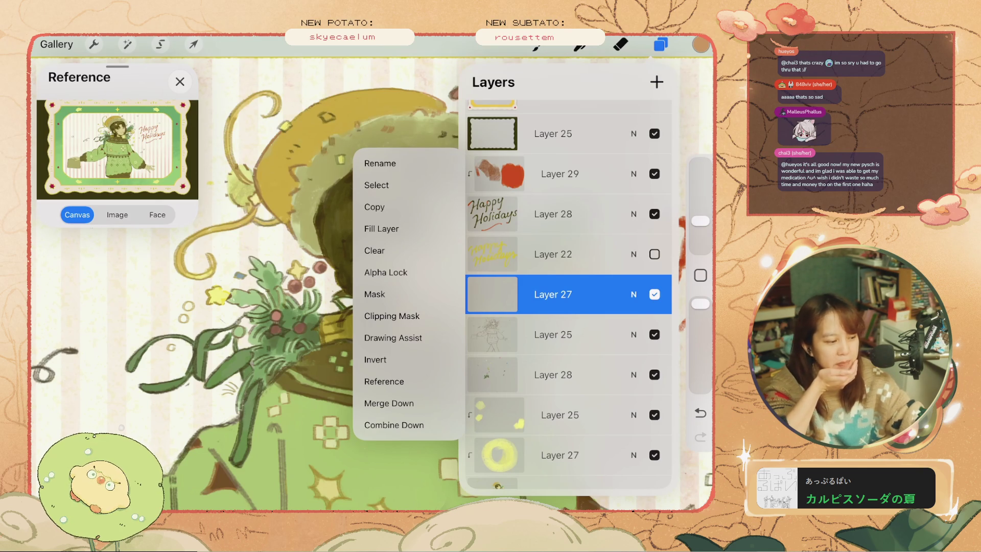
Turn on Clipping Mask for the blank Layer 27 so it clips to the layer below.
click(562, 491)
click(350, 140)
click(660, 45)
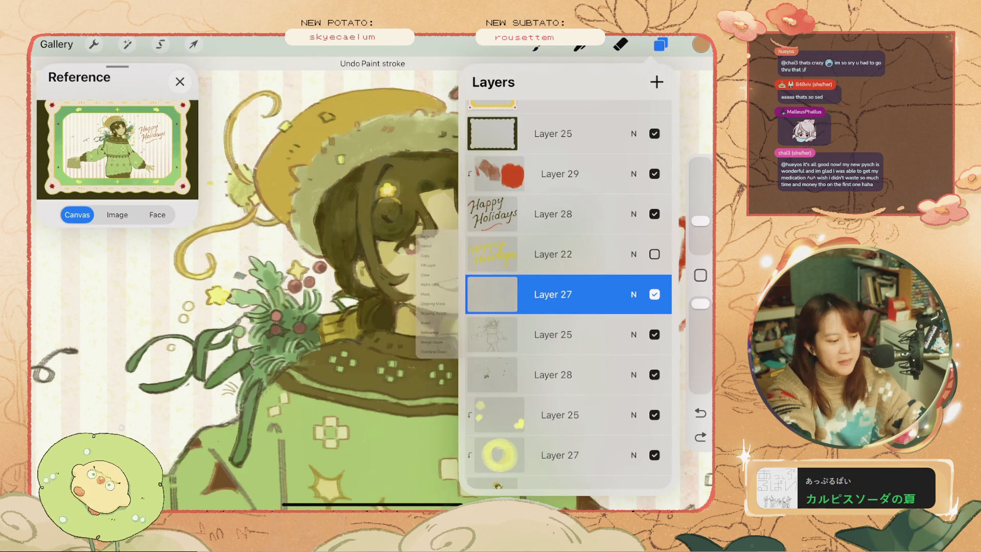
click(552, 294)
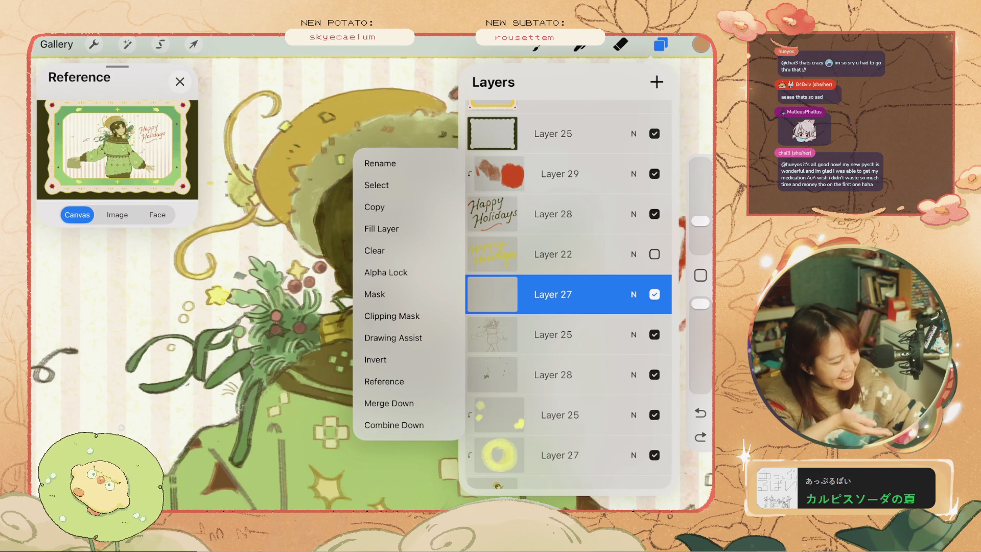
click(392, 315)
click(661, 44)
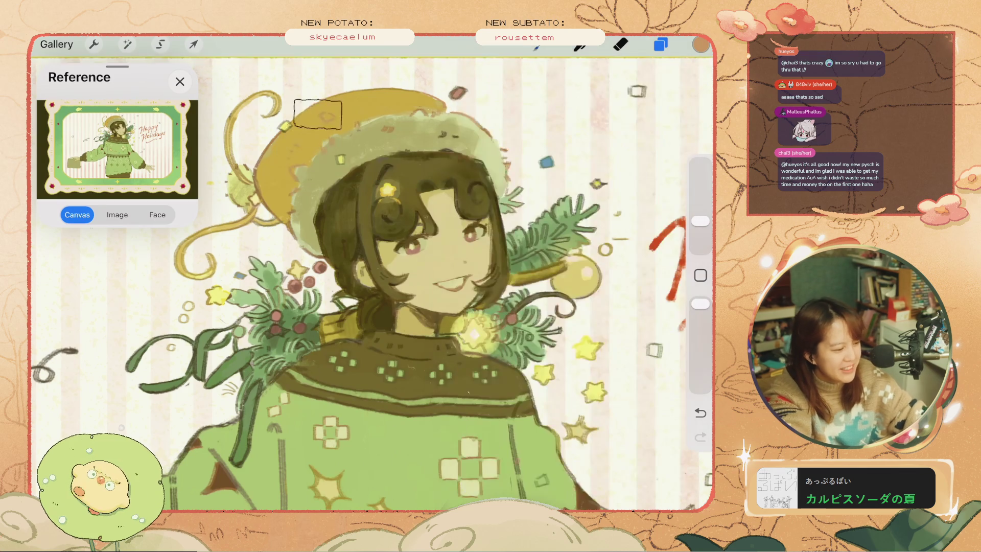
key(ctrl+z)
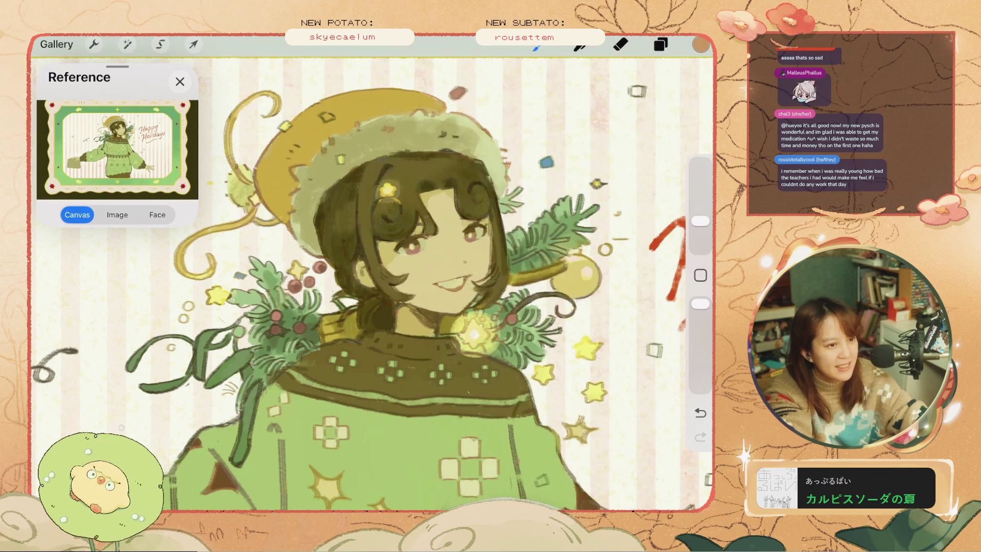
Undo the small rectangle outlines beside the hat and bring up the #A47C62 brown in Colors.
key(ctrl+z)
scroll(372, 283, up, 2)
drag(458, 134, 462, 126)
key(ctrl+z)
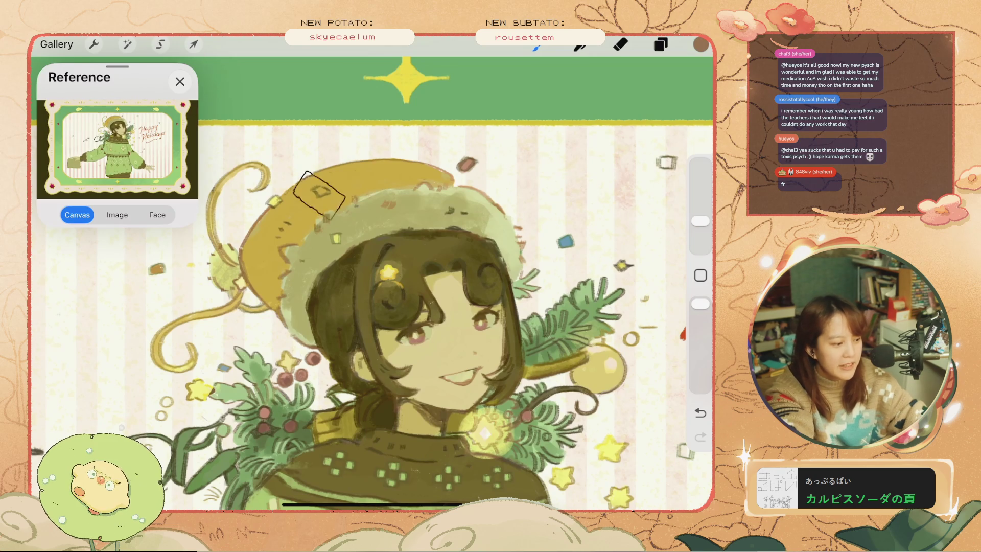
key(ctrl+z)
scroll(372, 276, down, 5)
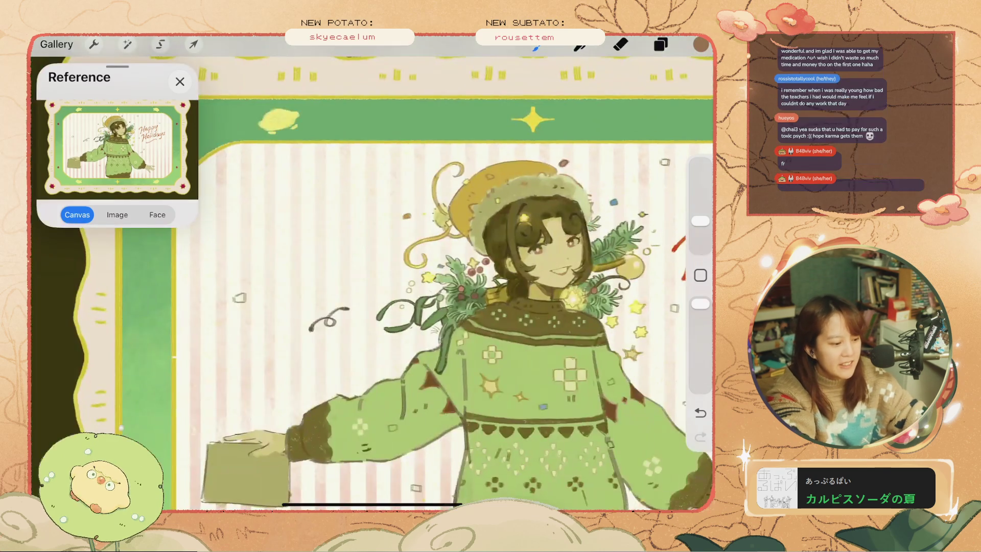
scroll(372, 276, up, 2)
key(ctrl+z)
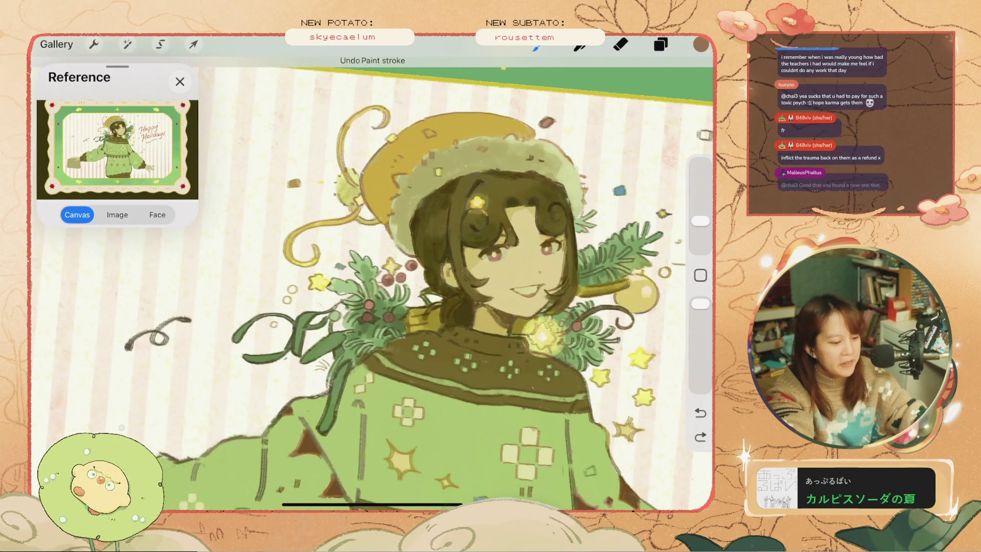
scroll(372, 276, up, 3)
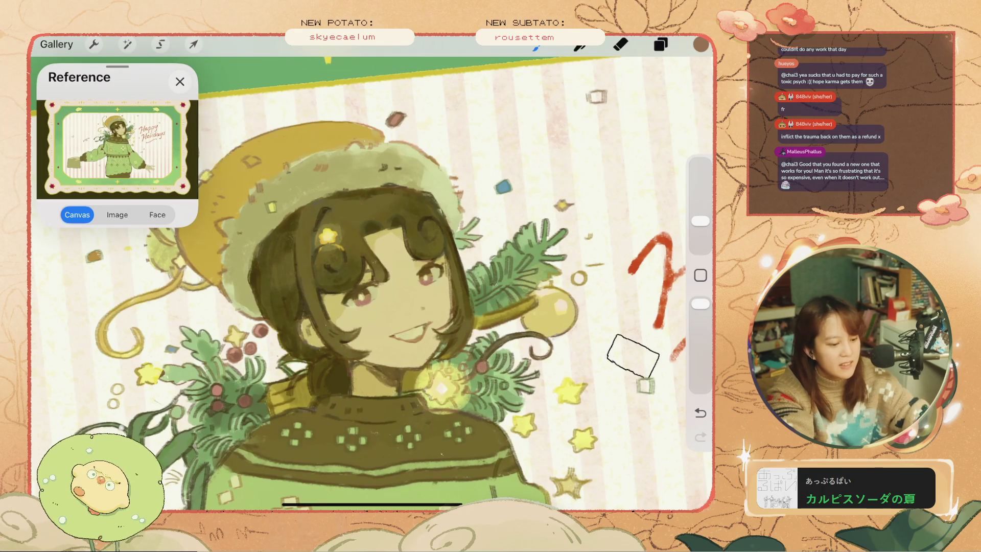
scroll(372, 276, down, 3)
key(ctrl+z)
scroll(372, 276, up, 2)
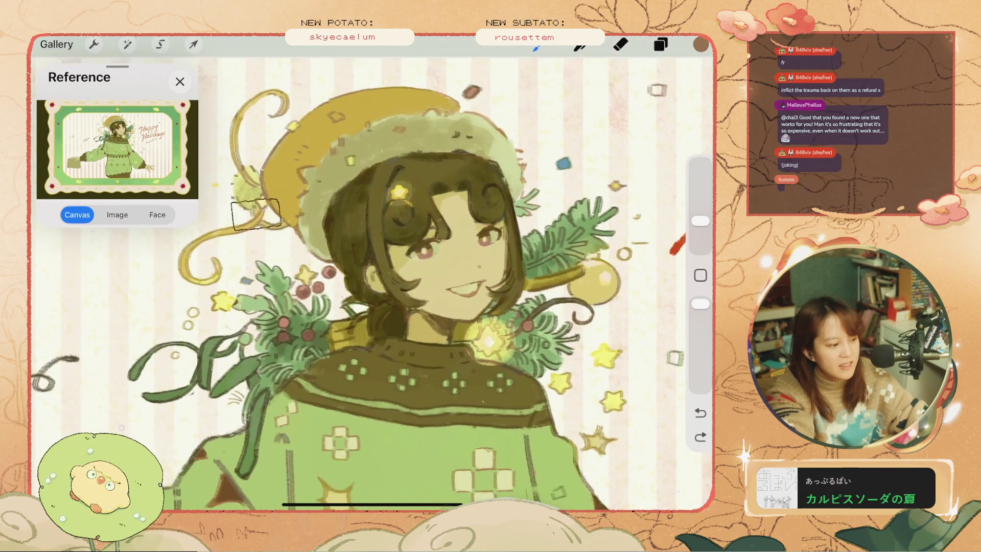
key(ctrl+z)
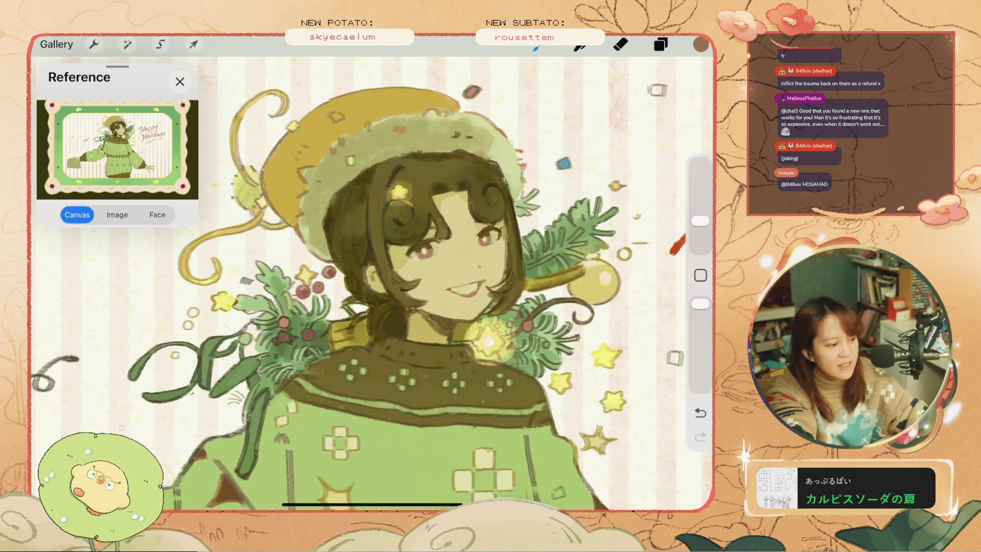
click(700, 45)
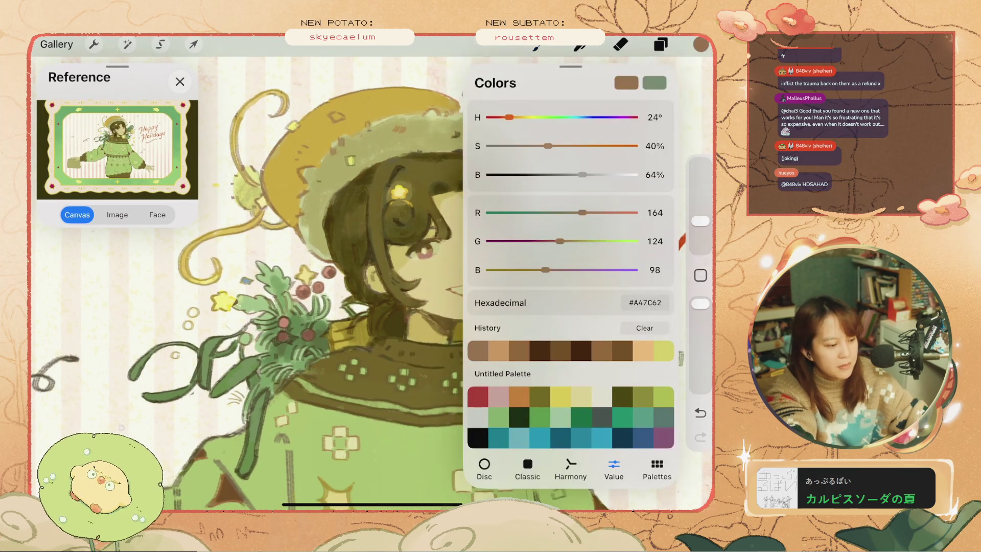
Select Layer 28 beneath Layer 27 and remove the stray mark on the hat.
click(700, 45)
click(660, 44)
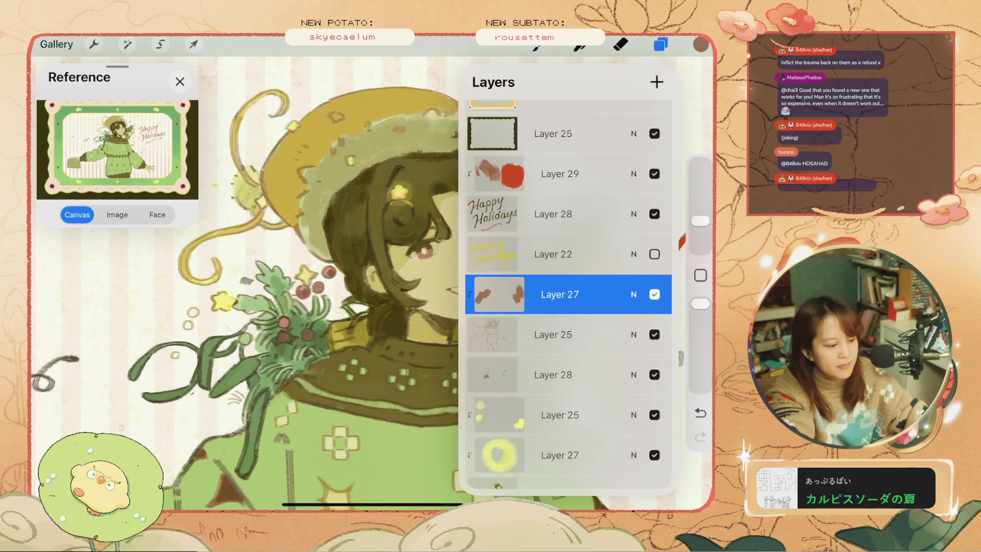
scroll(568, 256, down, 2)
click(552, 311)
click(660, 44)
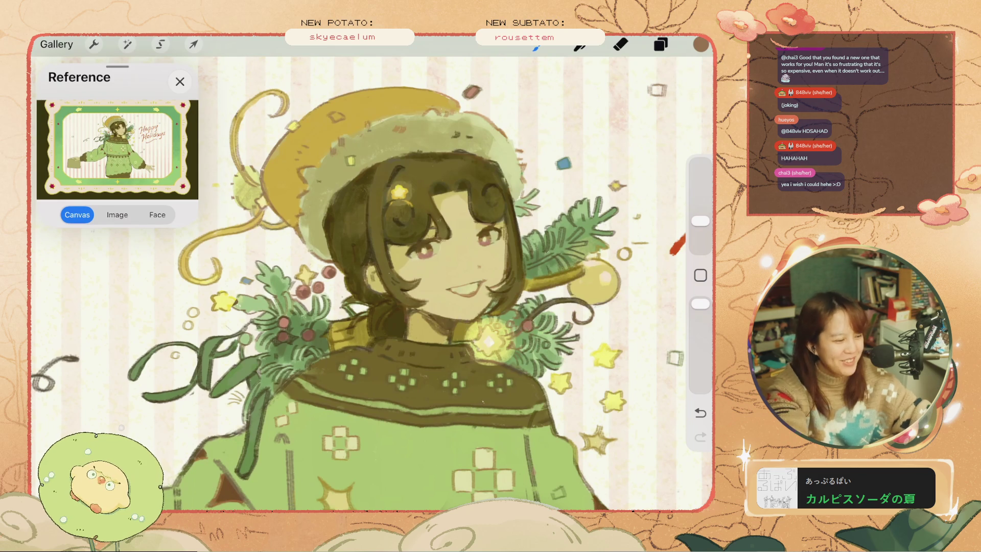
key(ctrl+z)
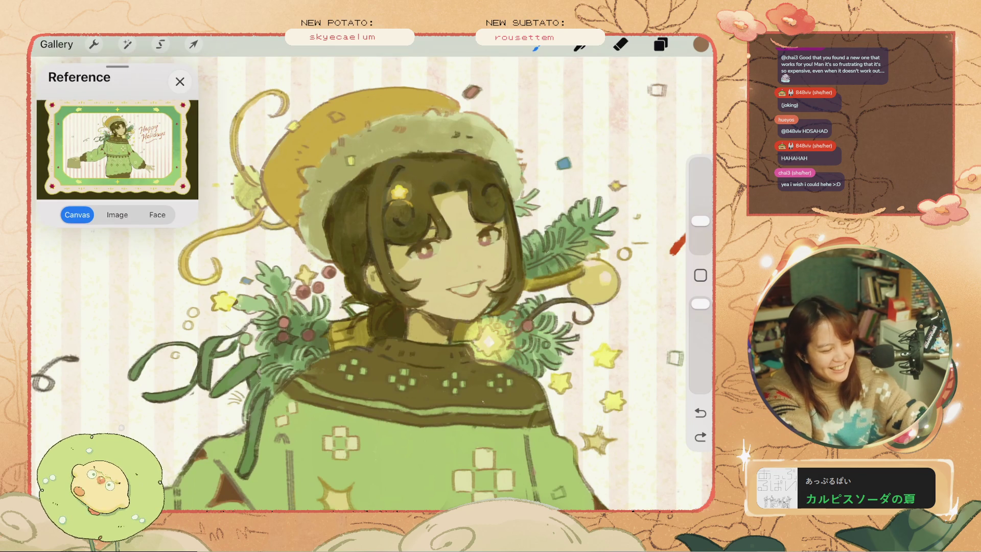
Make the brush slightly smaller and pick a teal colour.
drag(700, 221, 700, 227)
click(701, 44)
drag(583, 175, 596, 175)
drag(566, 113, 558, 114)
click(701, 45)
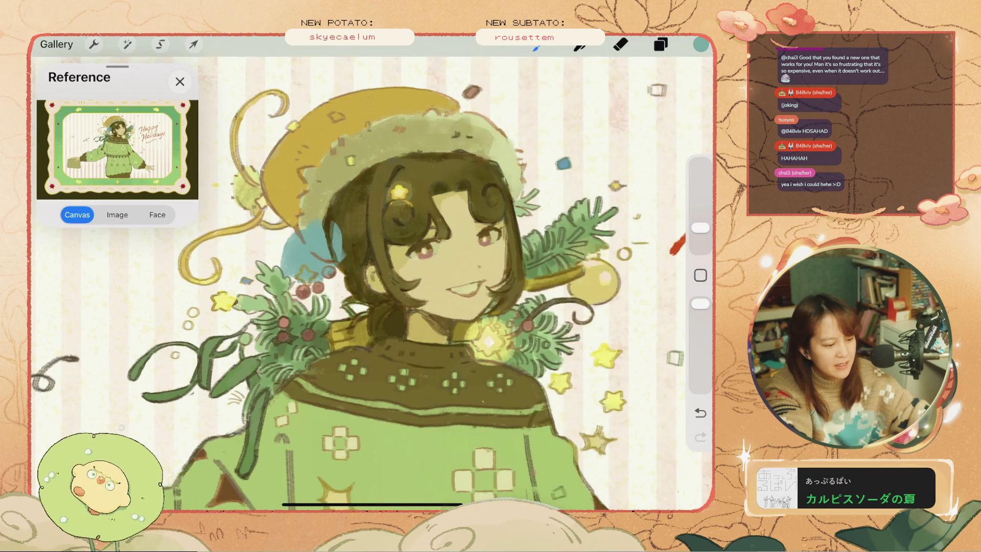
Dab small teal confetti marks at 3% brush size, undoing the unwanted ones.
key(ctrl+z)
drag(701, 228, 701, 232)
key(ctrl+z)
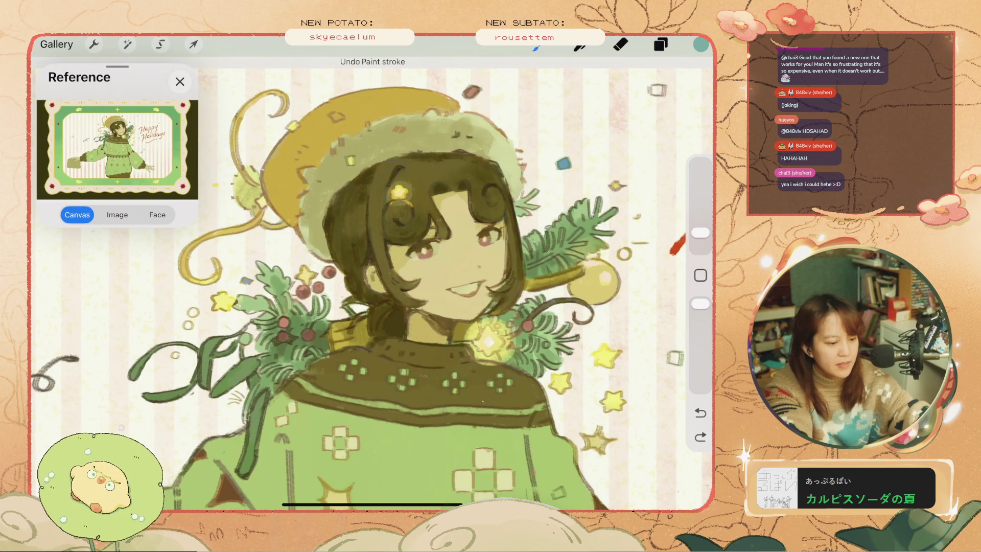
drag(618, 252, 626, 258)
key(ctrl+z)
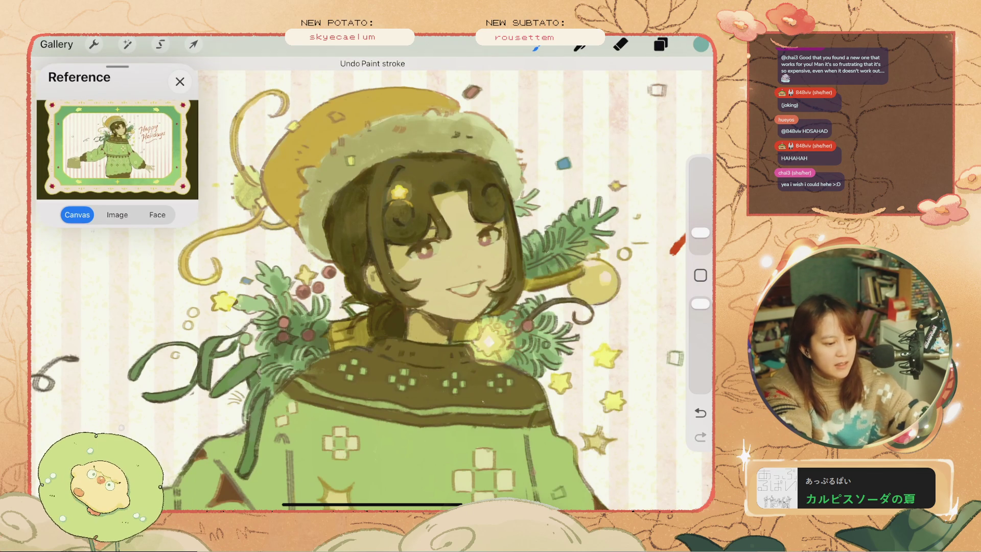
drag(700, 232, 700, 235)
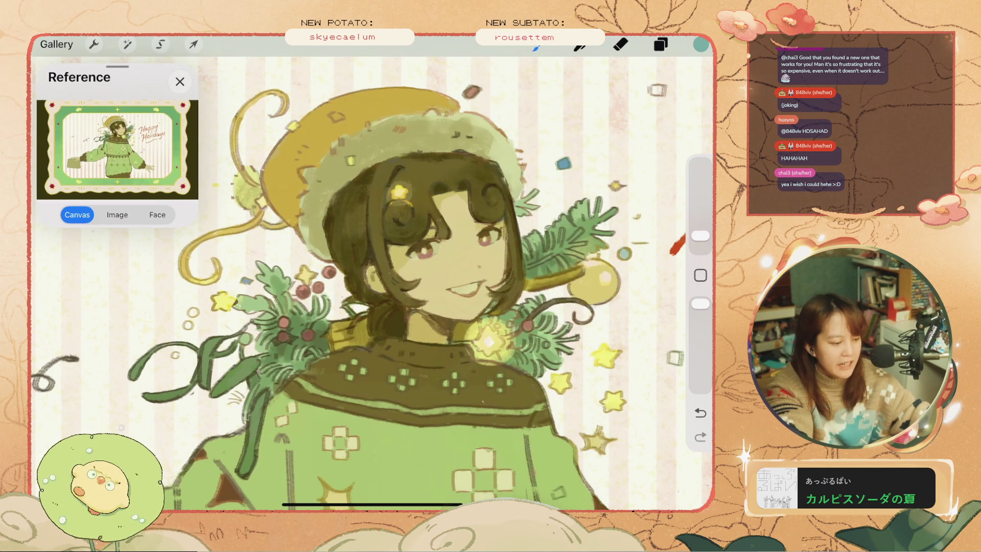
scroll(371, 272, down, 3)
scroll(372, 275, down, 3)
key(ctrl+z)
scroll(371, 276, up, 3)
scroll(372, 276, up, 2)
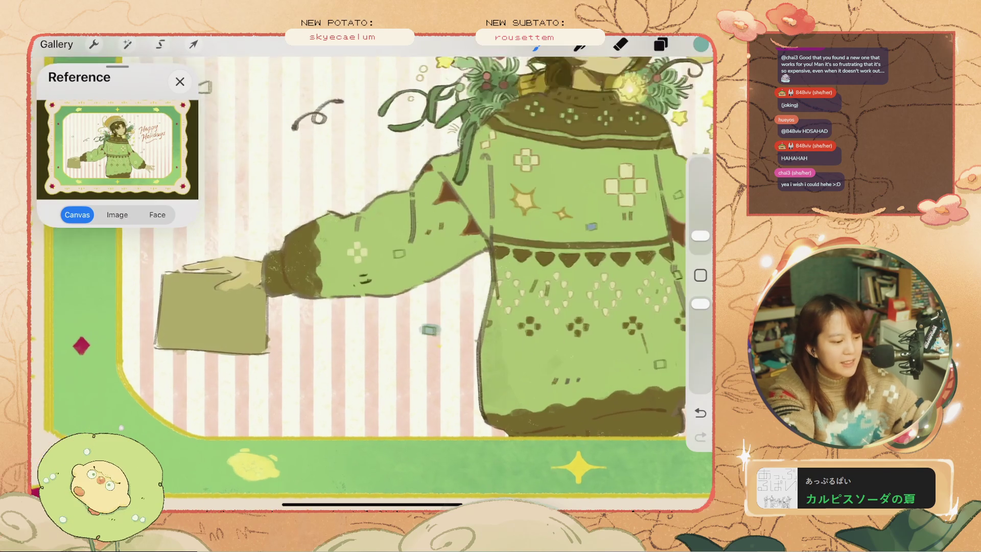
key(ctrl+z)
scroll(372, 276, up, 2)
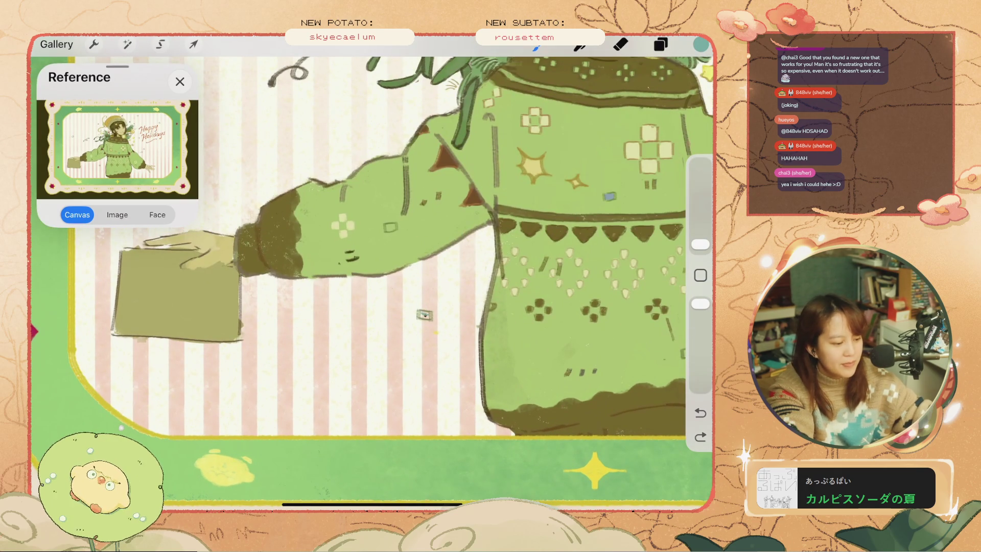
key(ctrl+z)
Drop the brush to 1%, undo a stray stroke, and check the pale yellow #F3E080.
drag(700, 244, 700, 243)
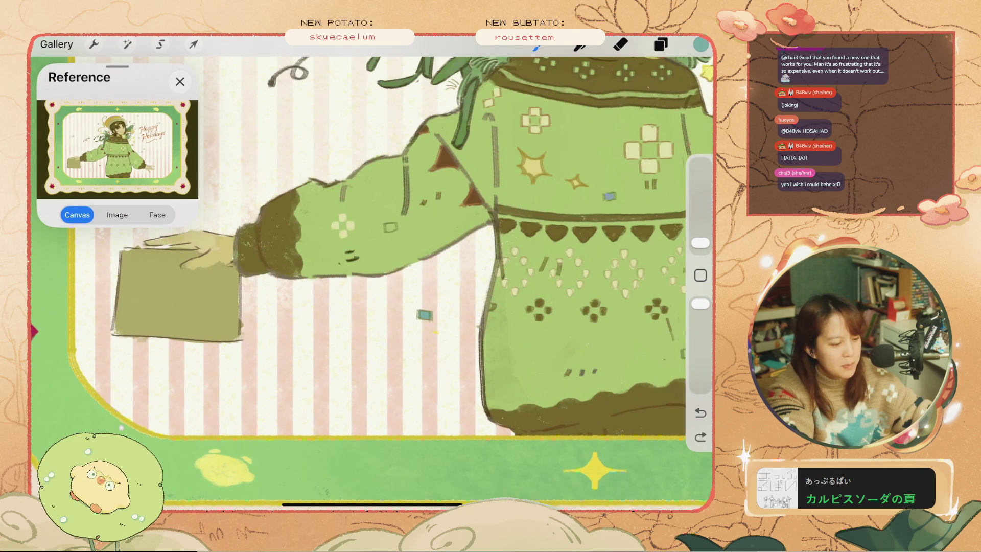
scroll(372, 275, down, 3)
scroll(372, 276, up, 3)
scroll(500, 169, up, 3)
scroll(501, 169, up, 2)
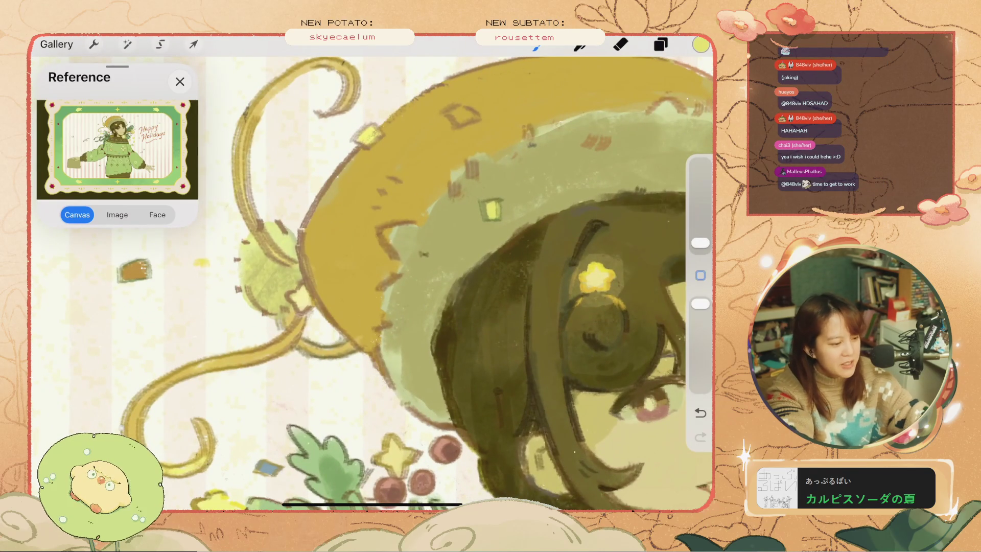
key(ctrl+z)
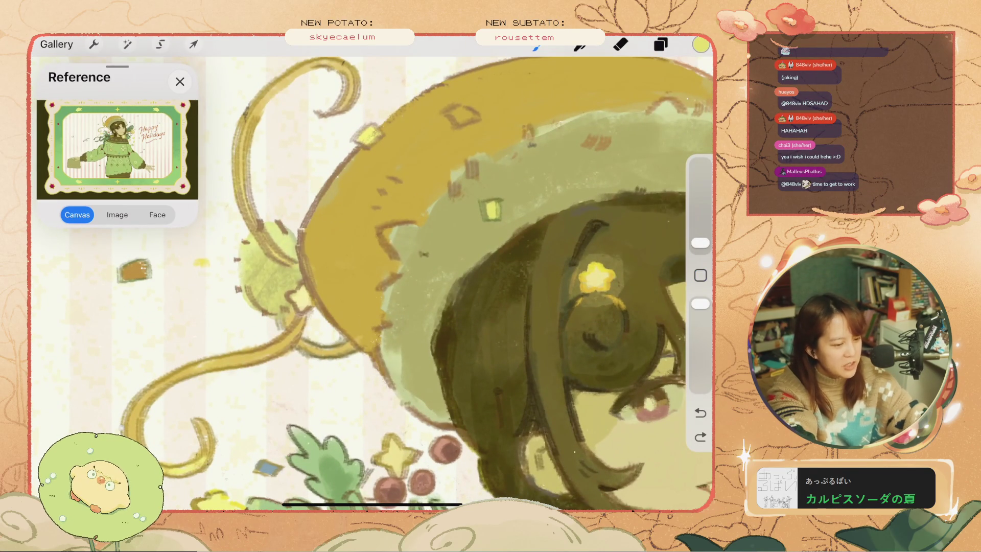
click(700, 44)
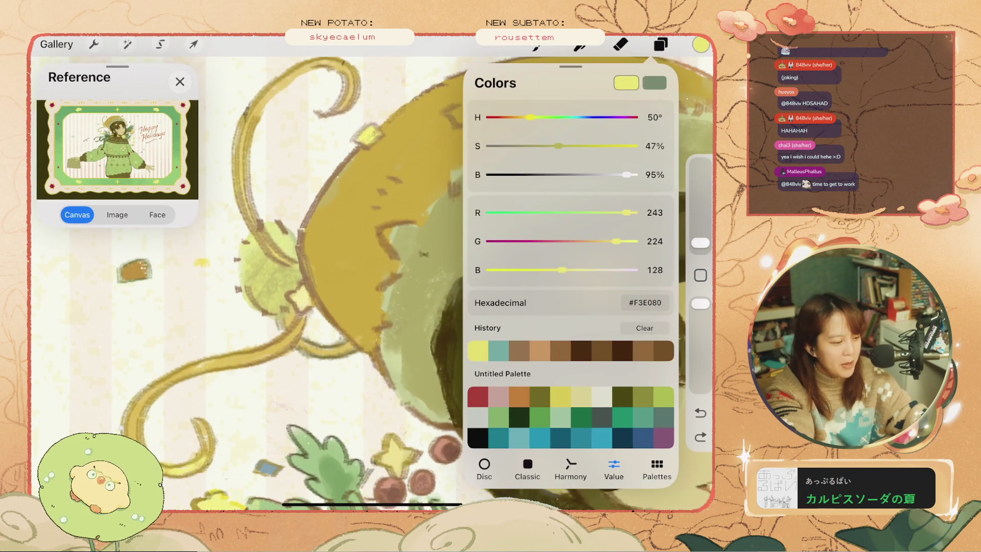
Set the brush to 2% and compare pale yellow hat touch-ups with undo and redo.
click(701, 44)
key(ctrl+z)
drag(700, 243, 700, 237)
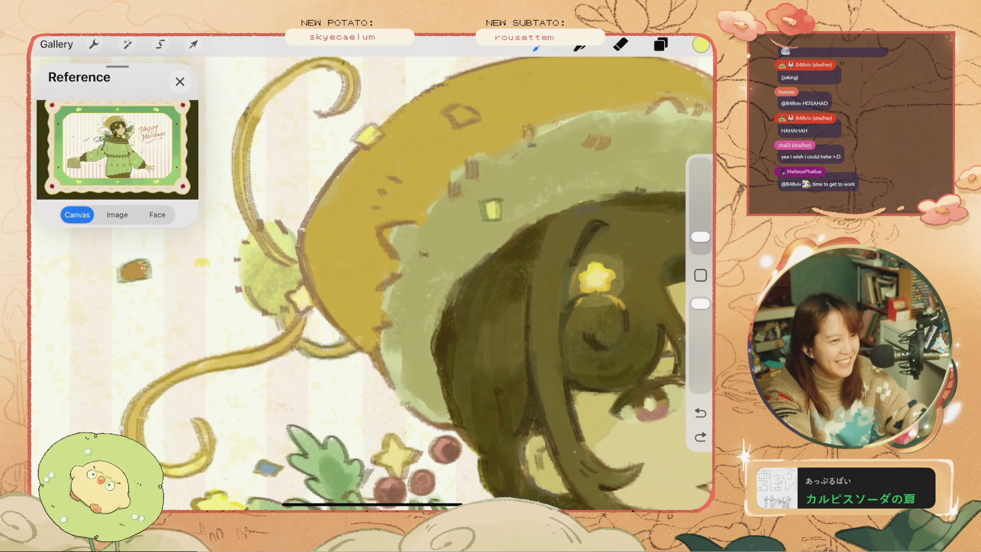
key(ctrl+shift+z)
scroll(372, 283, down, 5)
scroll(372, 283, down, 3)
scroll(372, 283, up, 3)
key(ctrl+z)
scroll(372, 284, up, 2)
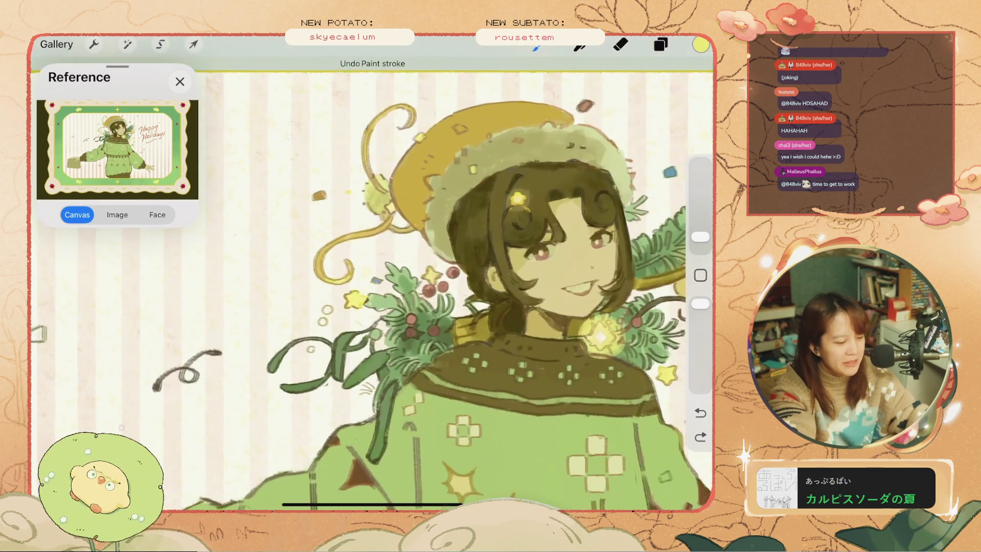
scroll(372, 284, down, 2)
key(ctrl+shift+z)
Undo and restore the pale yellow stroke on the arm to compare it.
scroll(372, 283, up, 2)
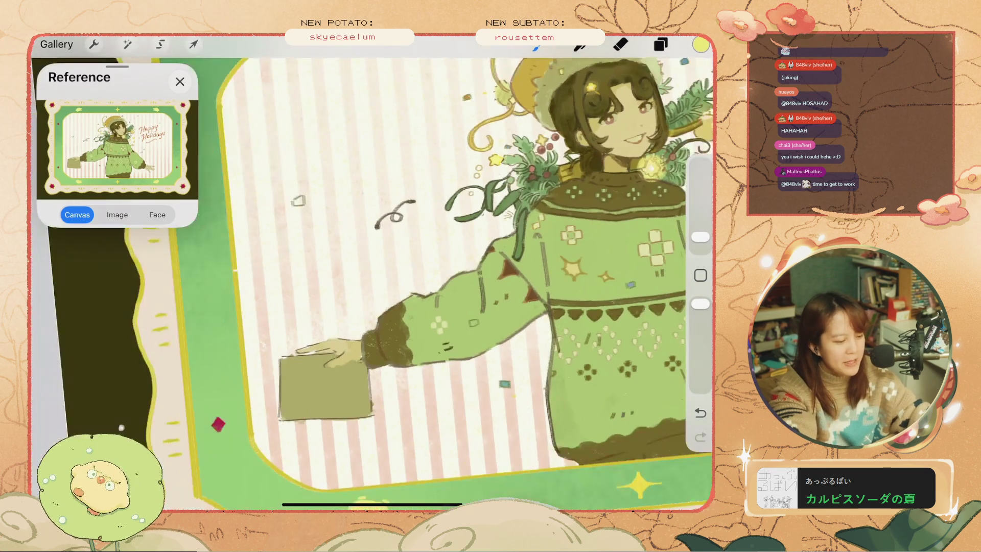
scroll(372, 283, up, 2)
key(ctrl+z)
scroll(372, 284, up, 2)
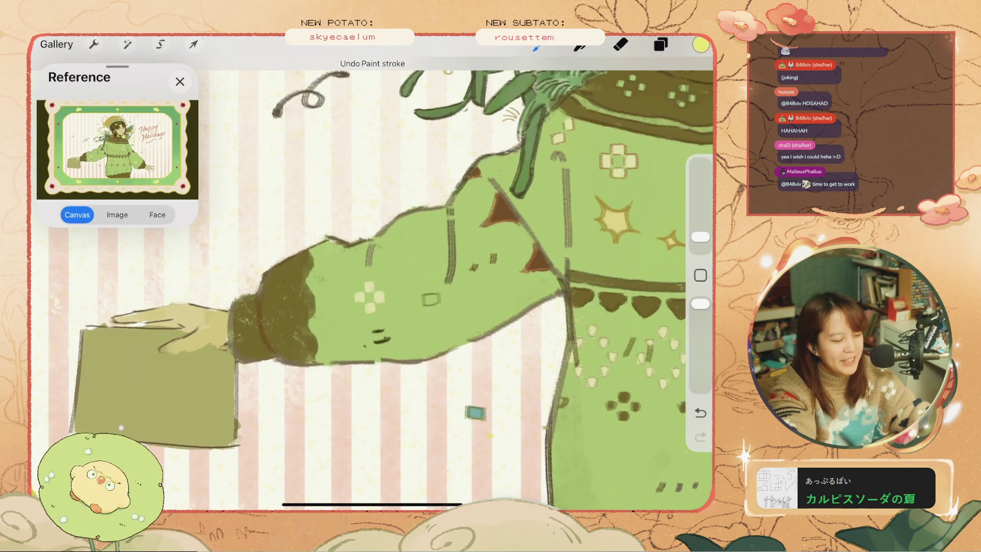
key(ctrl+shift+z)
scroll(371, 284, down, 3)
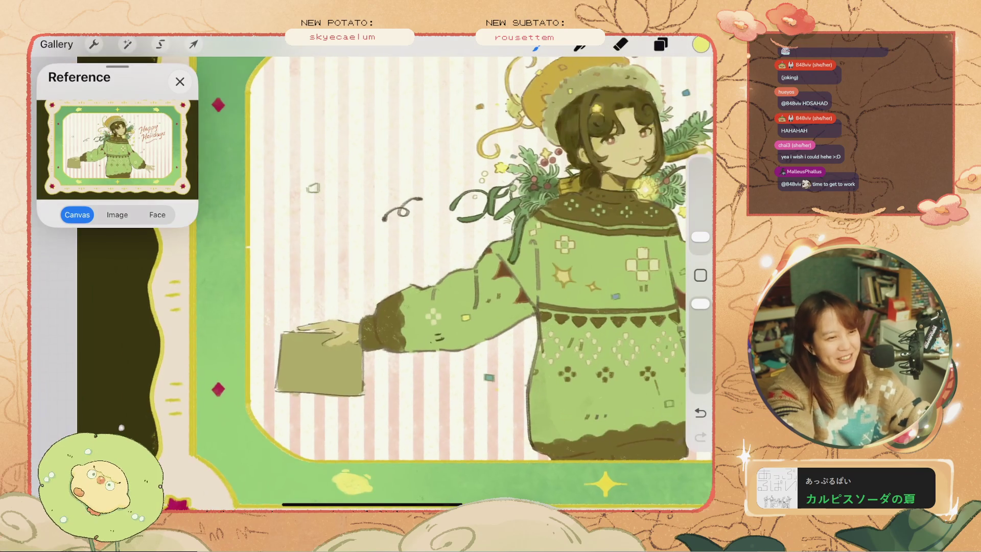
scroll(372, 284, right, 3)
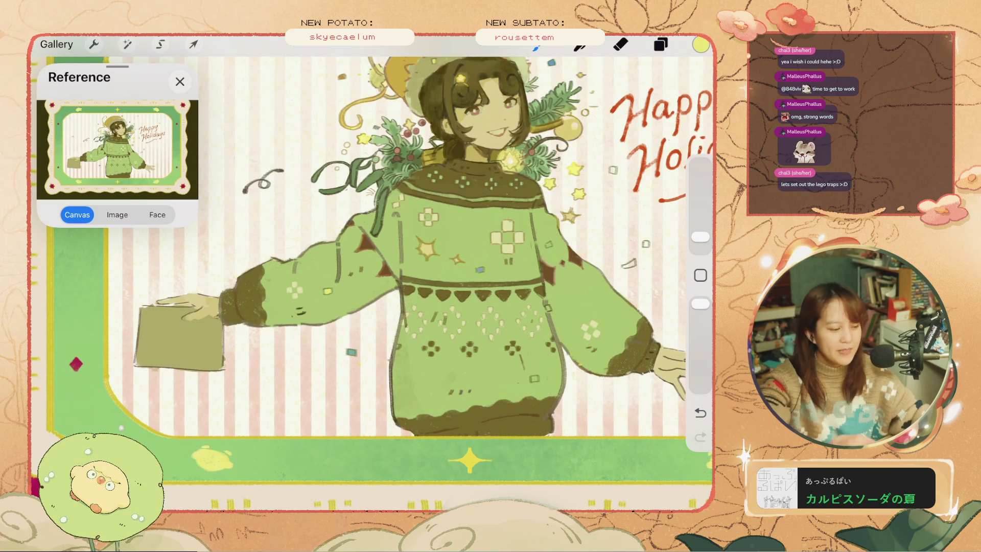
Undo the unwanted pale yellow strokes on the sweater, keeping the ones that look right.
key(ctrl+z)
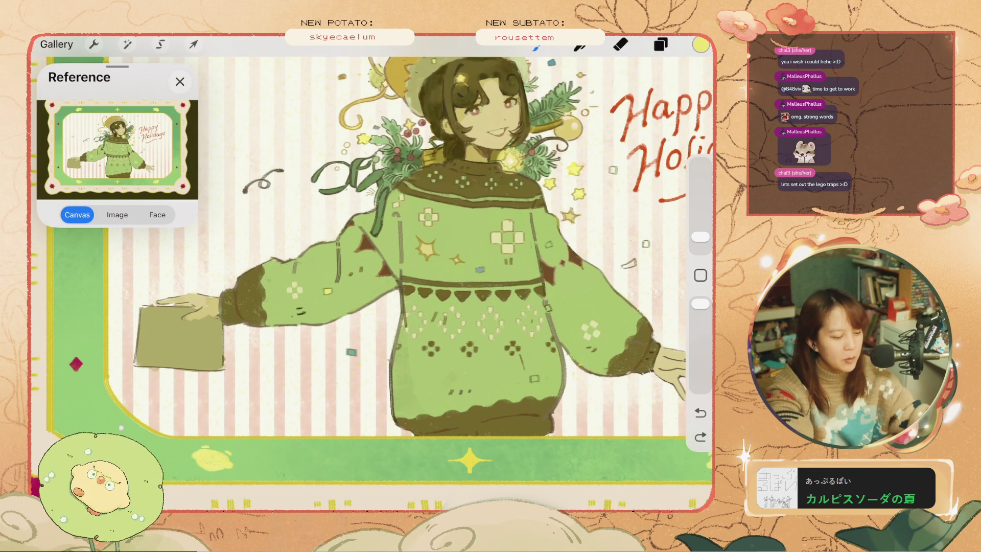
scroll(556, 238, up, 3)
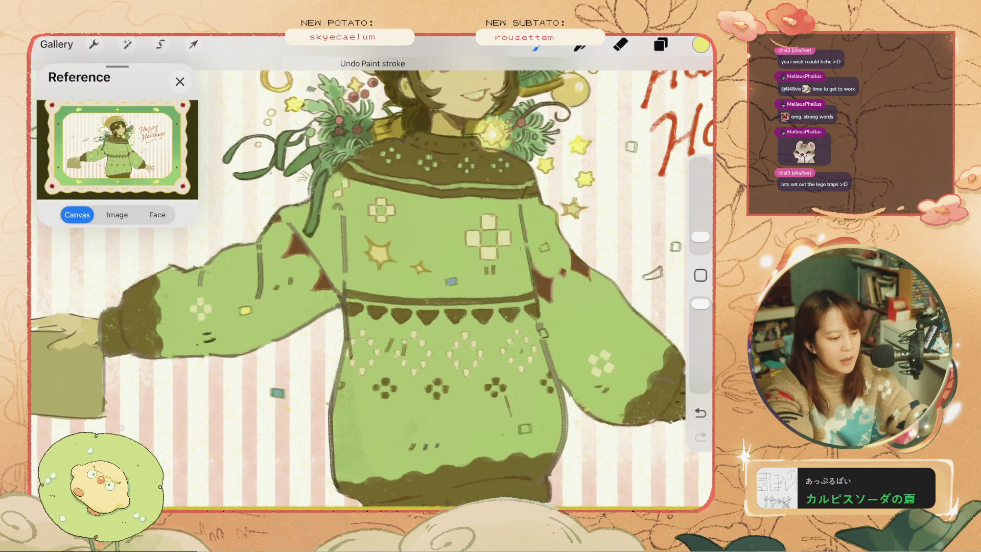
key(ctrl+z)
key(ctrl+z)
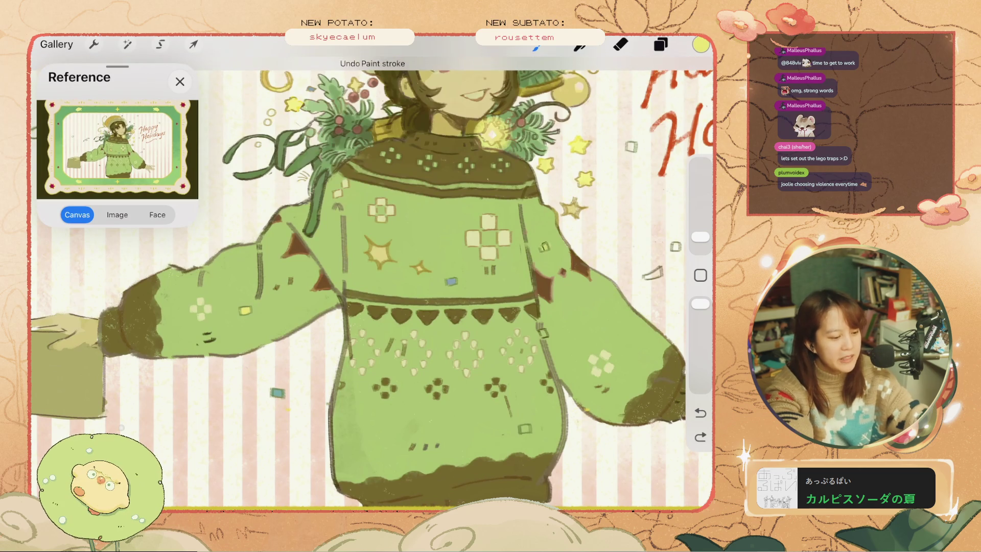
key(ctrl+z)
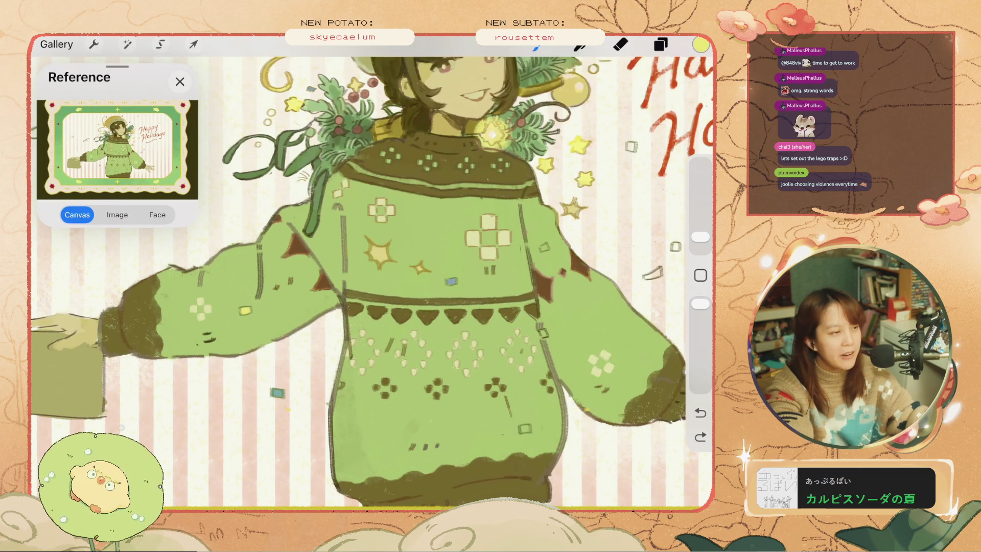
scroll(372, 273, down, 3)
scroll(491, 163, up, 3)
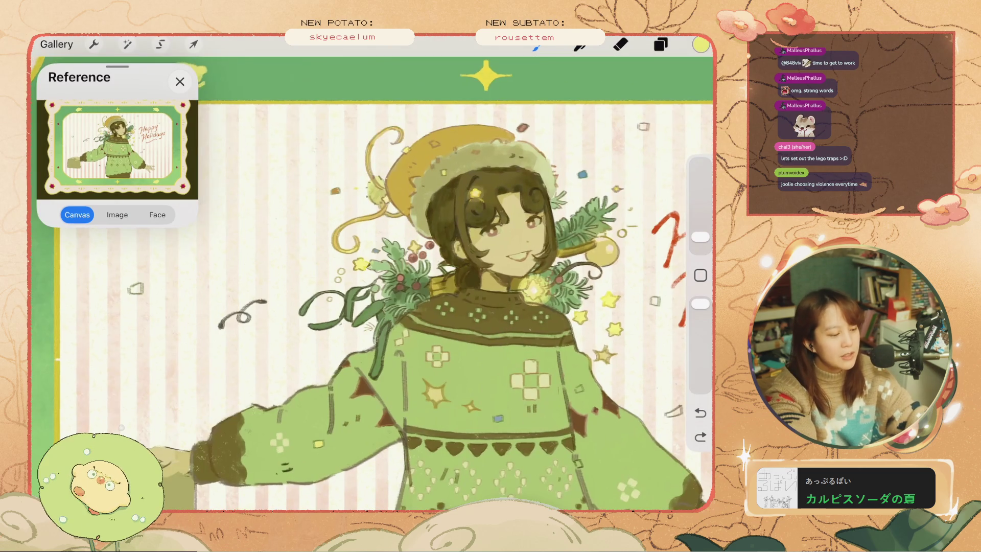
scroll(460, 256, up, 3)
key(ctrl+z)
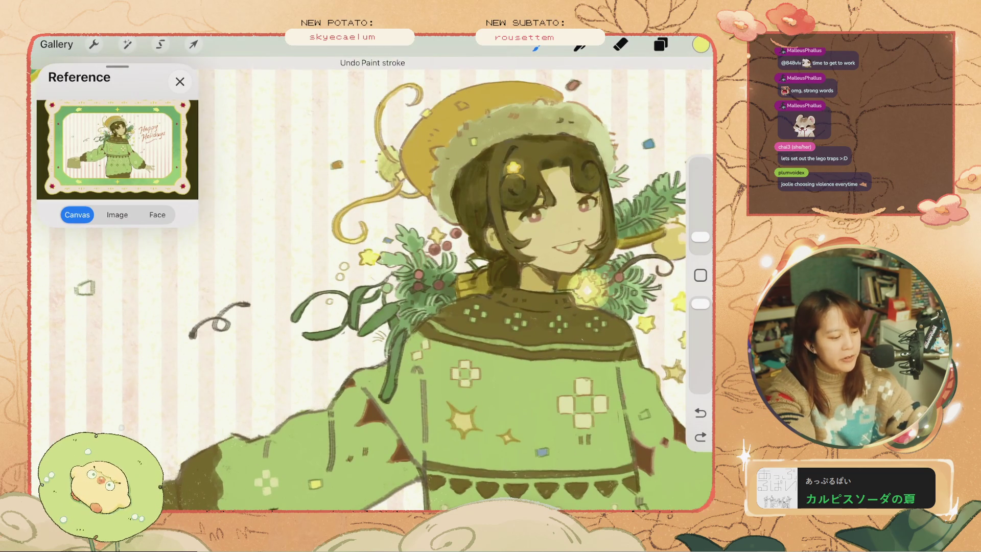
scroll(620, 182, up, 3)
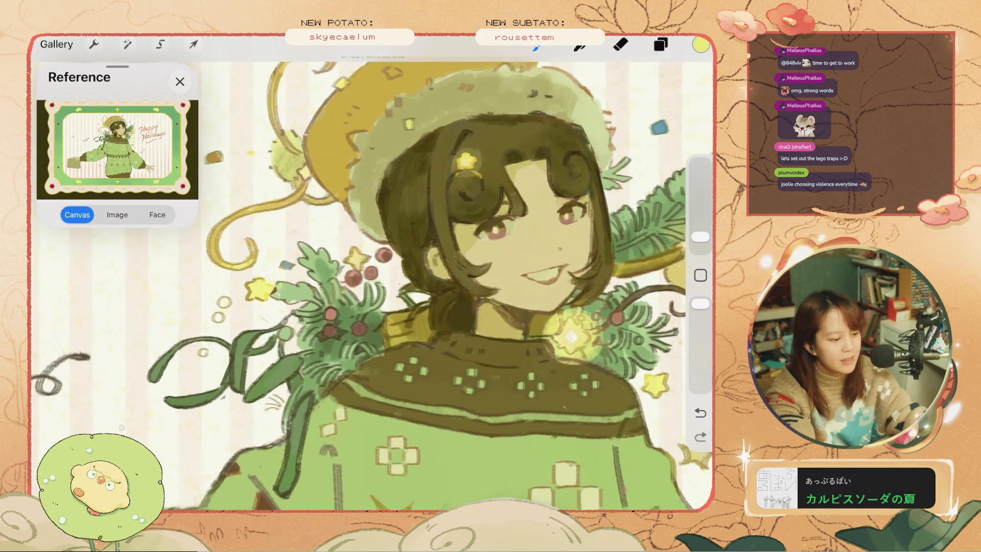
key(ctrl+z)
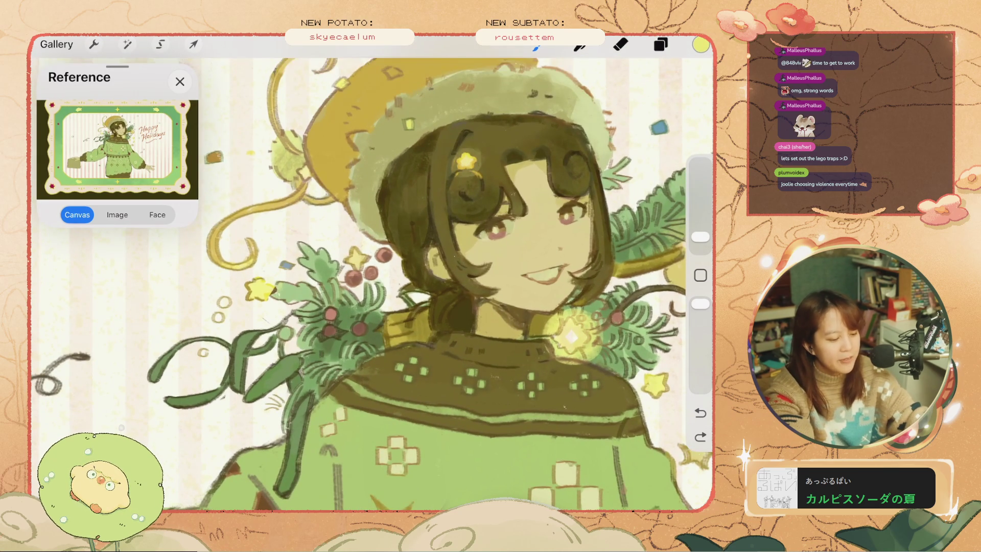
key(ctrl+shift+z)
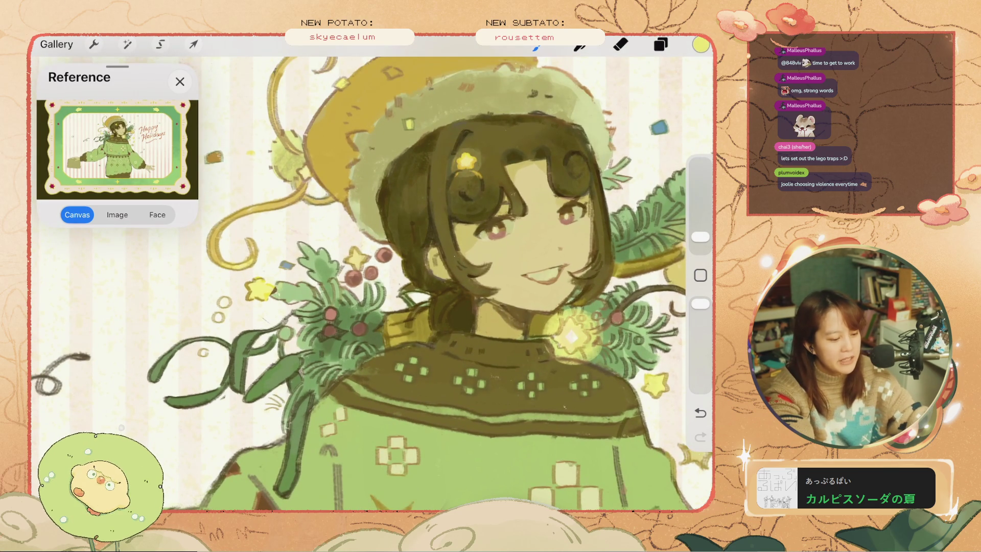
key(ctrl+z)
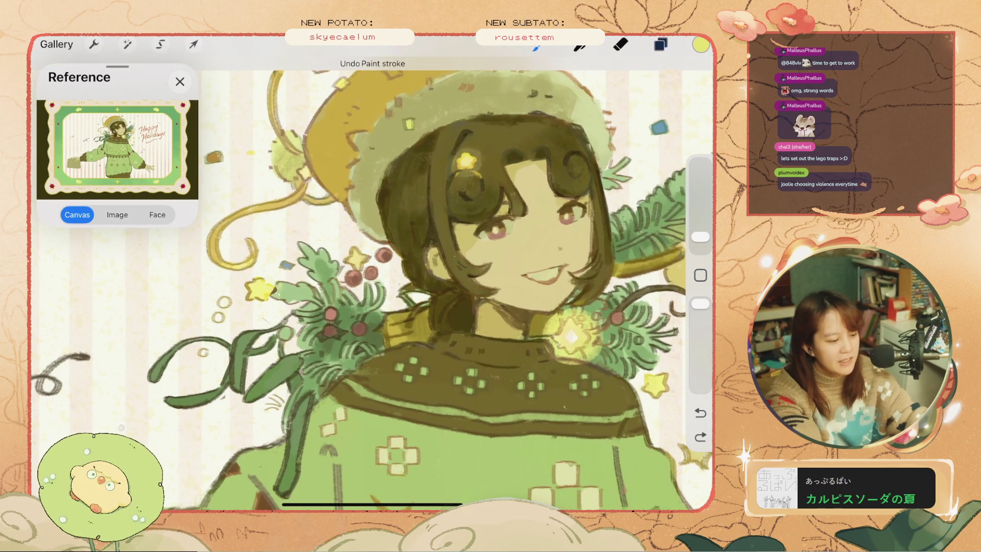
key(l)
scroll(568, 294, down, 1)
Switch to Layer 27 with the yellow ring and undo the small stroke near the hair.
click(559, 224)
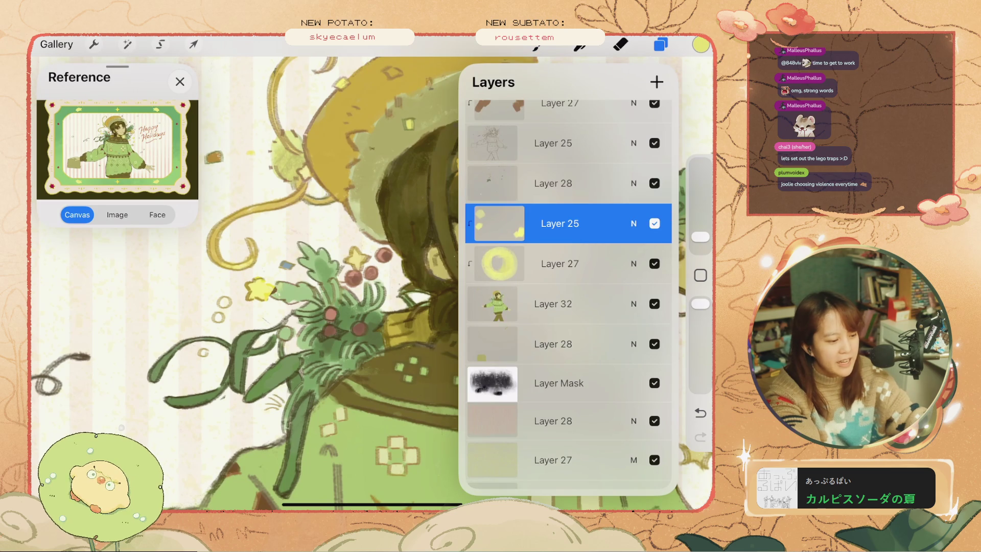
scroll(569, 294, up, 1)
click(560, 223)
click(560, 303)
key(l)
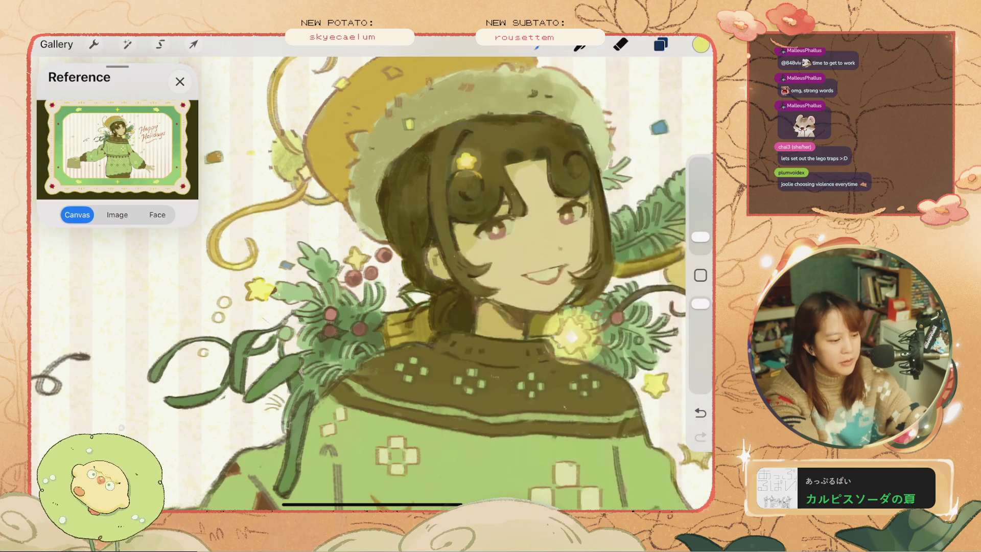
key(ctrl+z)
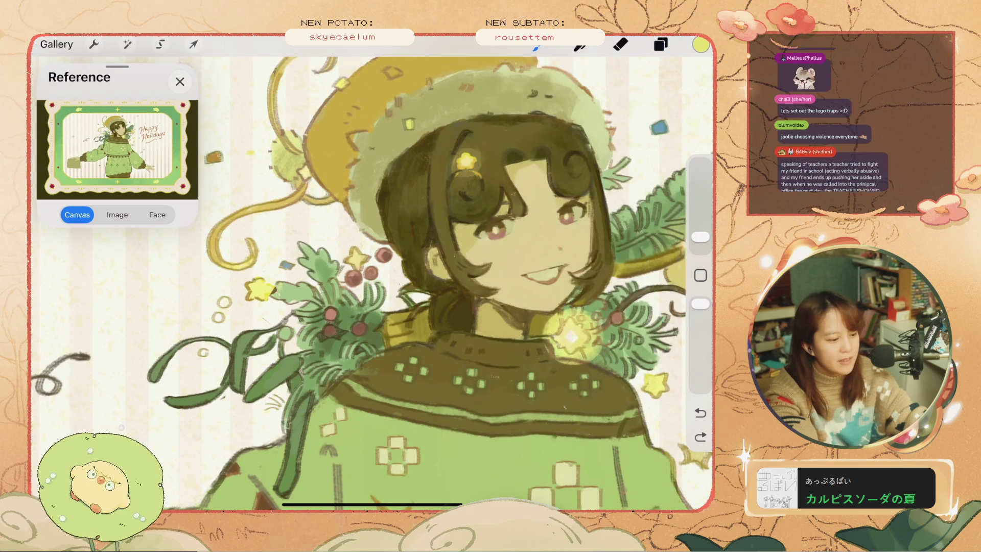
Try larger strokes near the hair and on the hat band, undoing them and the hair-clip glow.
drag(699, 237, 700, 231)
drag(450, 154, 472, 171)
key(ctrl+z)
key(ctrl+z)
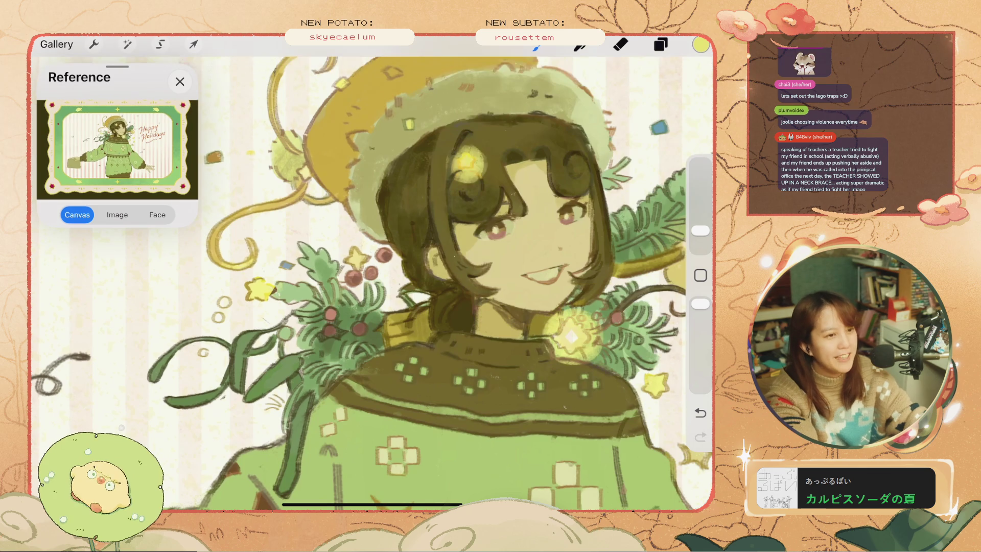
scroll(371, 276, down, 3)
key(ctrl+z)
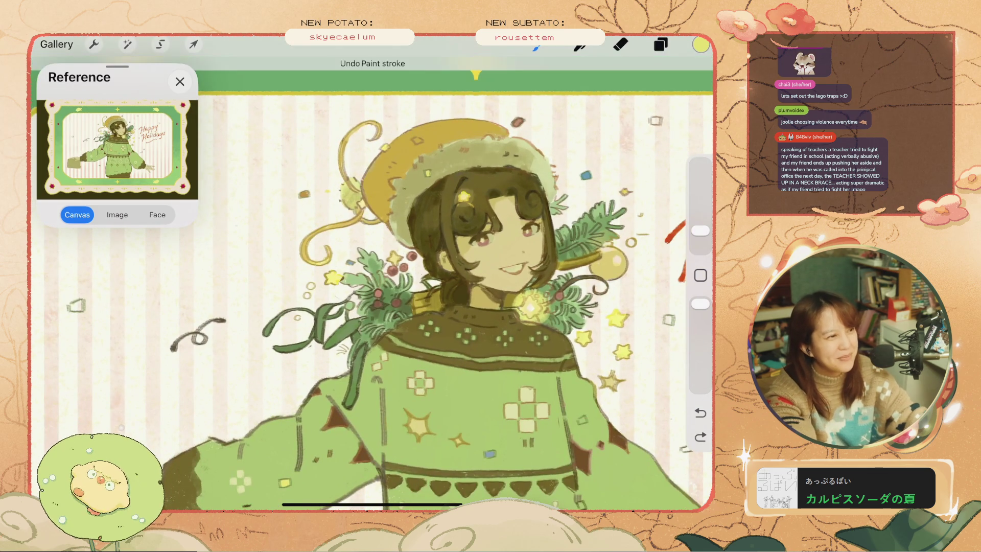
key(ctrl+z)
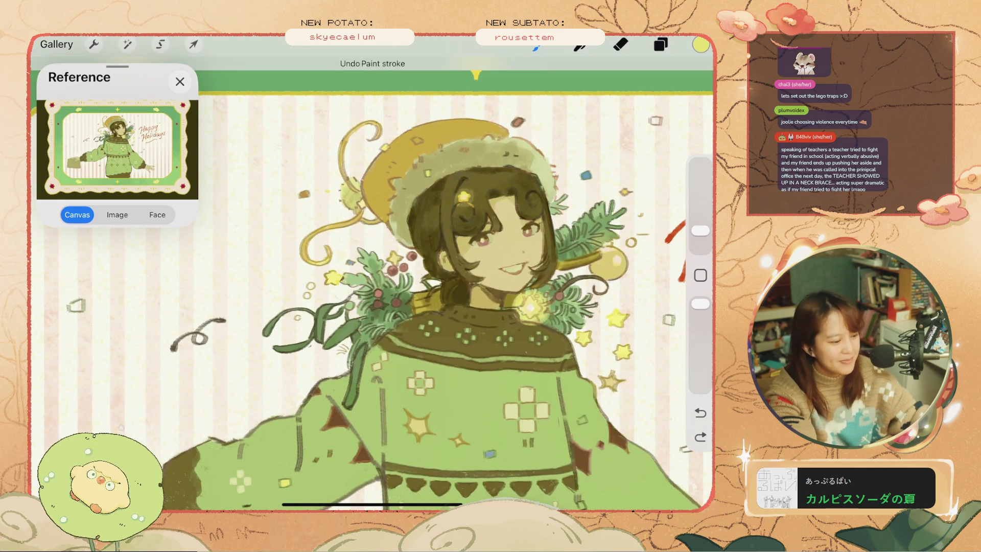
key(ctrl+z)
key(ctrl+z)
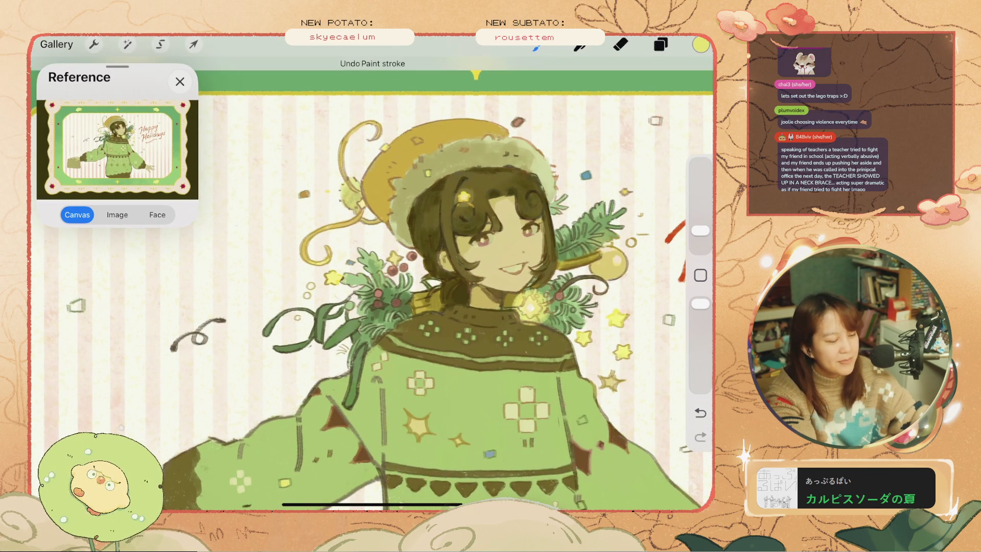
key(ctrl+z)
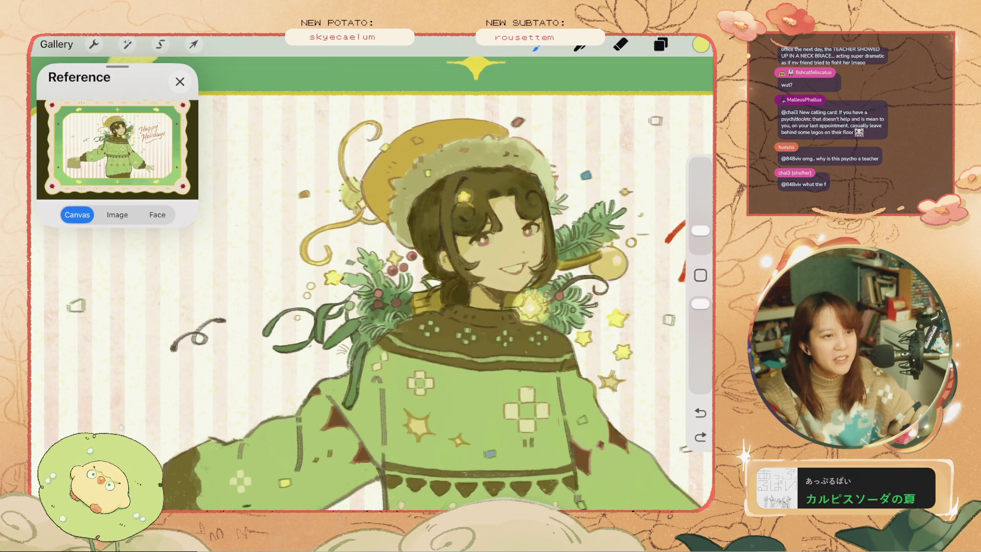
drag(425, 164, 435, 258)
key(ctrl+z)
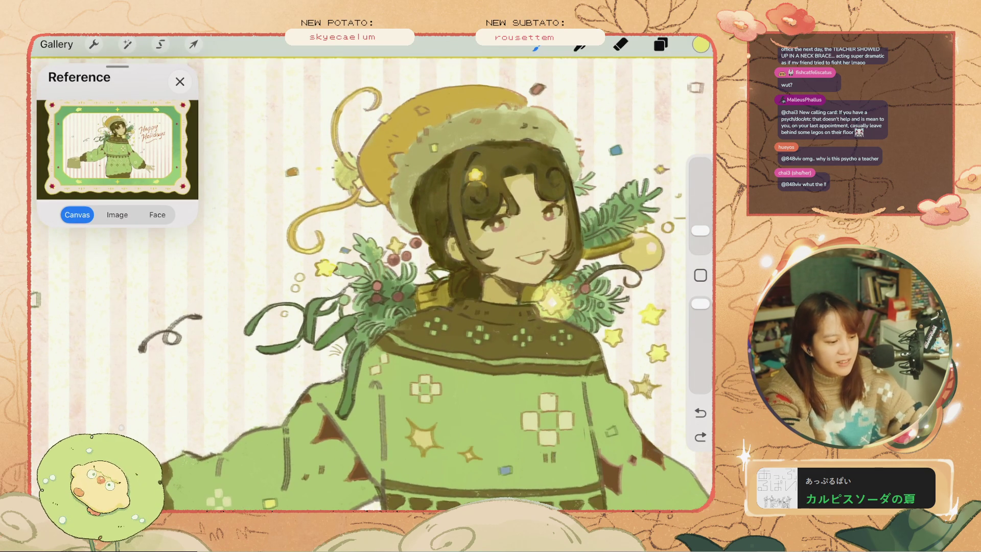
Merge Layer 27 down into Layer 25, then reselect the top layer.
click(660, 44)
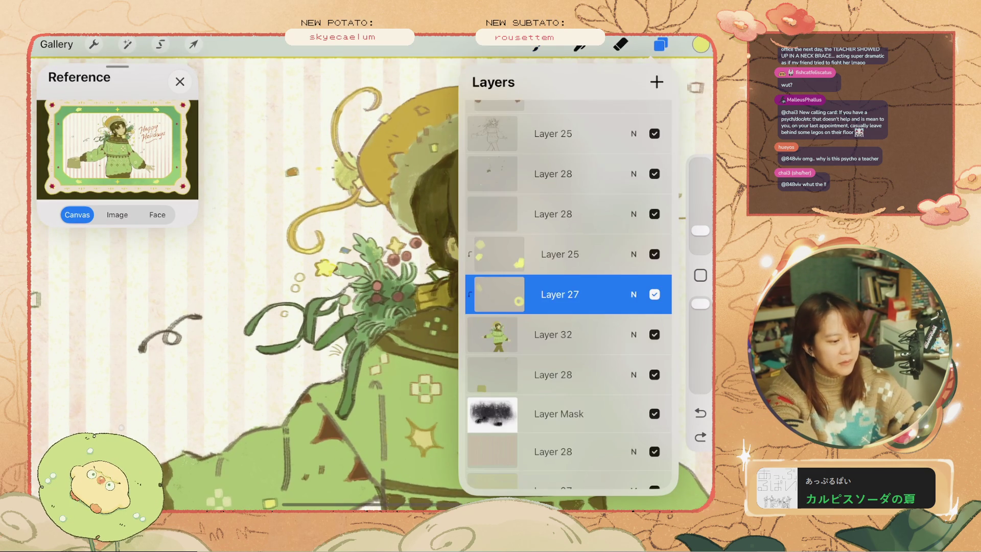
scroll(568, 281, up, 1)
drag(559, 322, 559, 282)
click(559, 161)
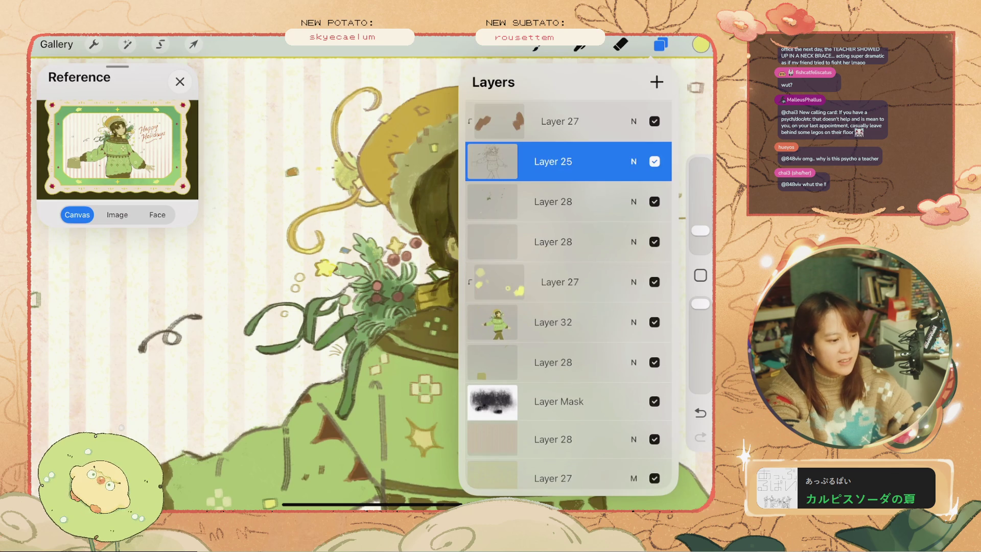
click(559, 121)
click(660, 45)
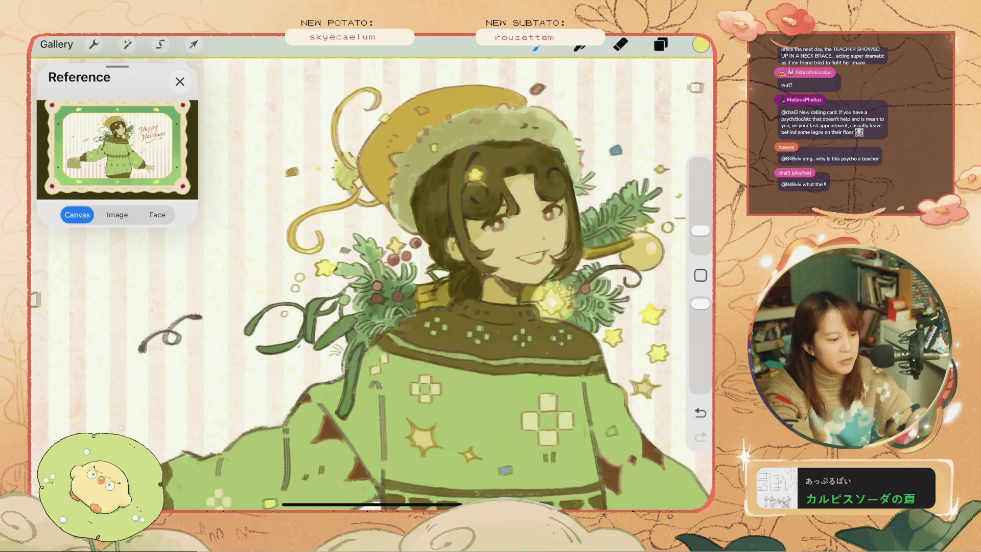
Switch the brush colour to tan, undoing the last stroke and a test mark.
scroll(373, 281, up, 3)
key(ctrl+z)
click(701, 44)
click(511, 350)
drag(522, 249, 567, 270)
key(ctrl+z)
key(ctrl+z)
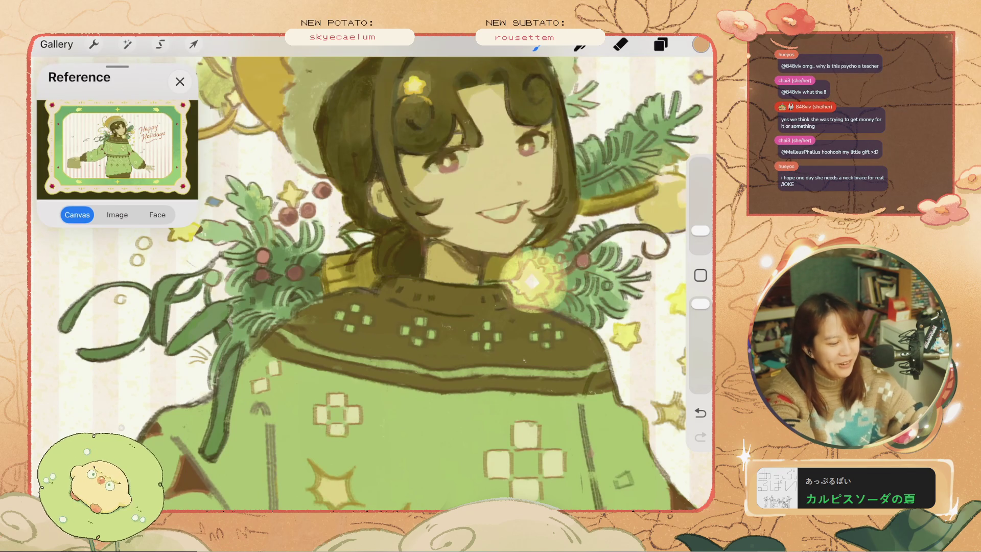
Undo two recent paint strokes after a redo check, then switch to the eraser.
key(ctrl+z)
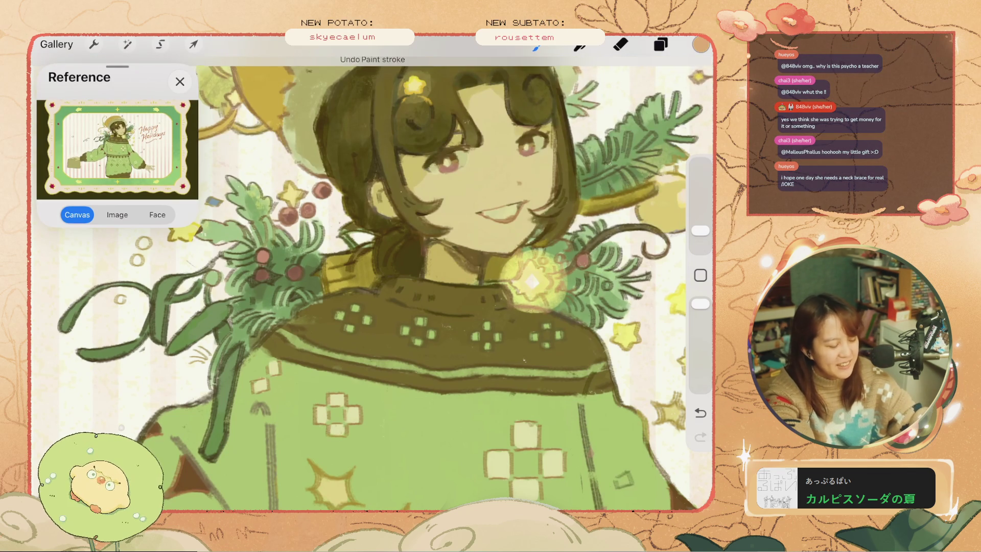
key(ctrl+shift+z)
scroll(371, 284, down, 5)
scroll(511, 307, up, 3)
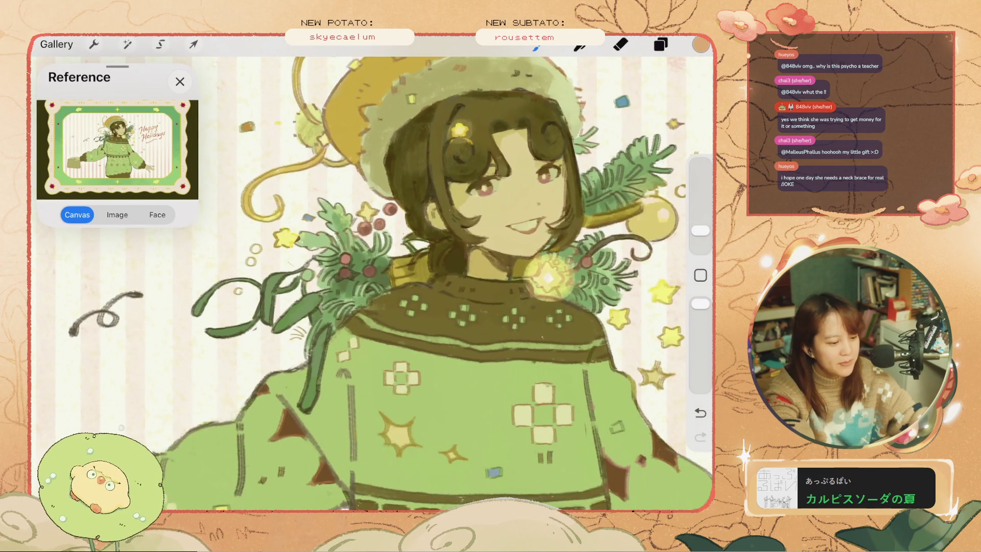
key(ctrl+z)
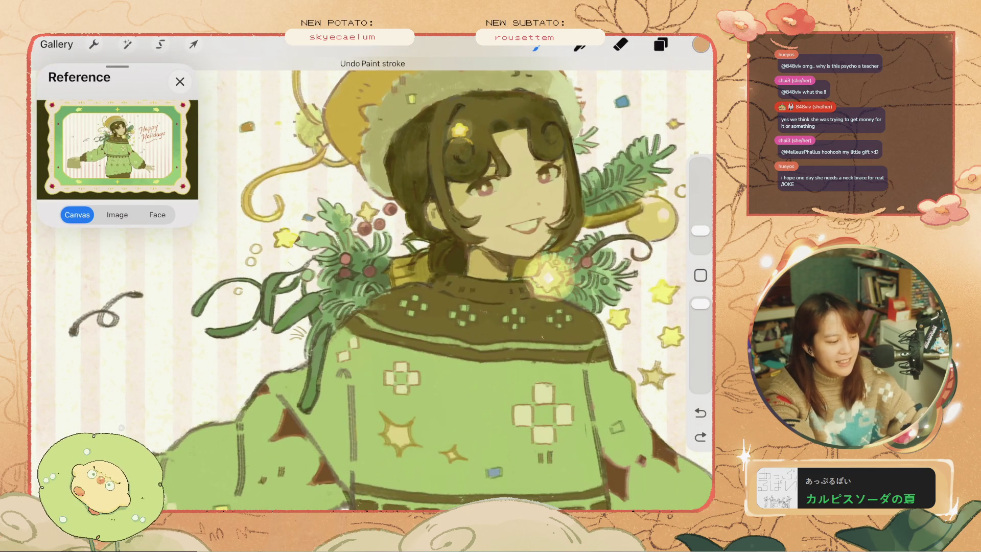
key(ctrl+z)
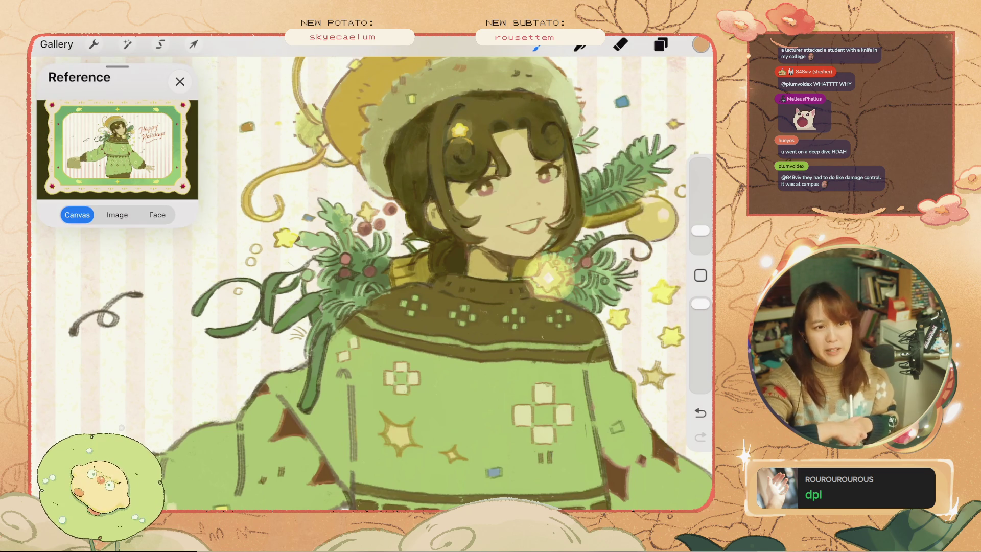
key(e)
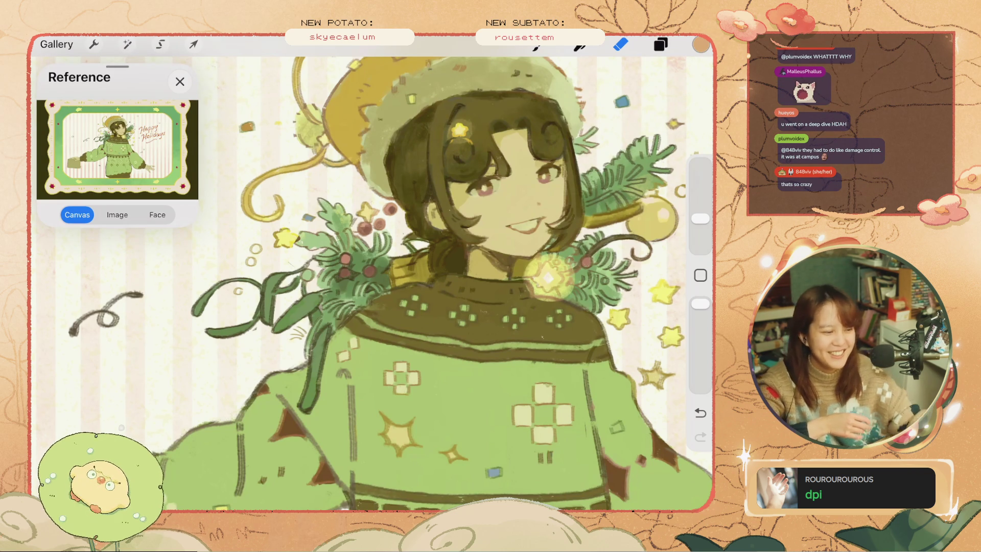
Hide and reshow a layer to compare, then undo the last stroke.
click(661, 44)
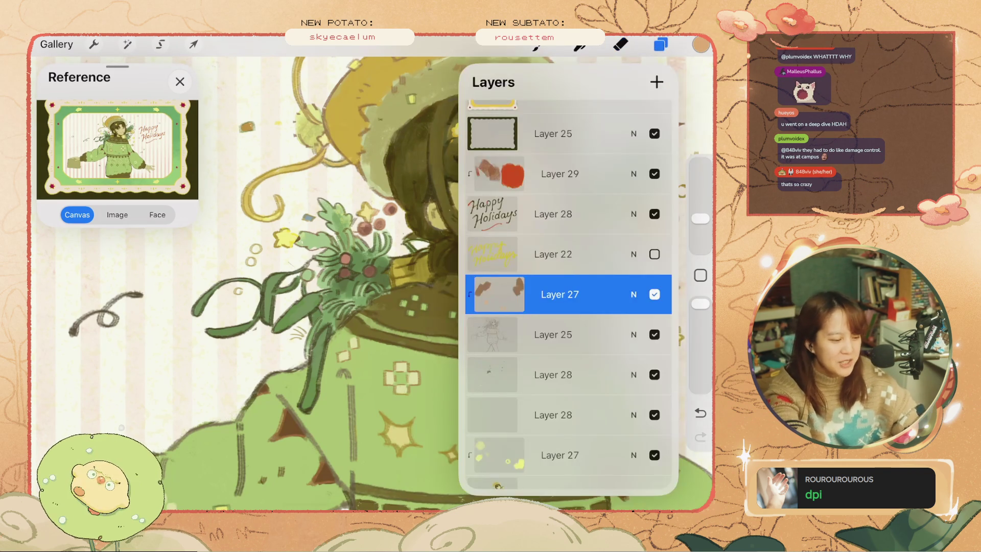
click(654, 295)
click(654, 294)
click(660, 45)
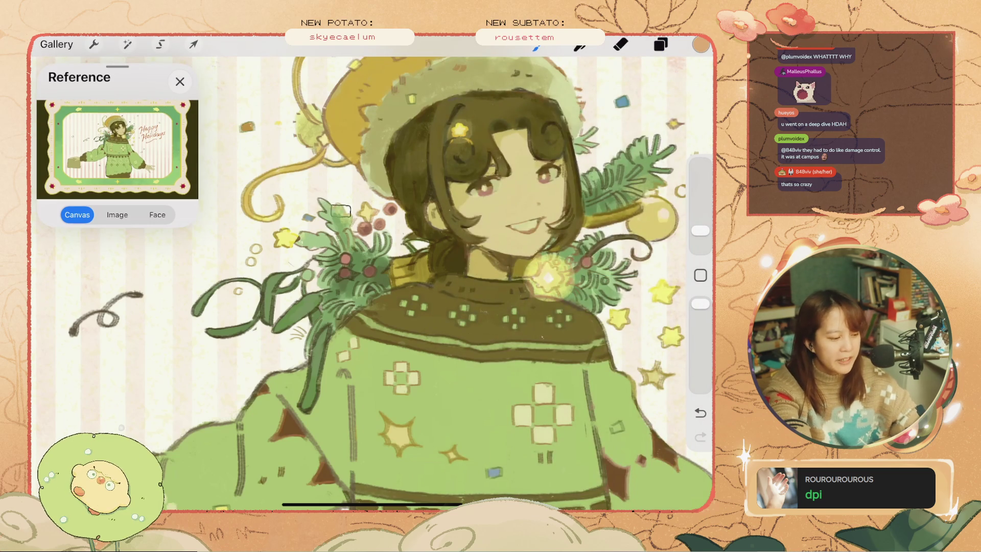
key(ctrl+z)
Pick dark brown and touch up the red holly berry dot, undoing the test strokes.
click(701, 44)
click(654, 351)
click(388, 207)
click(390, 208)
key(ctrl+z)
click(388, 209)
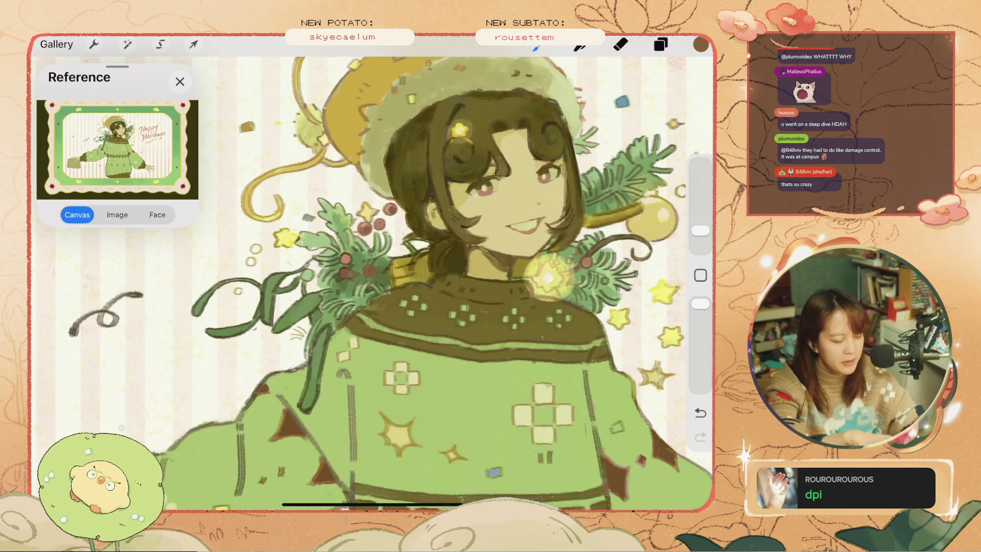
scroll(372, 276, down, 3)
scroll(372, 276, up, 5)
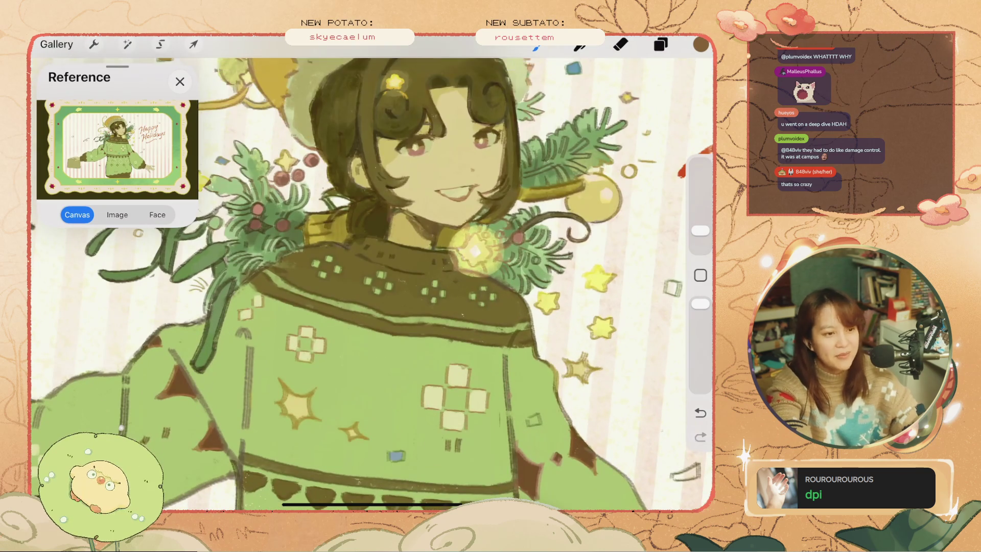
key(ctrl+z)
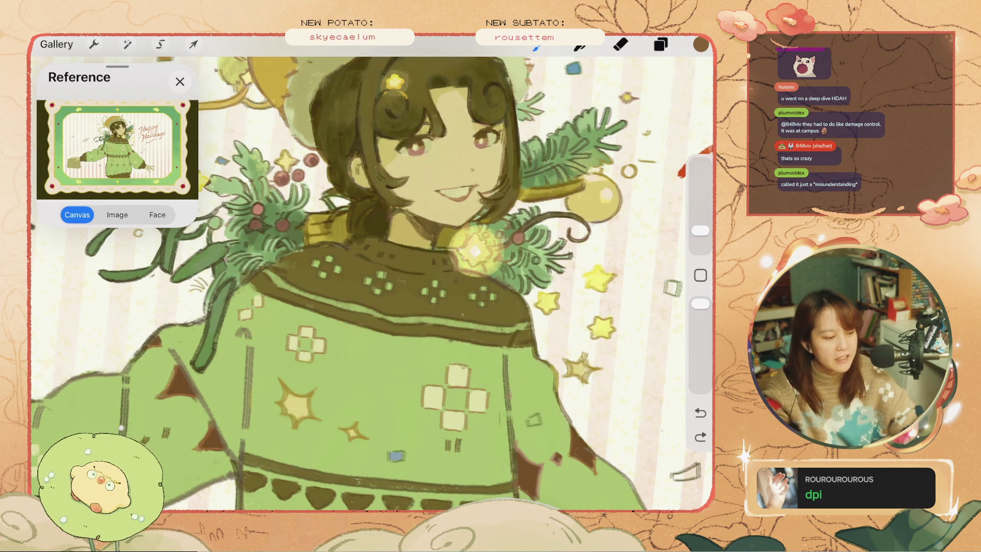
key(ctrl+z)
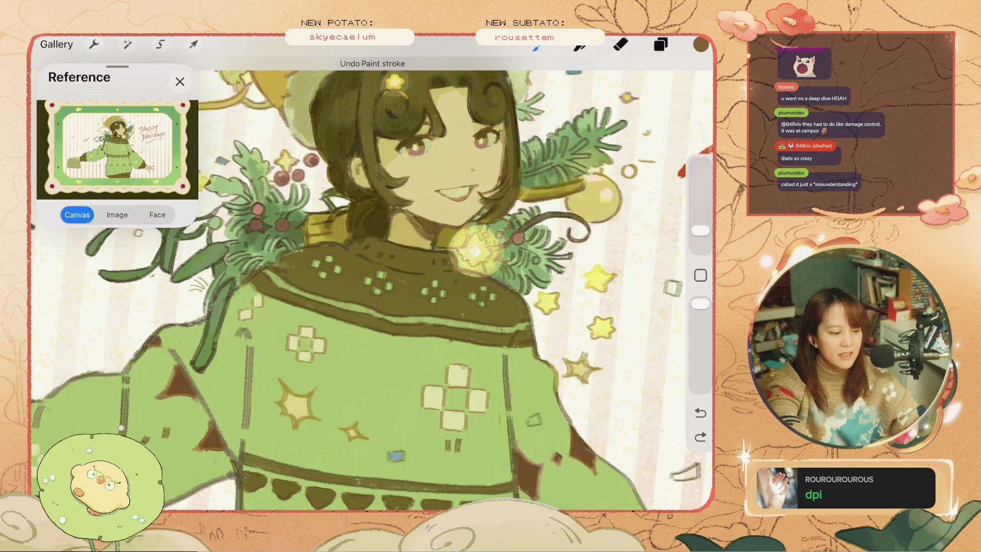
Shift the colour from brown #7D461F to orange #E56824 at 85% brightness.
click(700, 45)
mouse_move(574, 174)
mouse_down()
mouse_move(560, 174)
mouse_move(587, 175)
mouse_move(615, 146)
mouse_up()
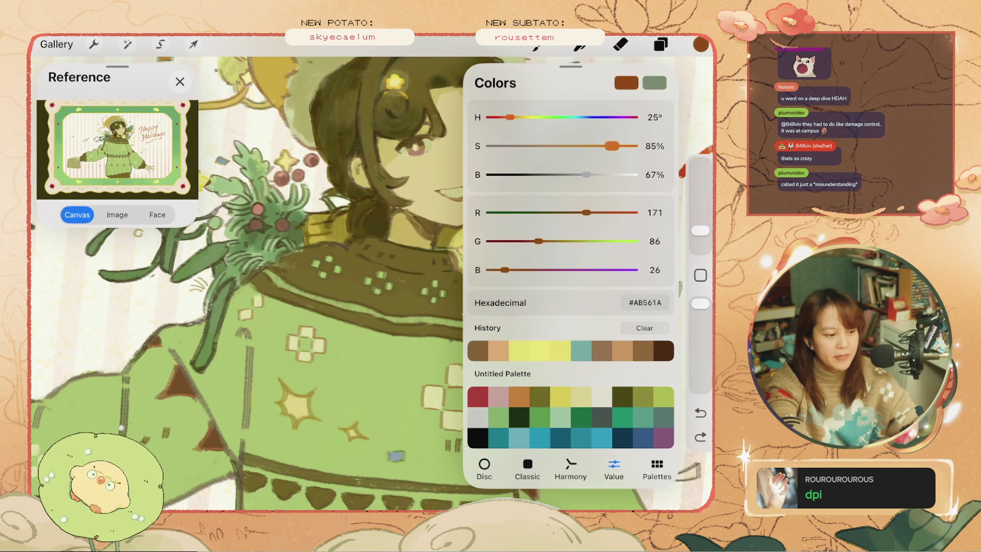
click(469, 240)
key(ctrl+z)
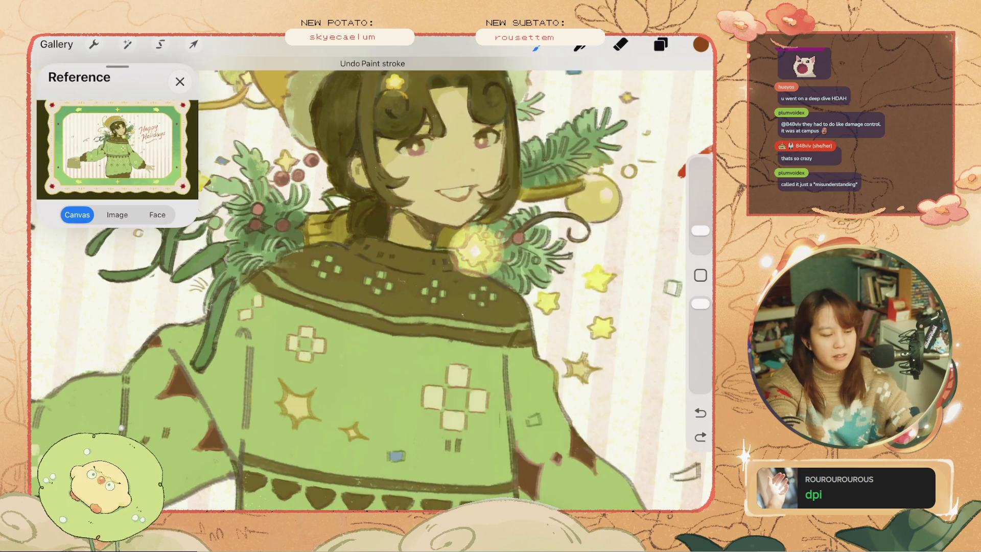
click(701, 45)
drag(588, 174, 626, 174)
drag(626, 212, 619, 212)
drag(559, 240, 549, 241)
click(388, 306)
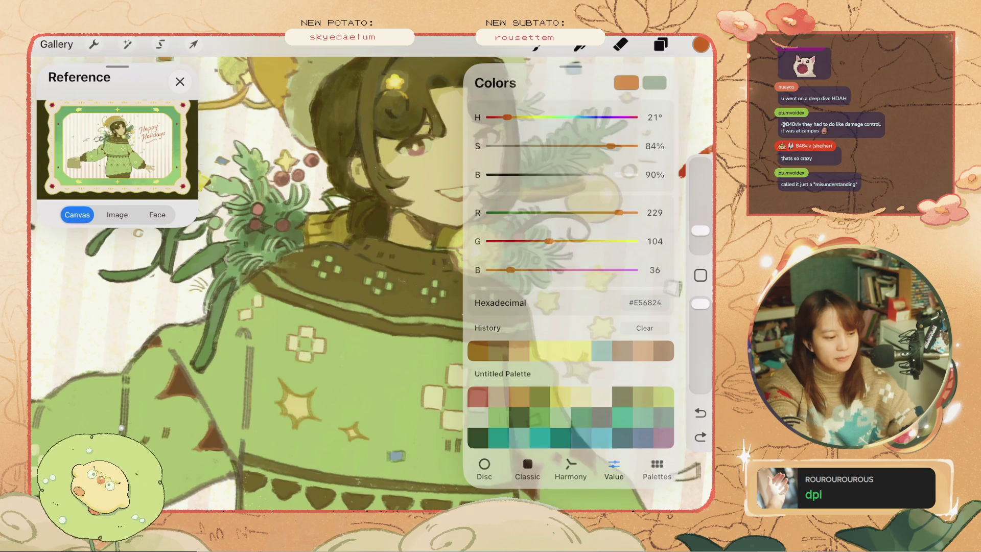
key(ctrl+z)
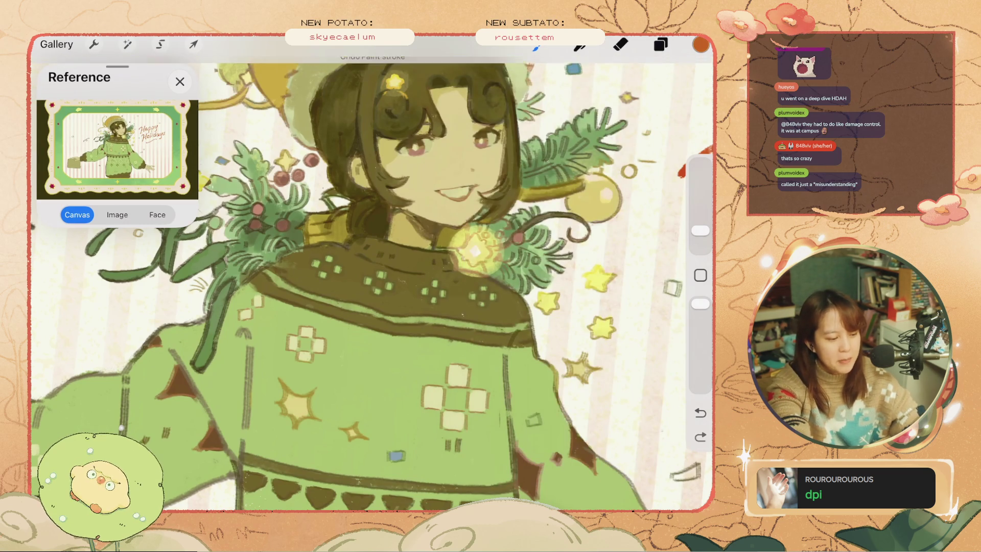
Zoom onto the face, shrink the brush, and sketch an outline around the shoulder leaves.
drag(439, 255, 521, 281)
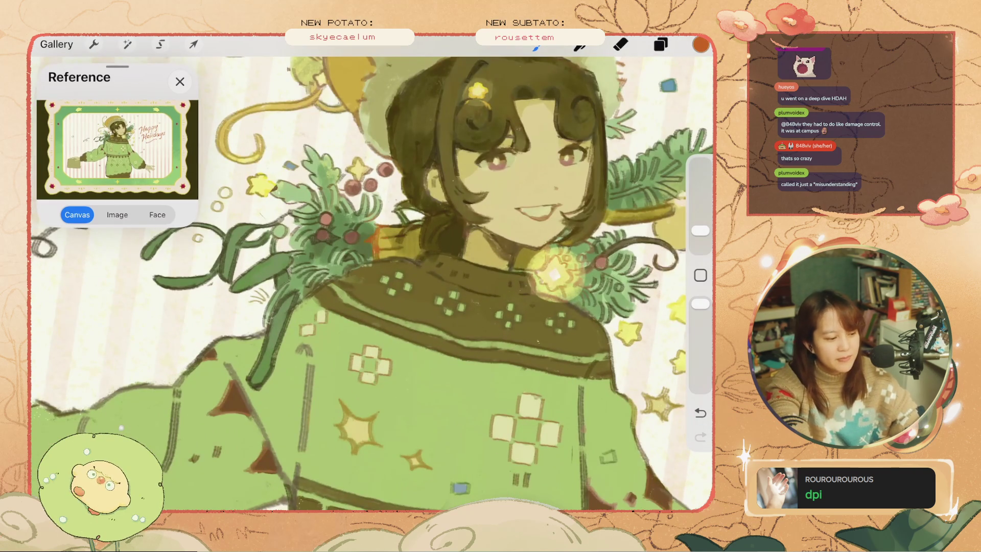
click(380, 215)
mouse_move(700, 231)
mouse_down()
mouse_move(701, 248)
mouse_move(700, 202)
mouse_up()
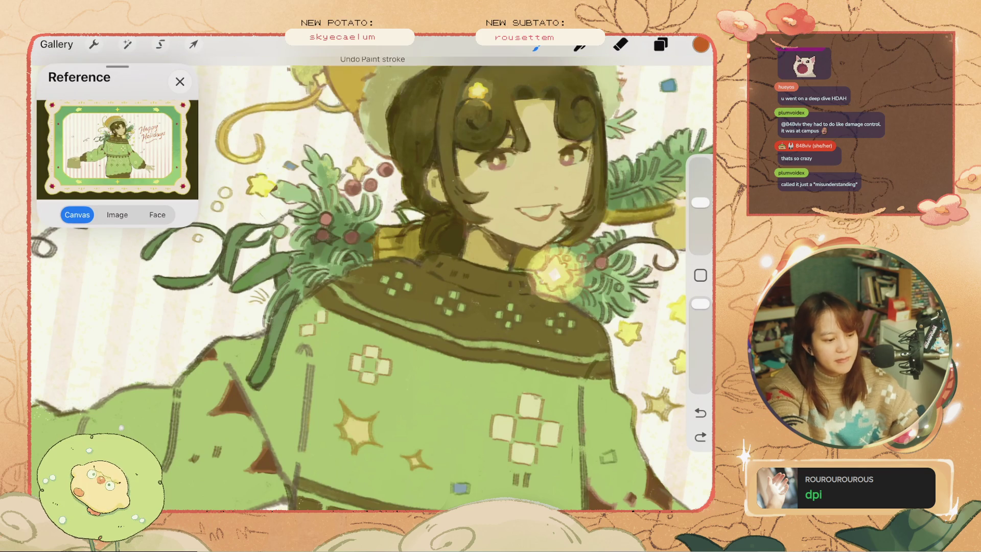
drag(289, 166, 289, 240)
key(ctrl+z)
scroll(372, 273, down, 5)
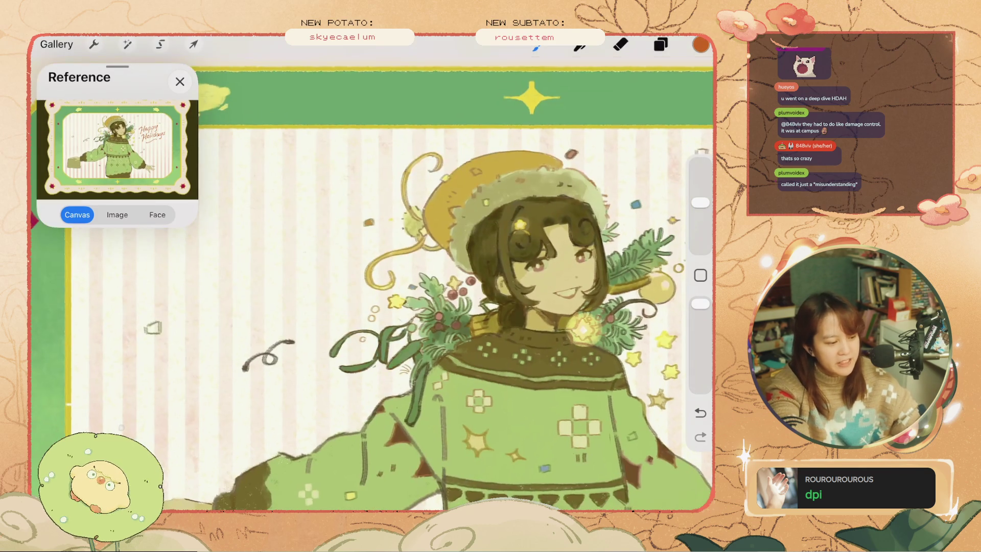
key(ctrl+shift+z)
Undo another rectangle sketch, then sample the blue confetti colour #79B5C8.
drag(263, 217, 266, 327)
key(ctrl+z)
scroll(372, 273, down, 5)
key(ctrl+z)
scroll(372, 272, up, 2)
click(528, 151)
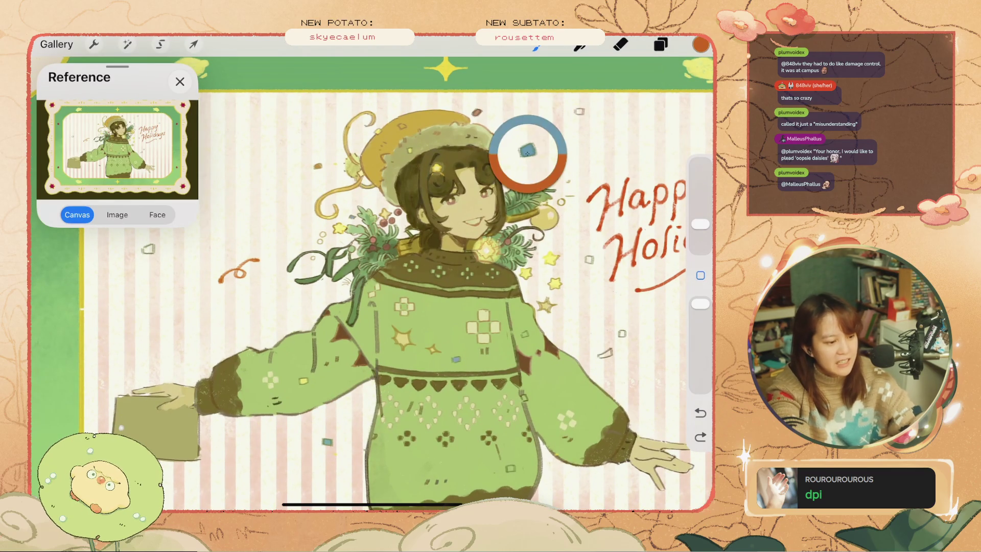
click(701, 44)
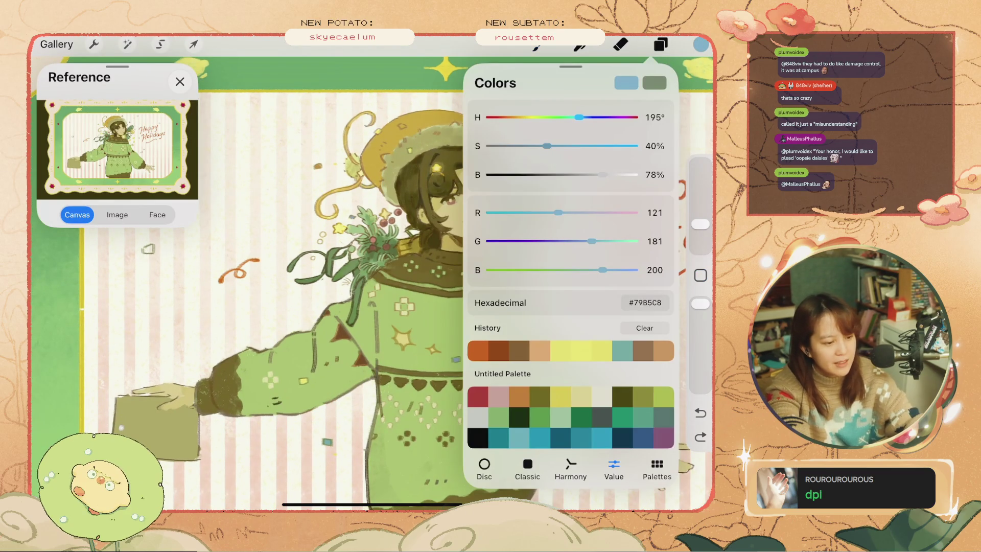
Select the yellow-dot Layer 27 and undo the last stroke.
click(661, 45)
scroll(567, 294, down, 5)
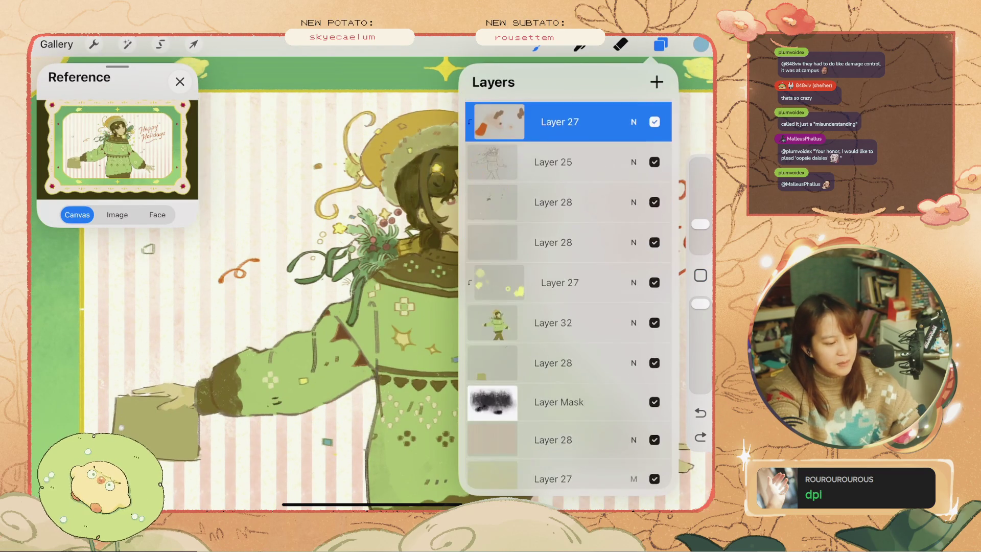
click(559, 244)
click(660, 44)
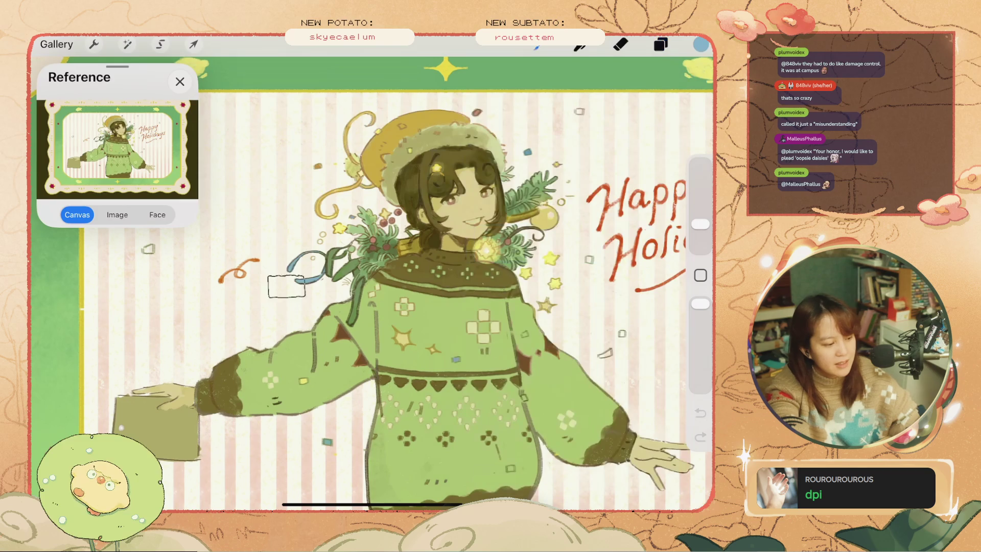
key(ctrl+z)
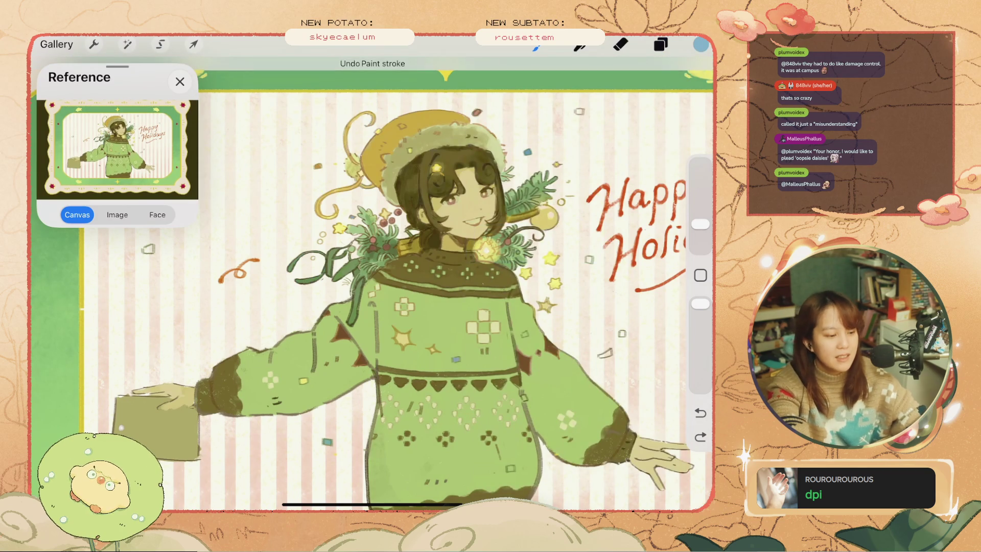
Make Layer 28 visible and active, and shrink the brush to a tiny size.
click(660, 44)
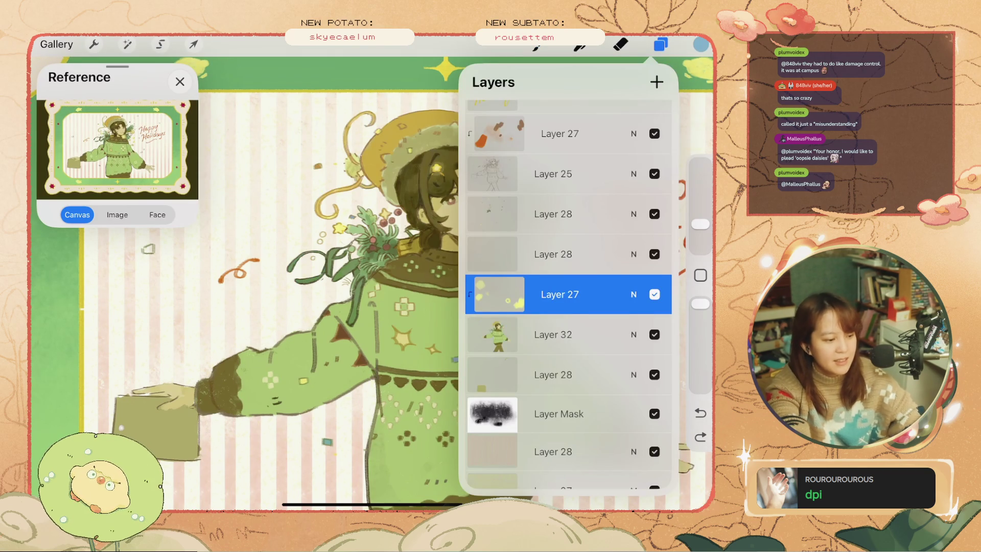
click(655, 214)
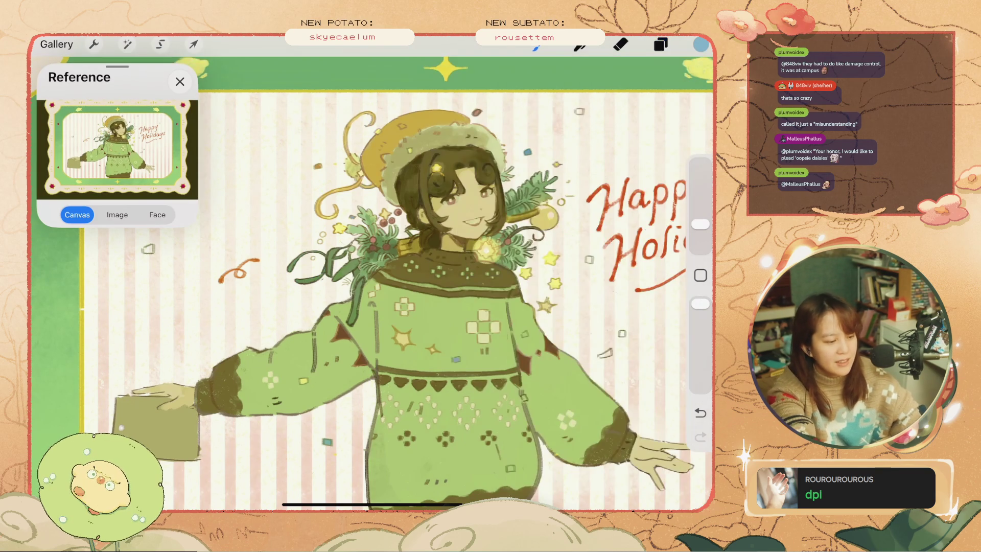
click(554, 214)
click(660, 44)
key(ctrl+z)
drag(700, 199, 700, 235)
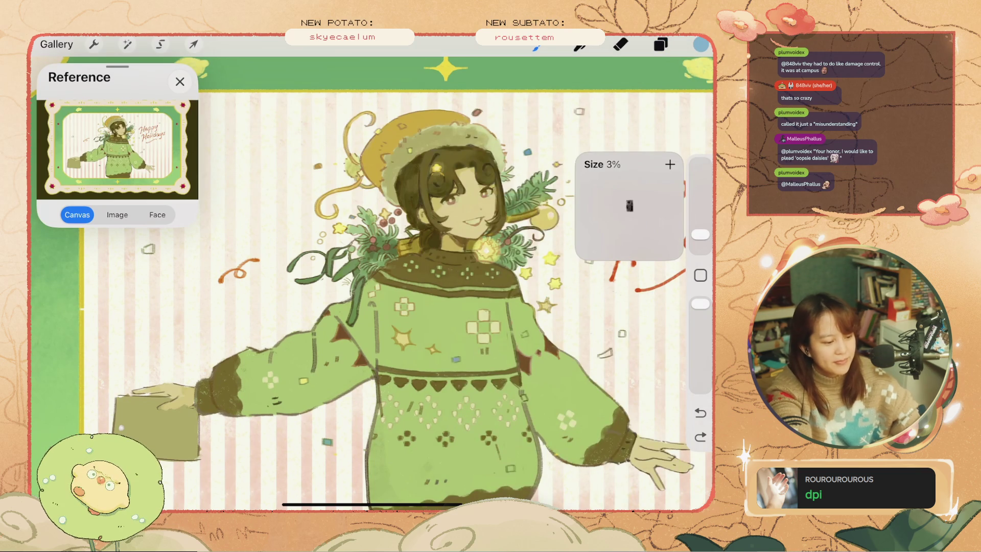
key(ctrl+z)
Eyedrop the pine-branch green and fill the small confetti square right of the face.
scroll(434, 230, up, 5)
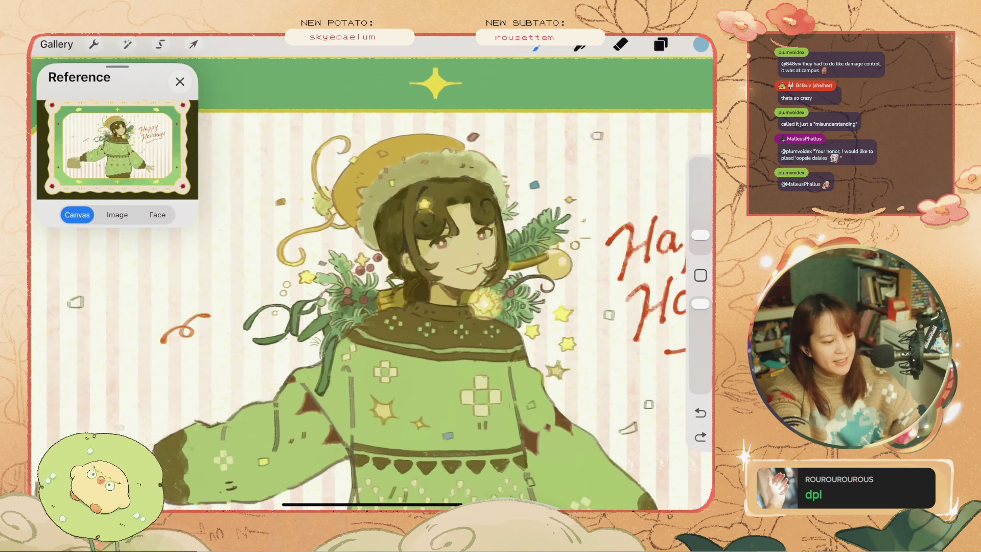
click(700, 275)
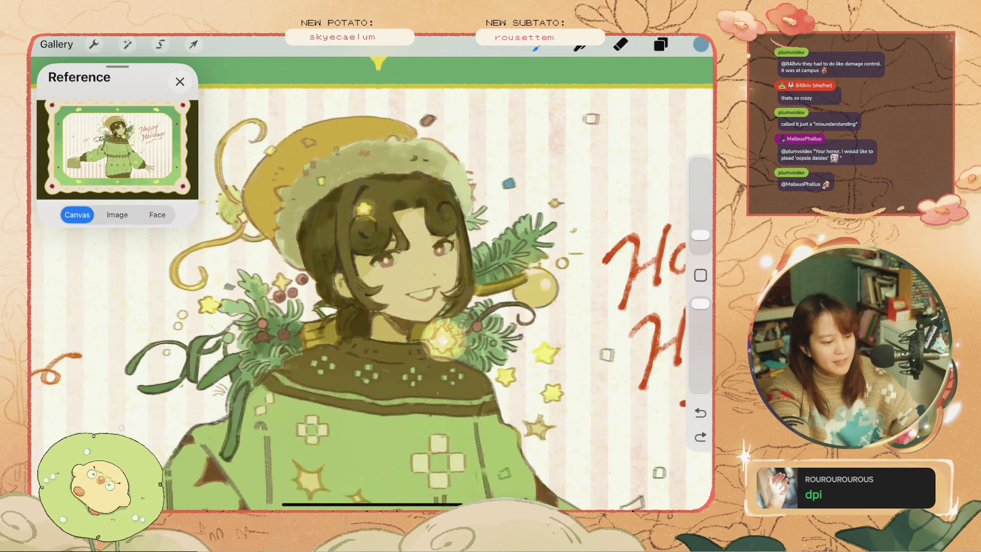
key(ctrl+z)
key(ctrl+z)
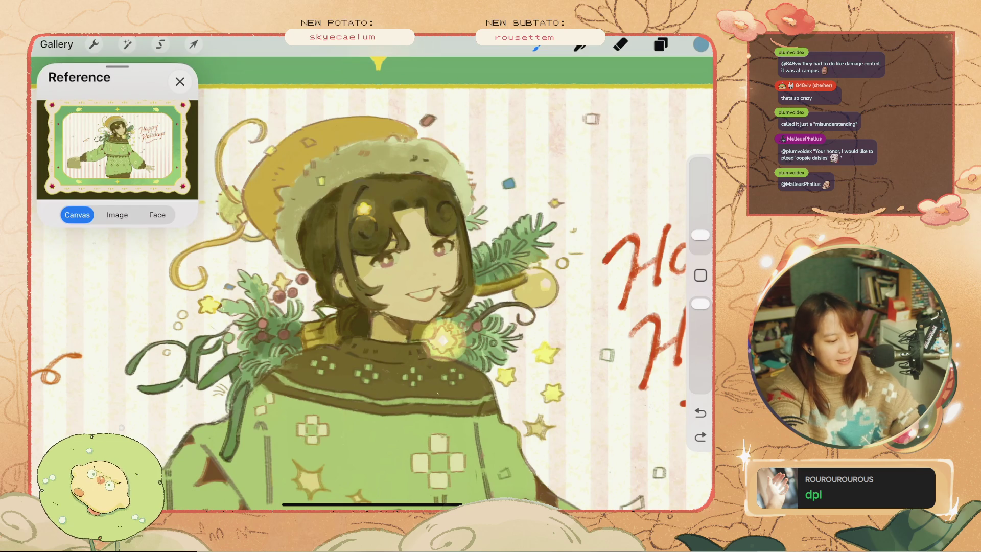
click(700, 275)
click(481, 279)
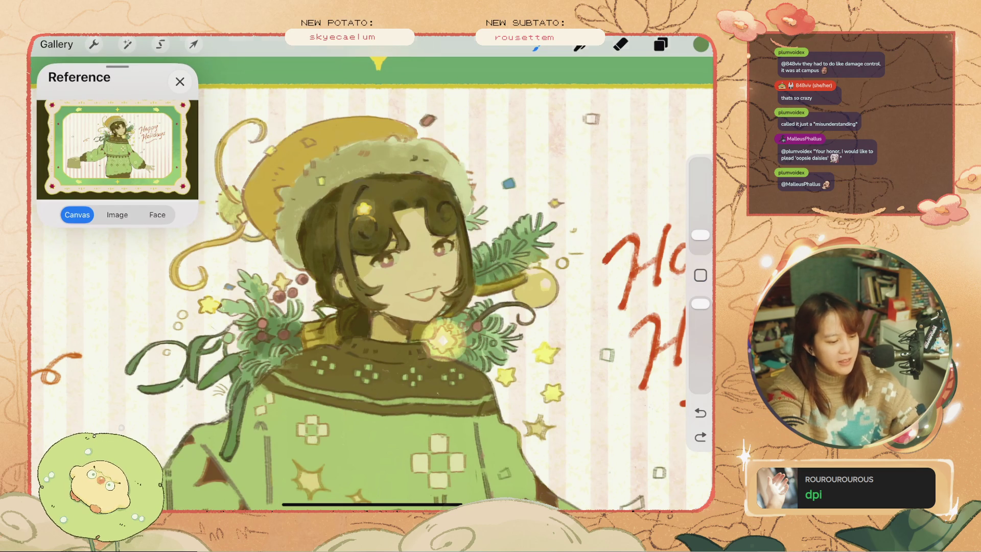
scroll(371, 281, up, 3)
click(608, 332)
Undo and redo the green fill to check it, then undo the latest stroke.
key(ctrl+z)
click(701, 45)
click(700, 44)
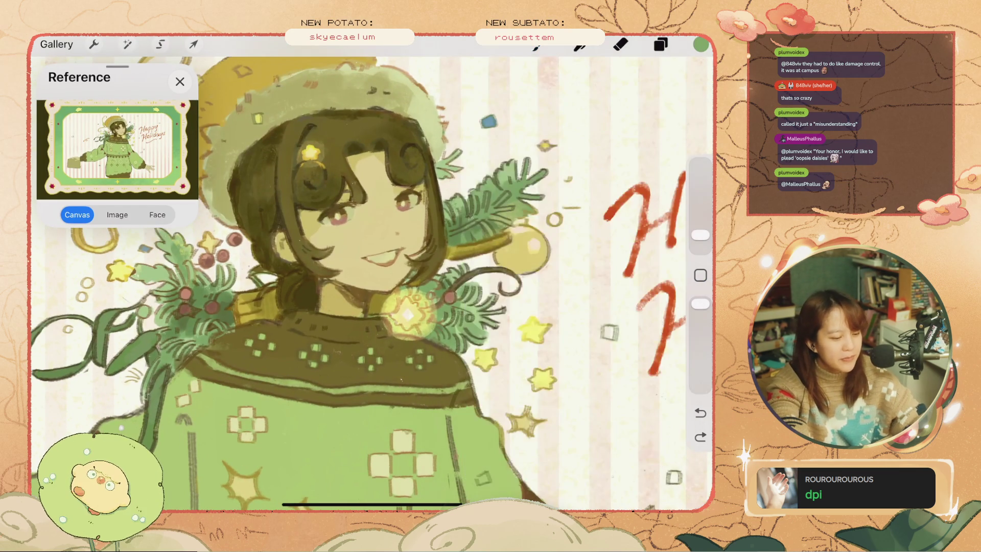
key(ctrl+shift+z)
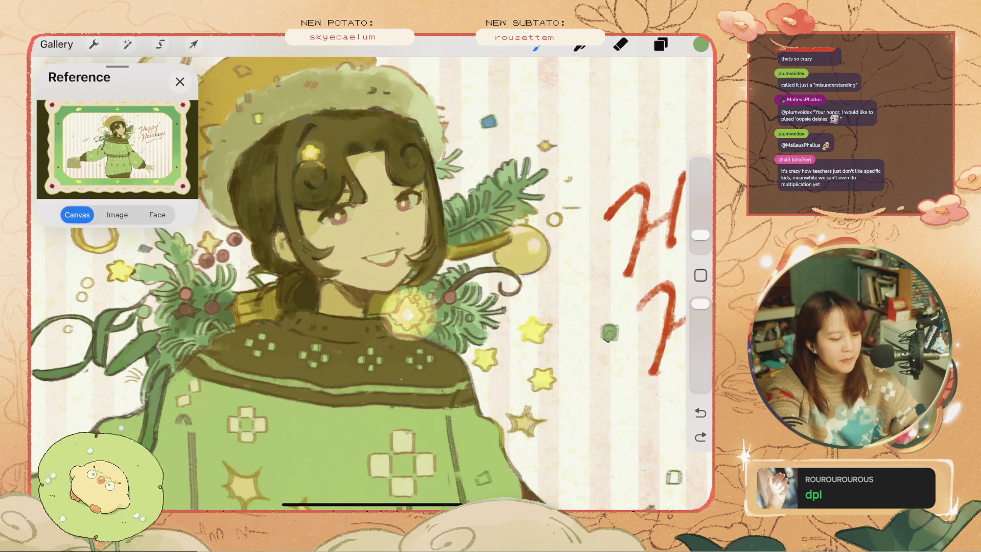
key(ctrl+shift+z)
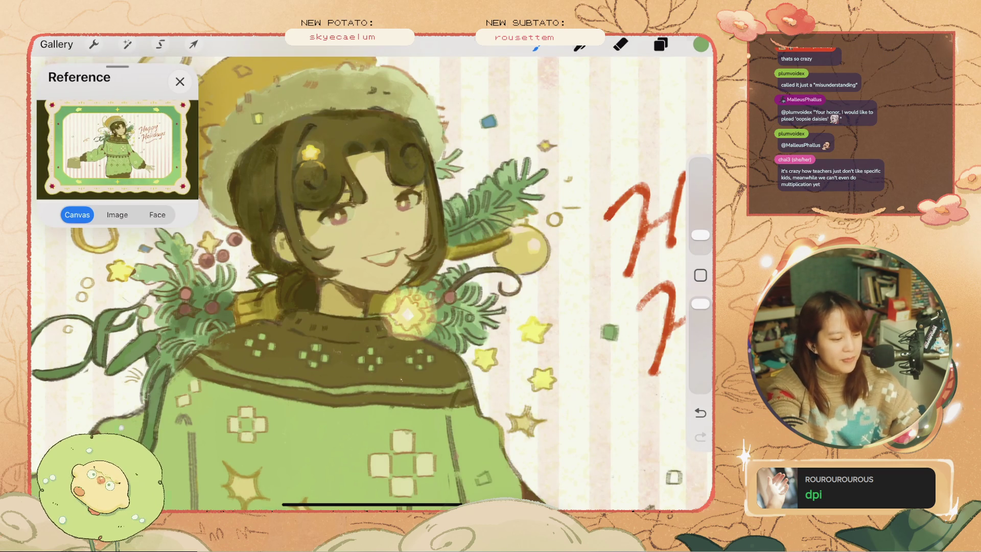
scroll(372, 281, down, 5)
scroll(372, 281, up, 3)
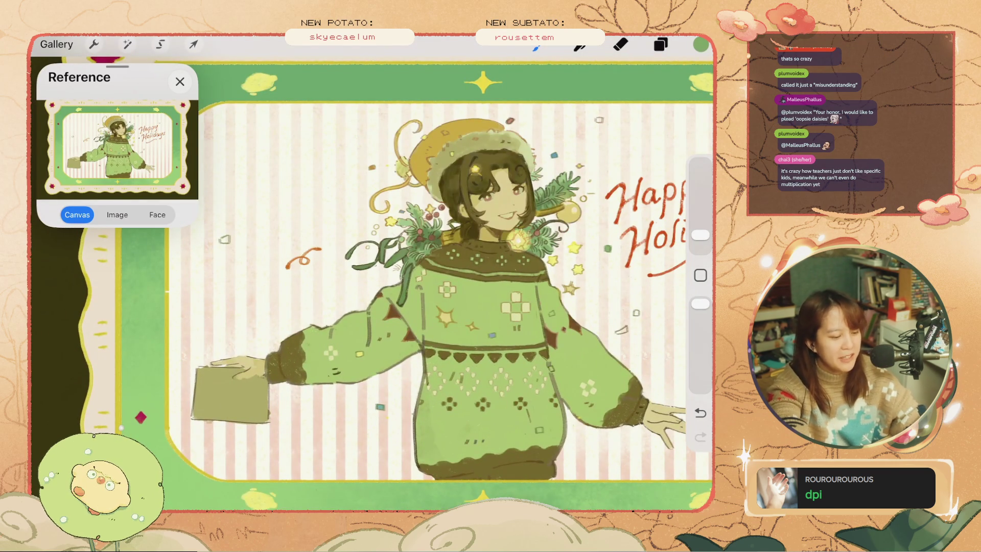
scroll(562, 419, up, 3)
scroll(562, 419, up, 2)
key(ctrl+z)
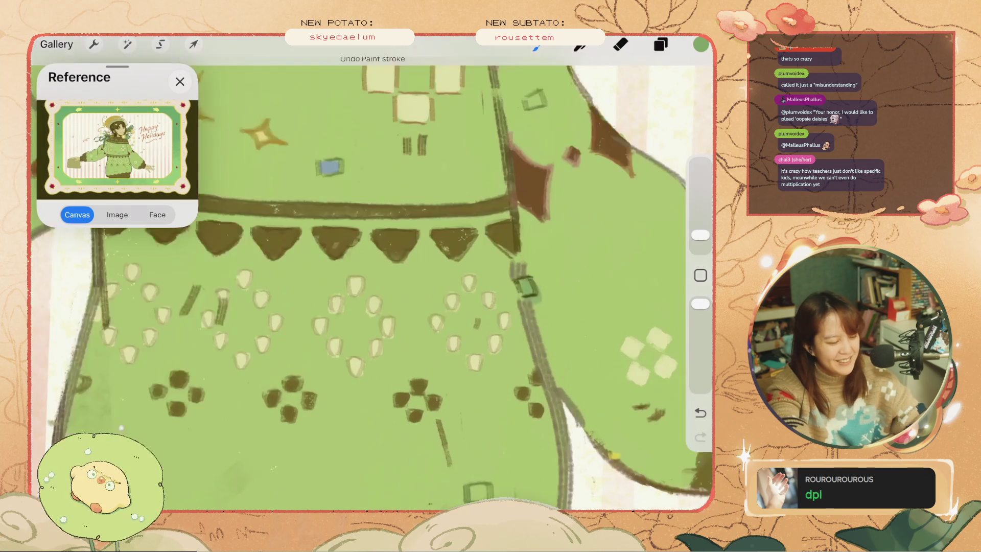
scroll(372, 281, up, 2)
Darken the green, test a dark green mark on the sweater, then undo it.
click(700, 45)
drag(596, 171, 577, 171)
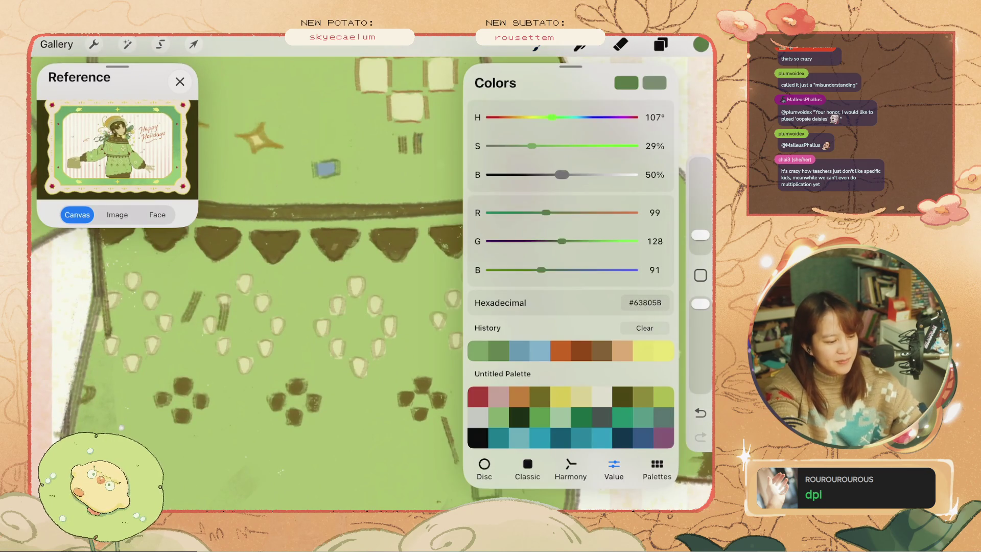
click(701, 45)
drag(521, 273, 531, 284)
key(ctrl+z)
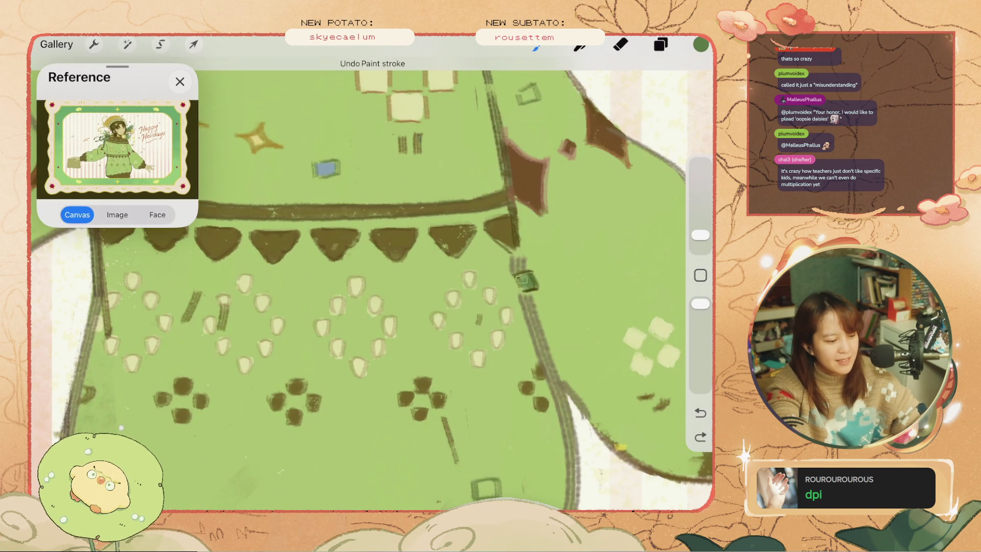
scroll(371, 281, down, 5)
scroll(317, 266, up, 3)
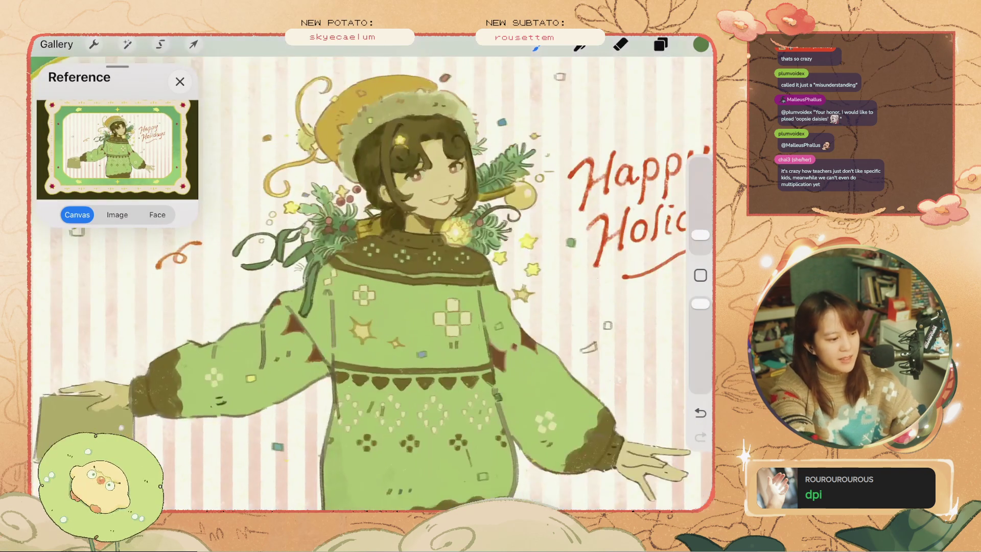
scroll(462, 335, up, 3)
key(ctrl+z)
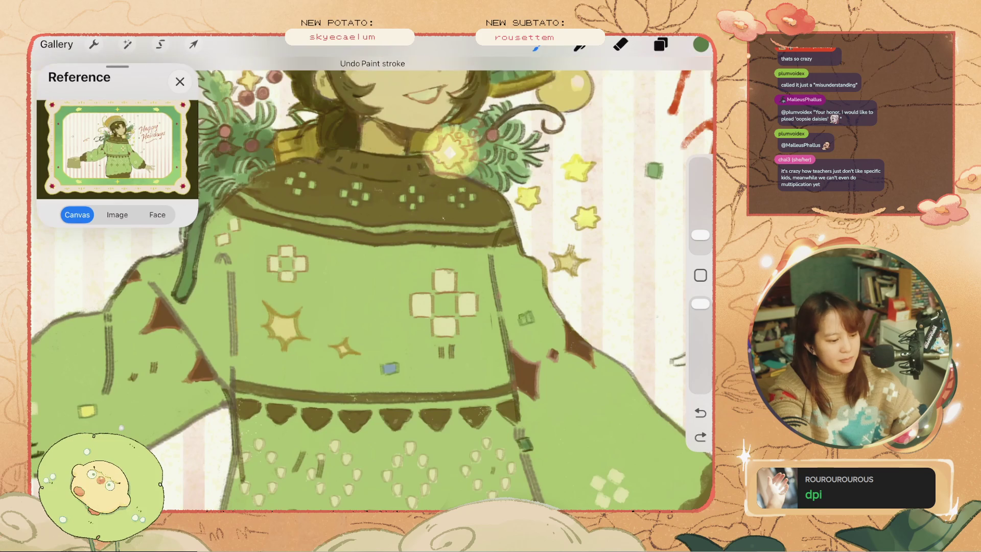
Look over the canvas and undo the last change to the hat.
scroll(368, 276, down, 3)
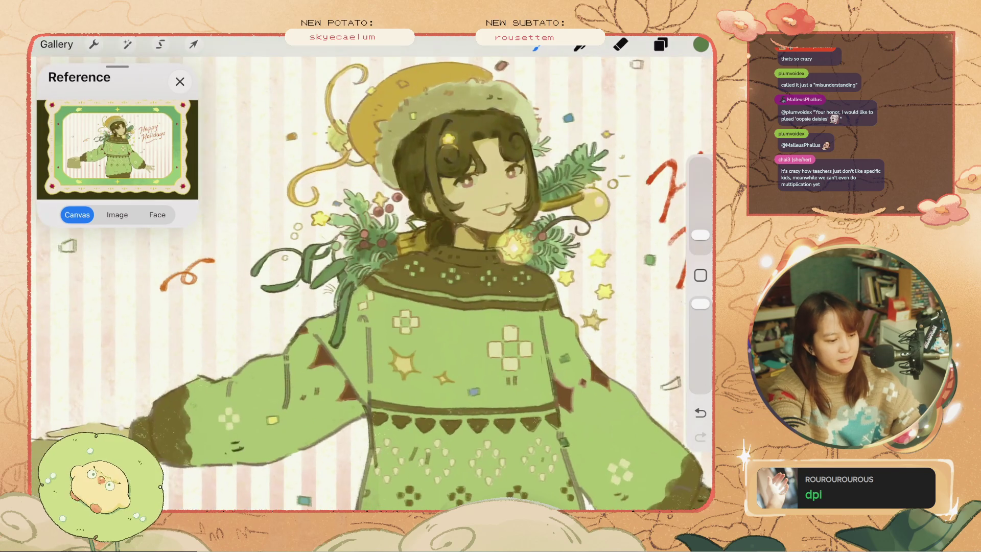
scroll(368, 276, up, 3)
scroll(371, 276, down, 2)
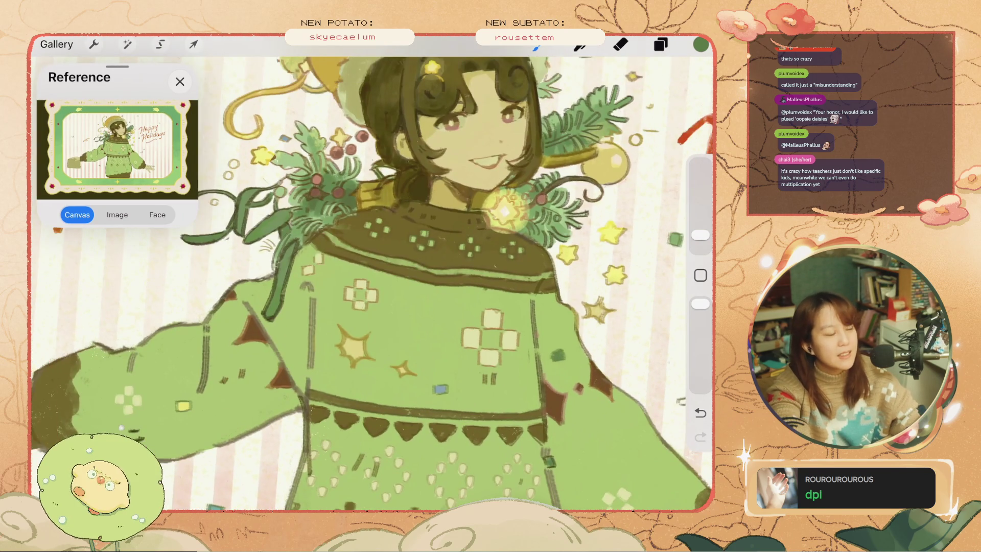
scroll(371, 276, down, 2)
scroll(371, 276, down, 2)
scroll(372, 276, up, 3)
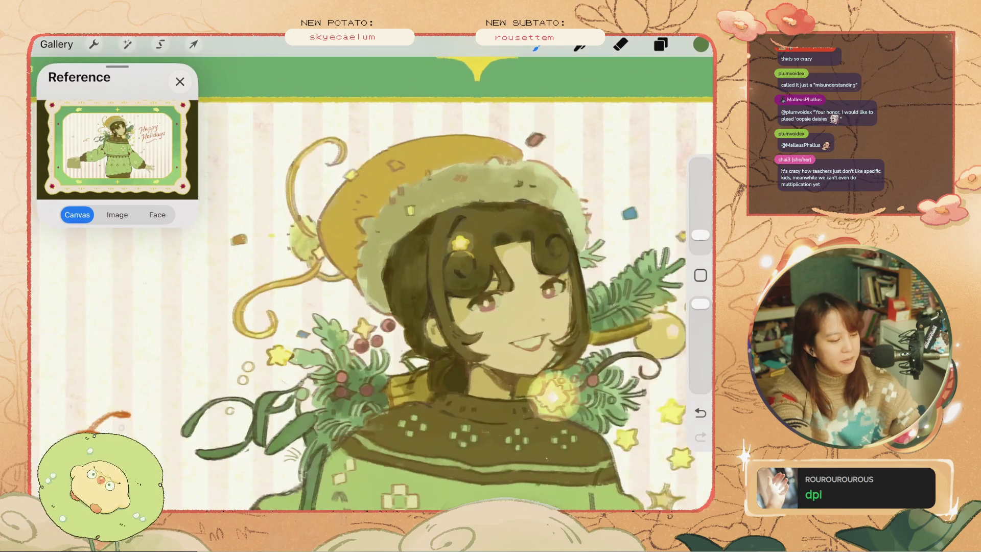
key(ctrl+z)
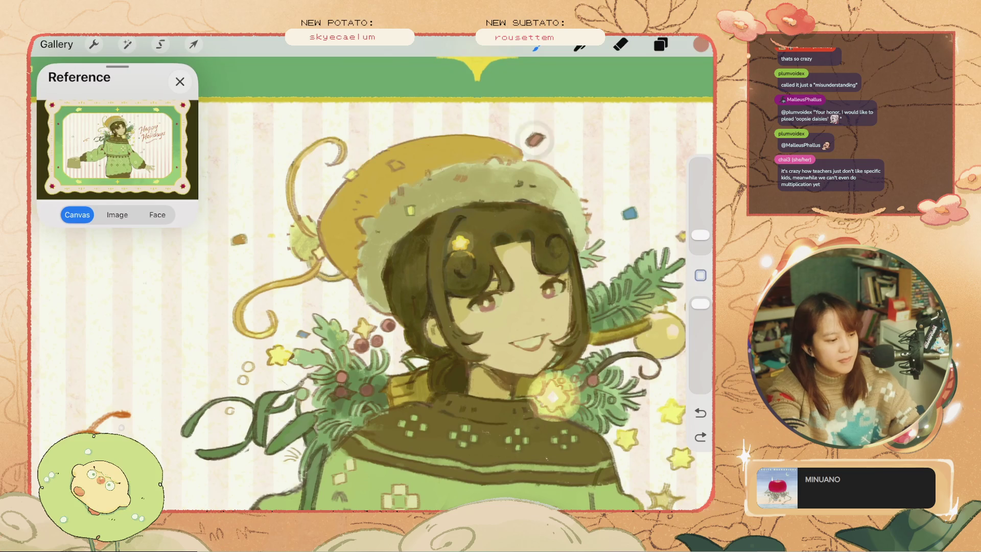
scroll(371, 276, up, 2)
Brighten the colour to light yellow and test a dab on the hat, then undo it.
click(701, 45)
drag(607, 175, 633, 174)
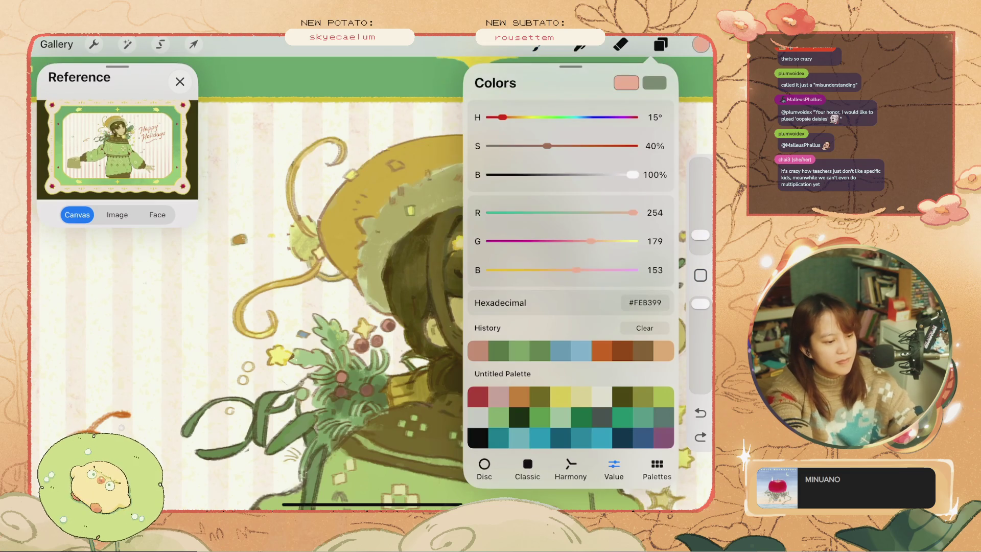
scroll(372, 276, down, 3)
key(ctrl+z)
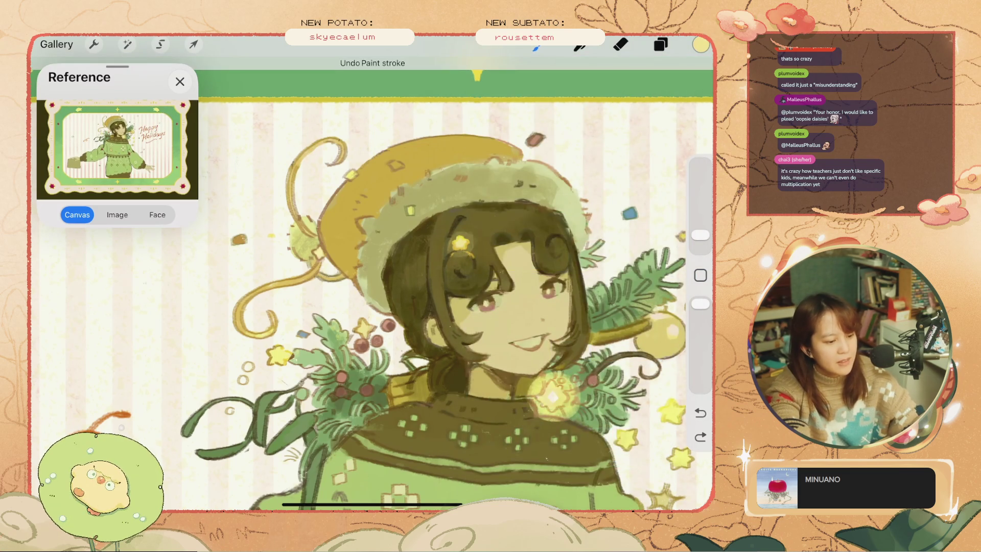
key(ctrl+shift+z)
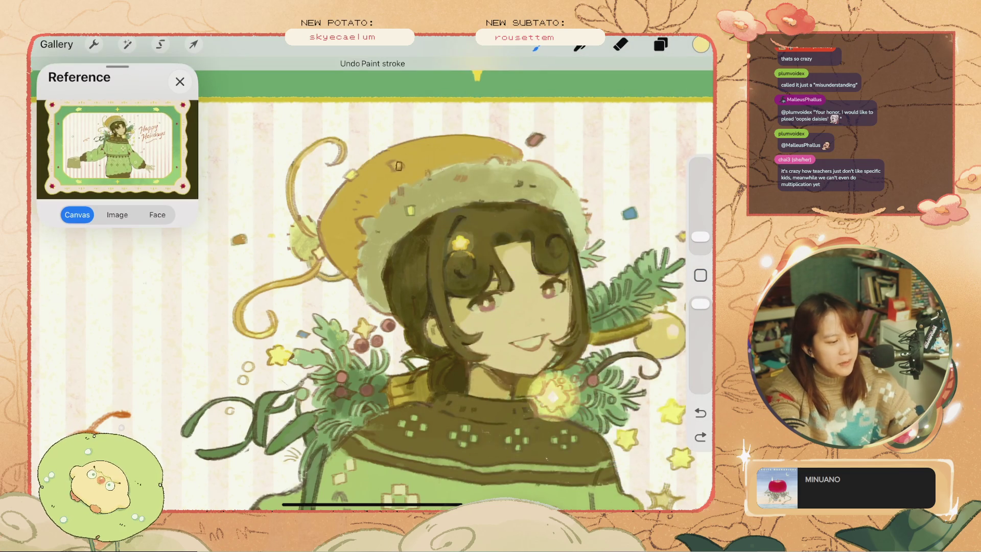
click(396, 165)
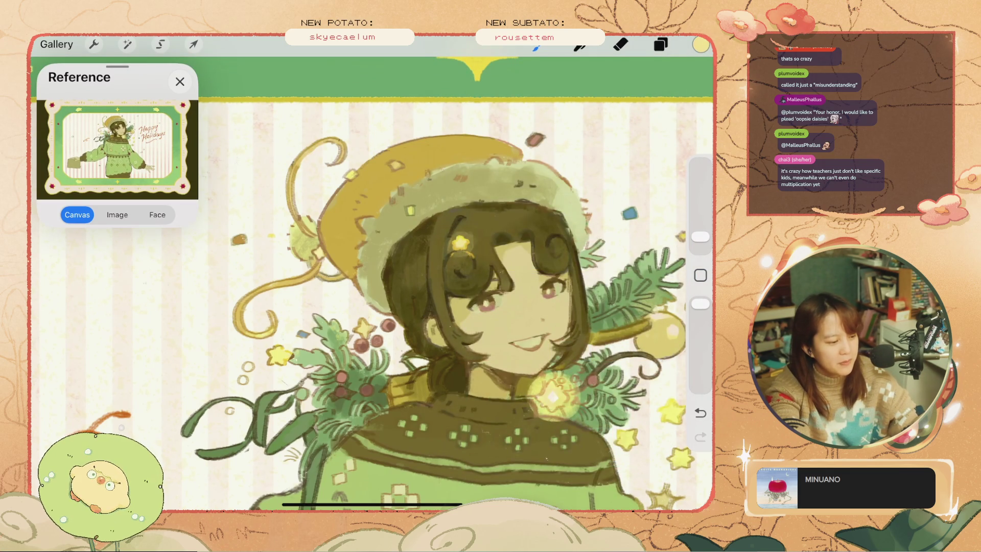
click(396, 165)
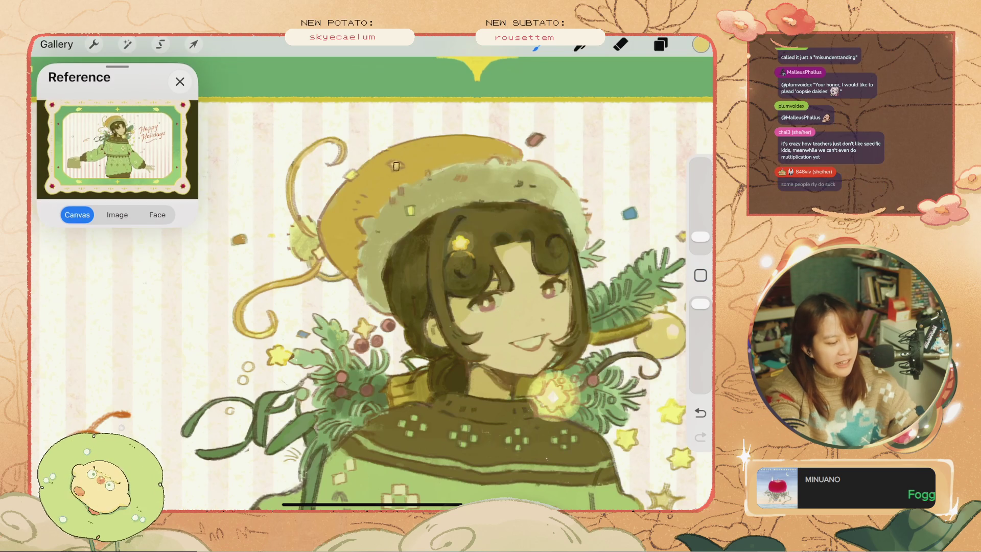
key(ctrl+z)
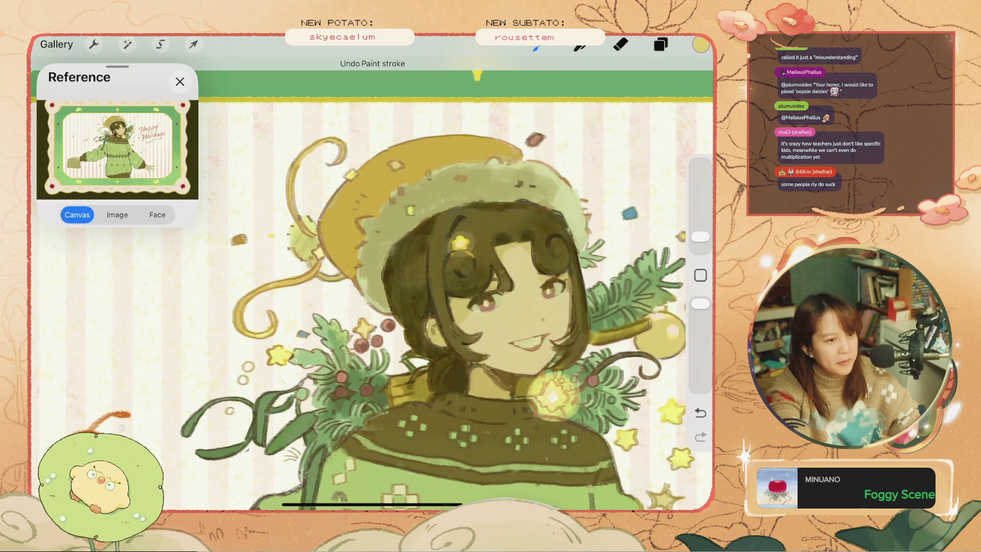
Redo then undo the last stroke, and brighten the yellow to #F8D081.
scroll(372, 284, down, 5)
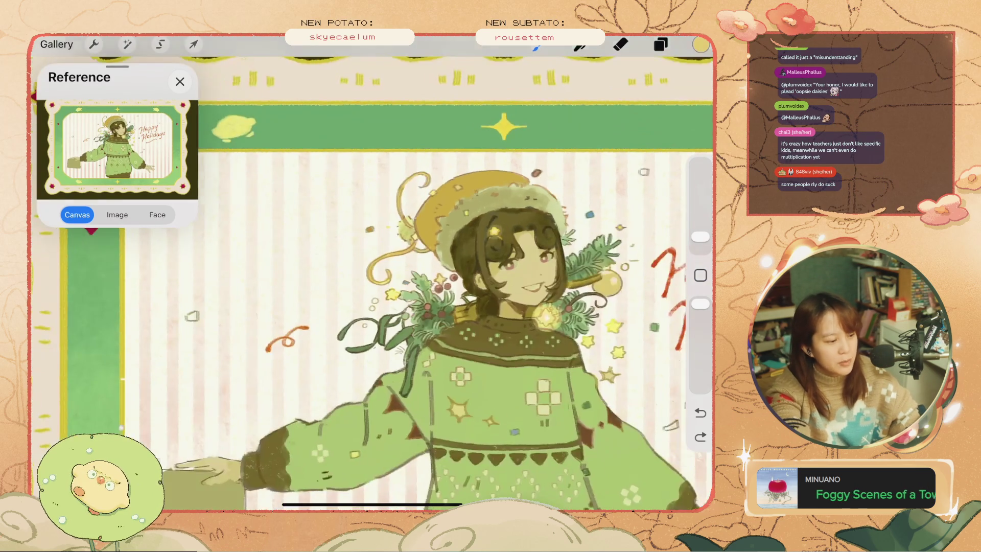
scroll(460, 281, up, 5)
key(ctrl+shift+z)
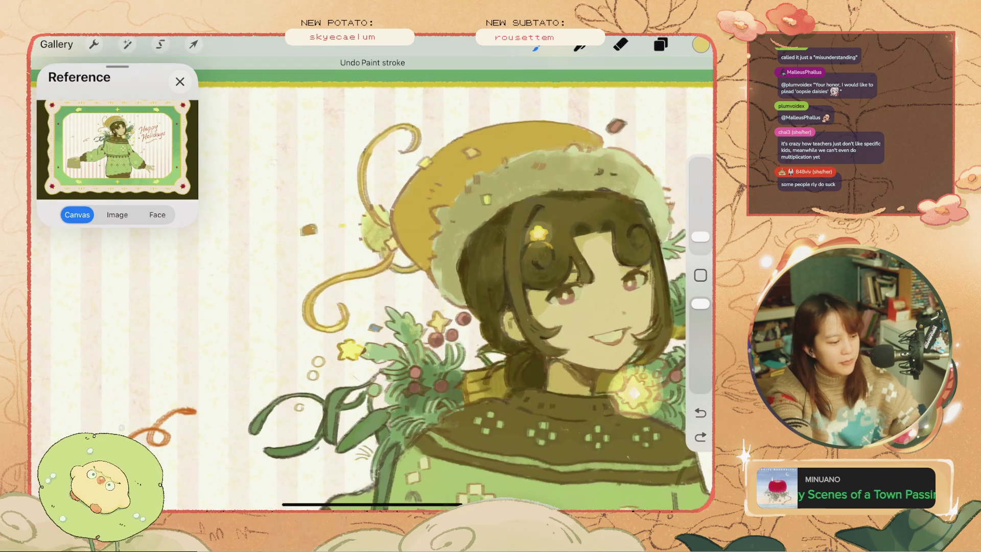
scroll(373, 281, up, 2)
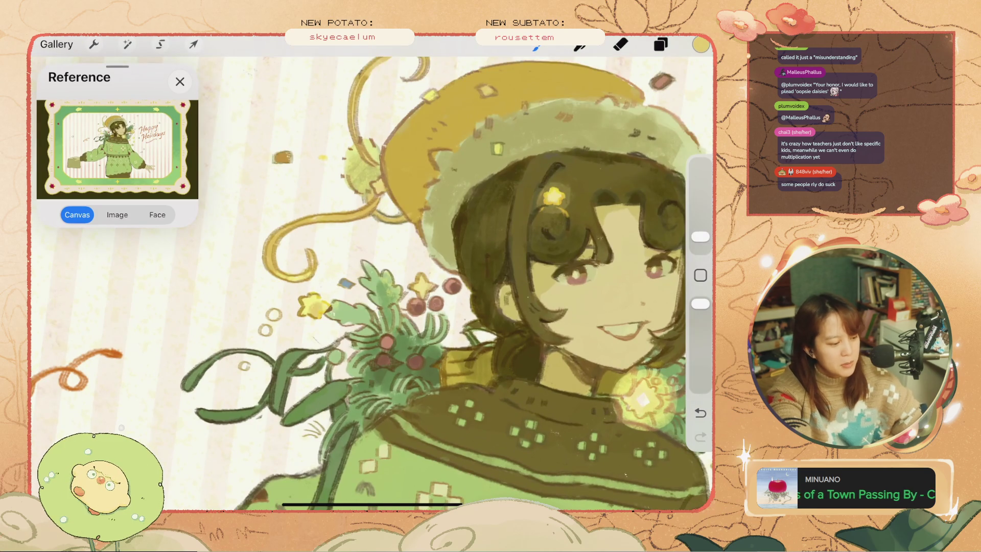
key(ctrl+z)
key(ctrl+z)
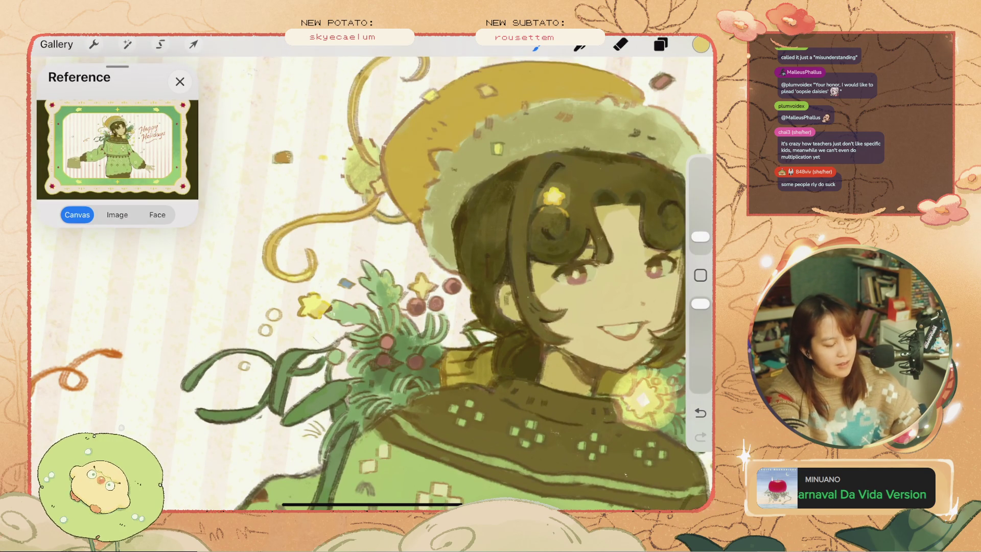
click(701, 44)
drag(624, 175, 631, 174)
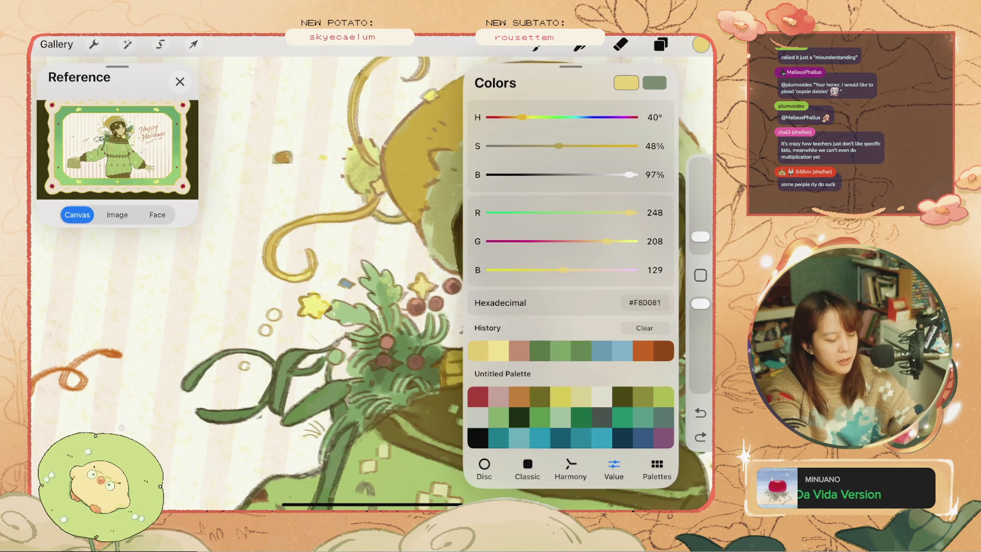
Shrink the brush to 1% and dab a tiny mark on a yellow star, then undo it.
click(313, 314)
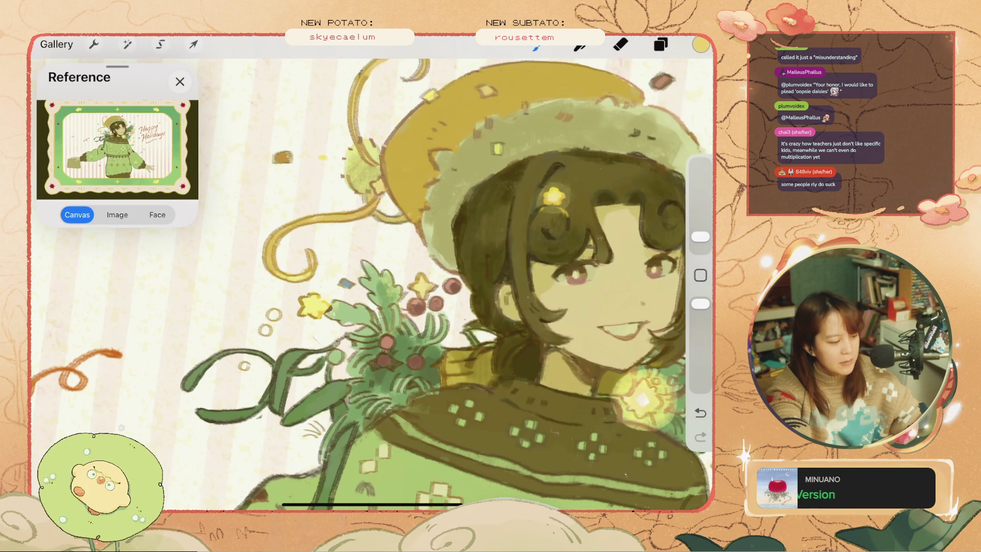
drag(700, 236, 700, 241)
click(311, 311)
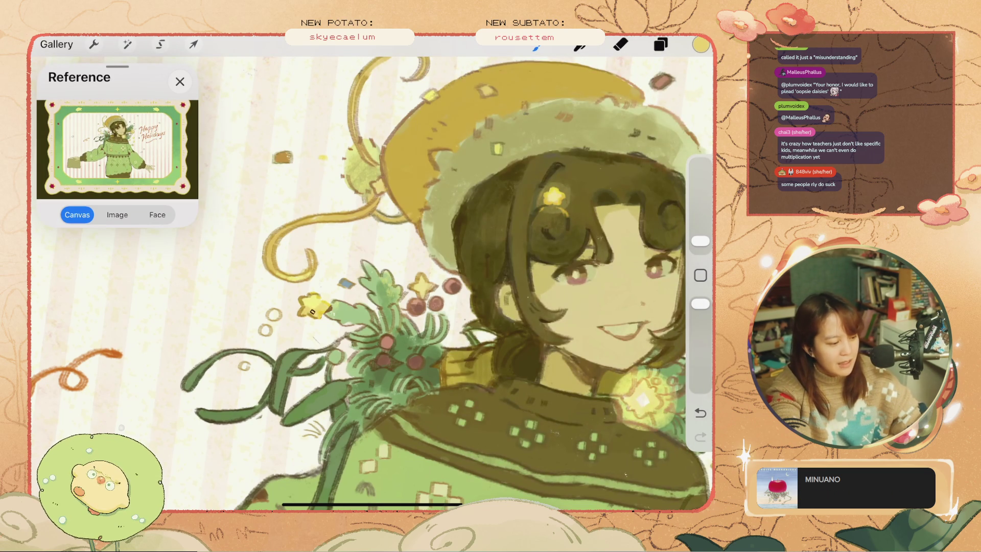
scroll(372, 284, down, 5)
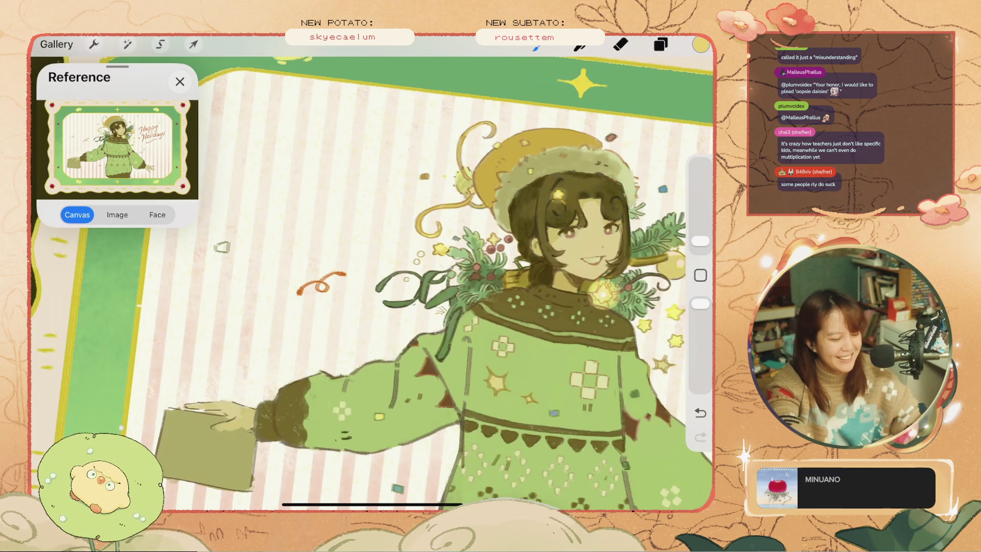
scroll(371, 283, up, 5)
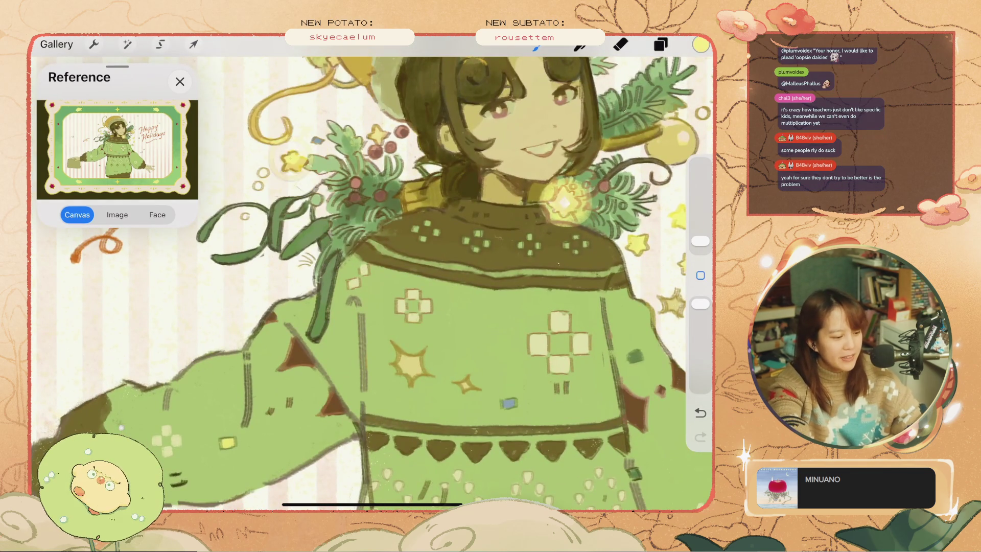
scroll(372, 284, up, 3)
key(ctrl+z)
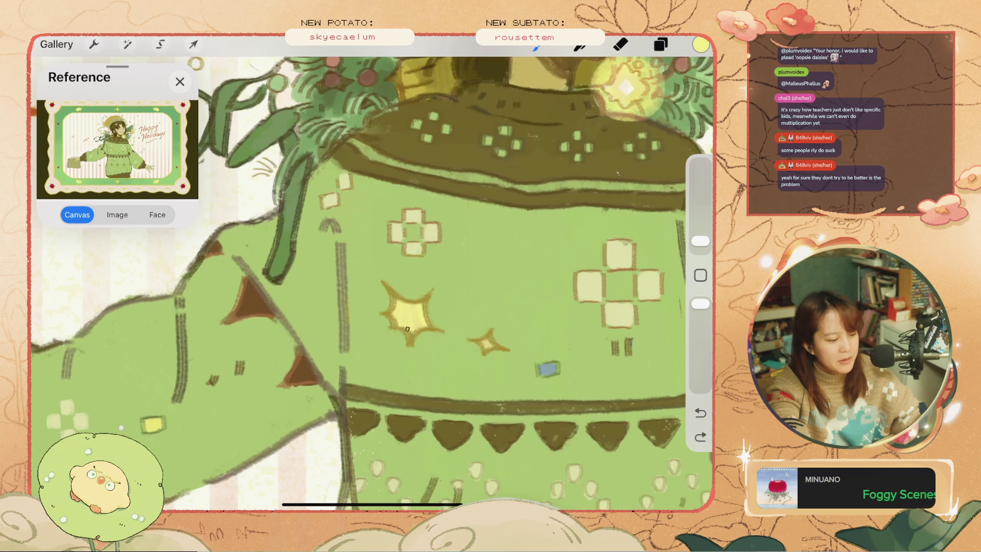
Paint fine yellow touch-ups over the big and the small stars on the sweater.
drag(417, 304, 411, 320)
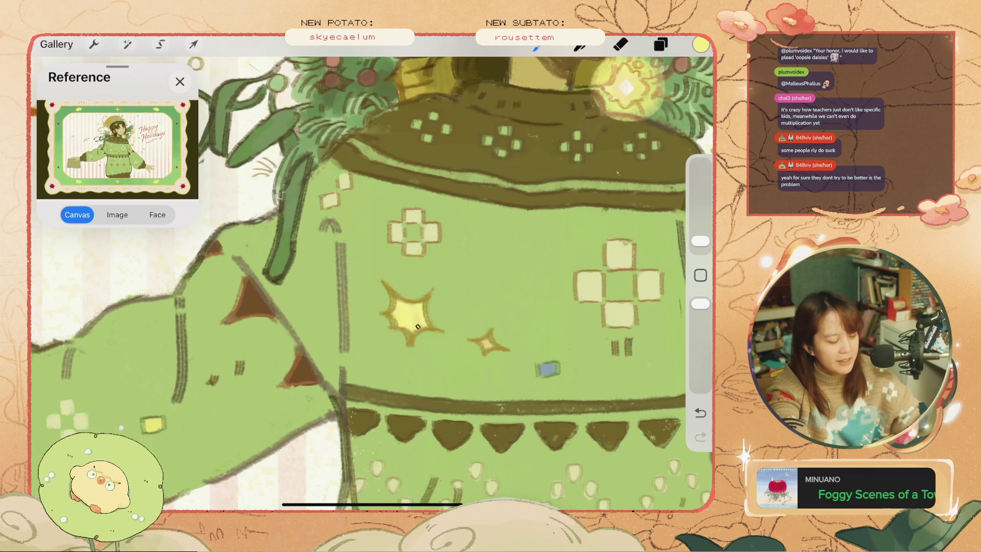
drag(485, 337, 489, 338)
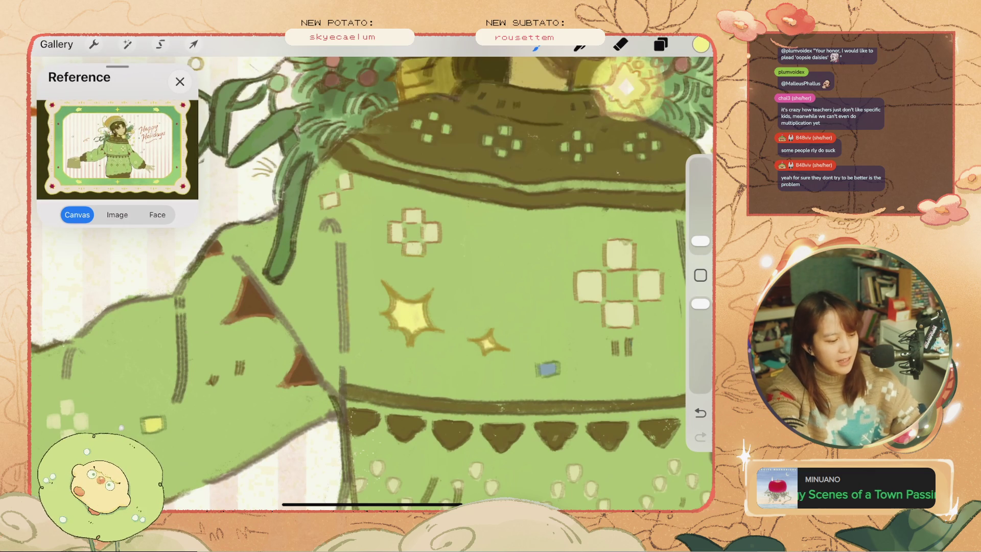
scroll(372, 275, down, 5)
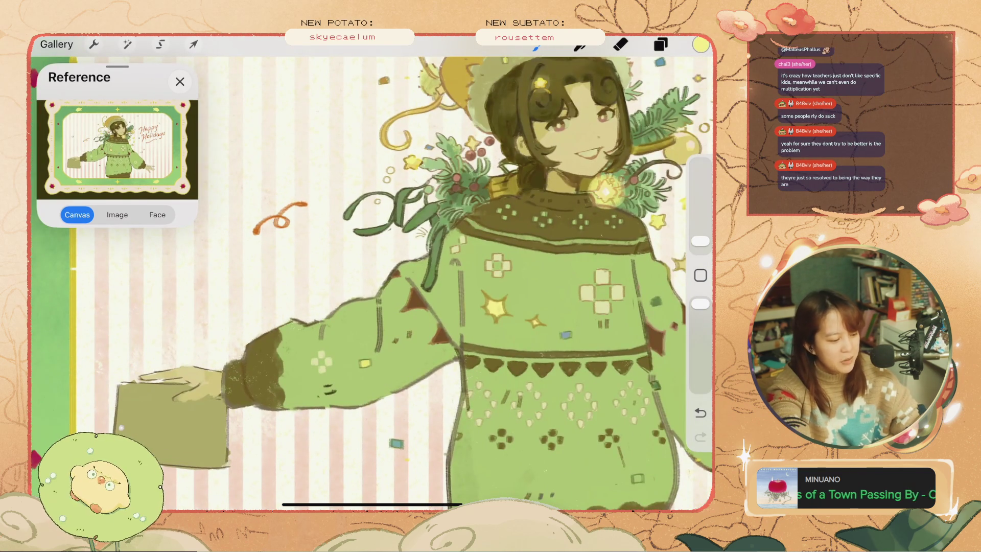
scroll(534, 272, up, 5)
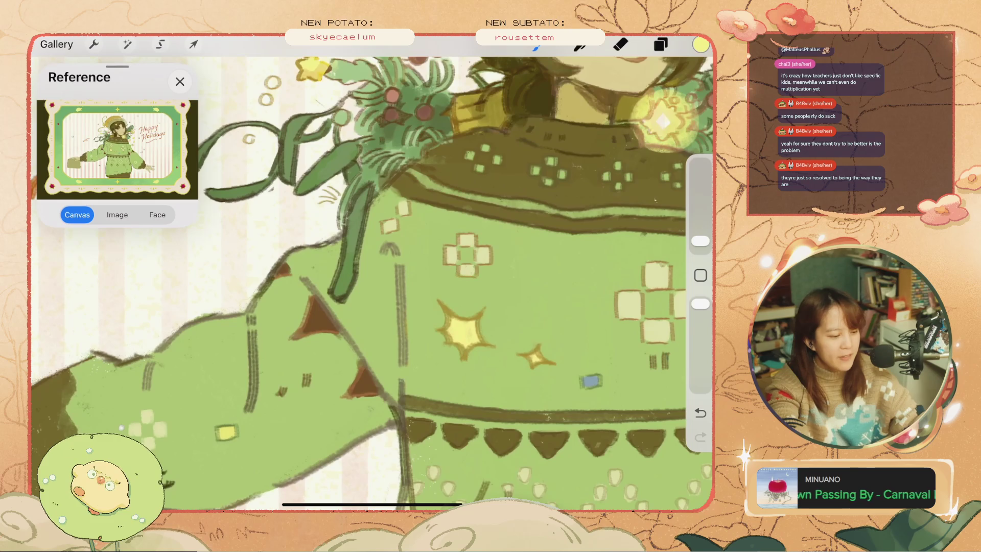
Sample the cream pattern colour #E2DEAB, undo two strokes and retouch a small sweater mark.
click(450, 257)
click(700, 45)
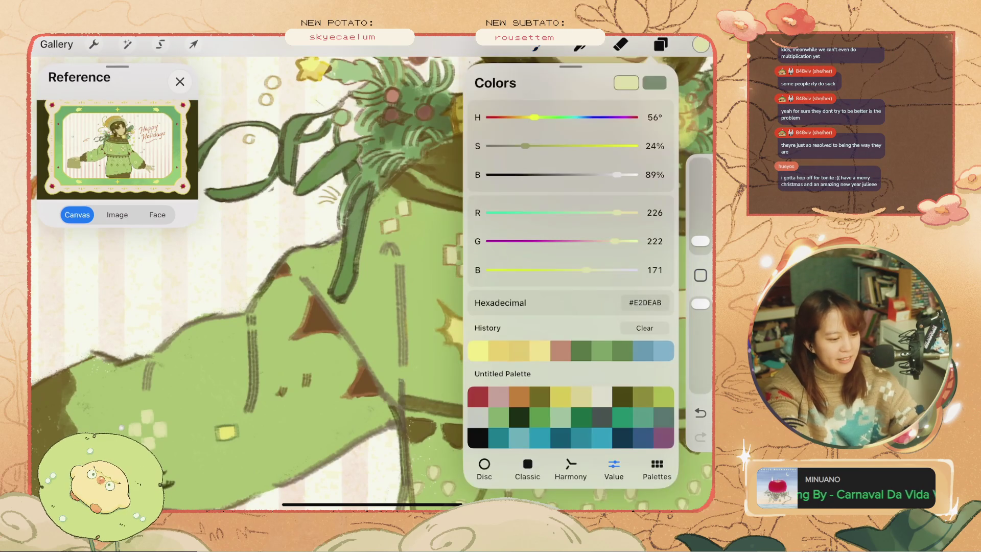
click(452, 253)
click(452, 254)
key(ctrl+z)
click(452, 253)
Remove the stray pale cream stroke painted beside the sleeve.
scroll(371, 273, down, 5)
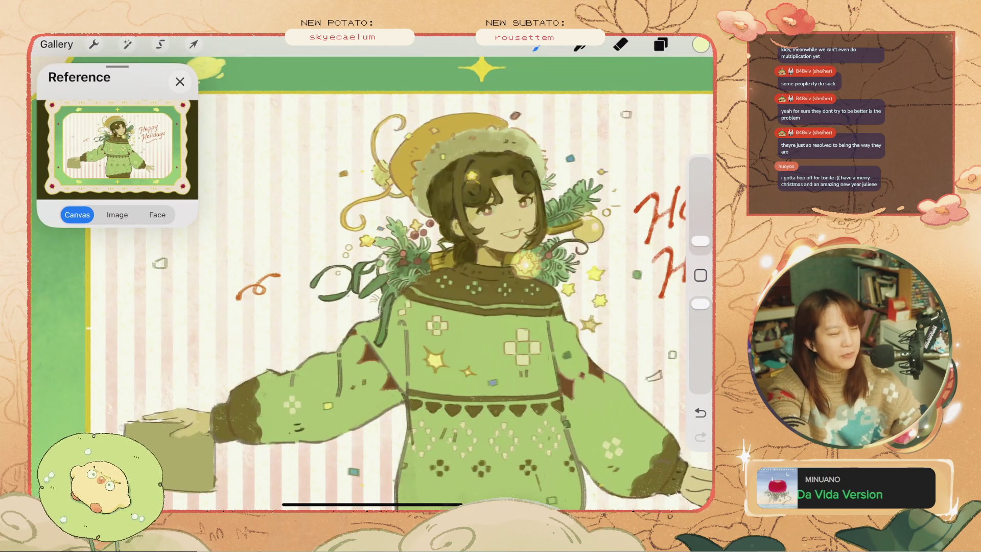
drag(355, 312, 296, 342)
key(ctrl+z)
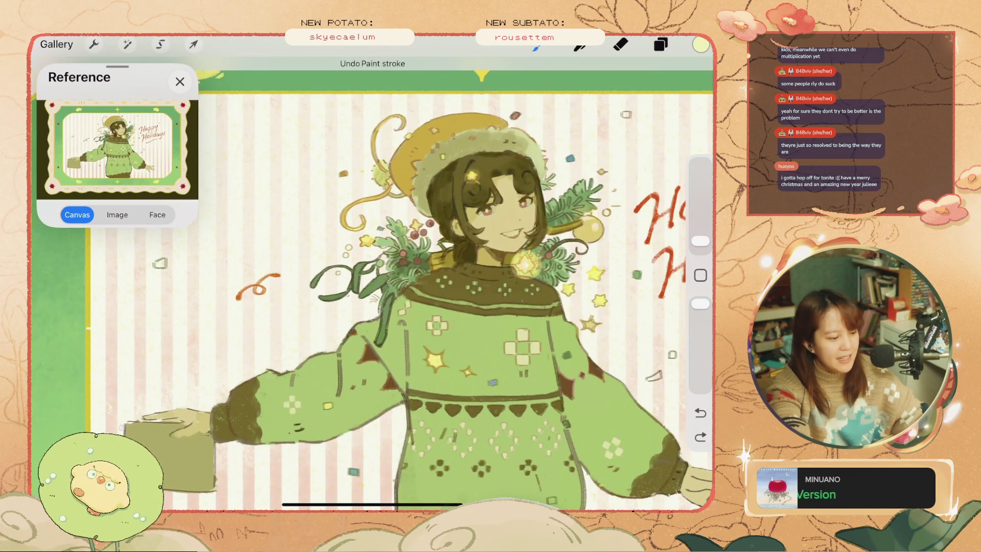
scroll(388, 255, up, 5)
Cover a small dark mark and dot the cross pattern, undoing the last stroke.
click(408, 272)
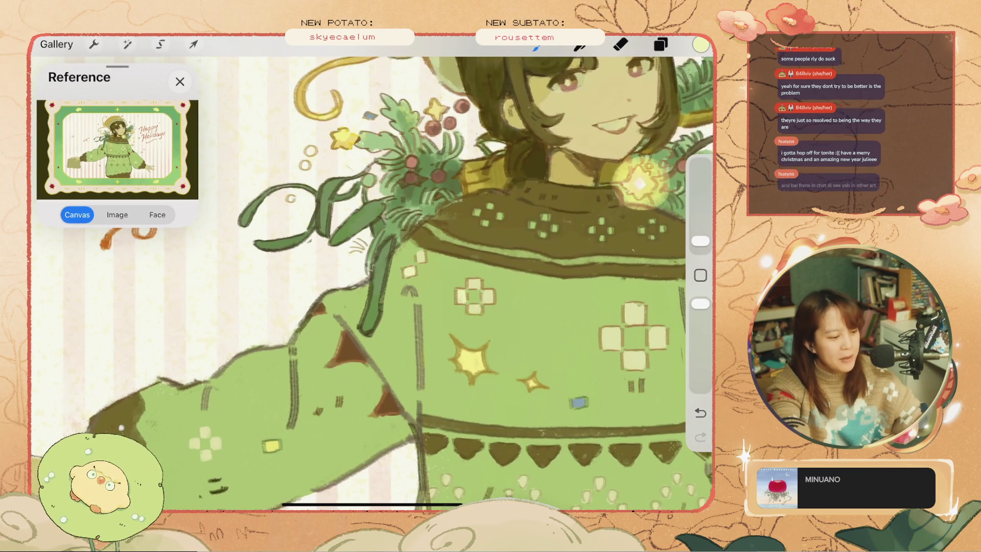
click(474, 282)
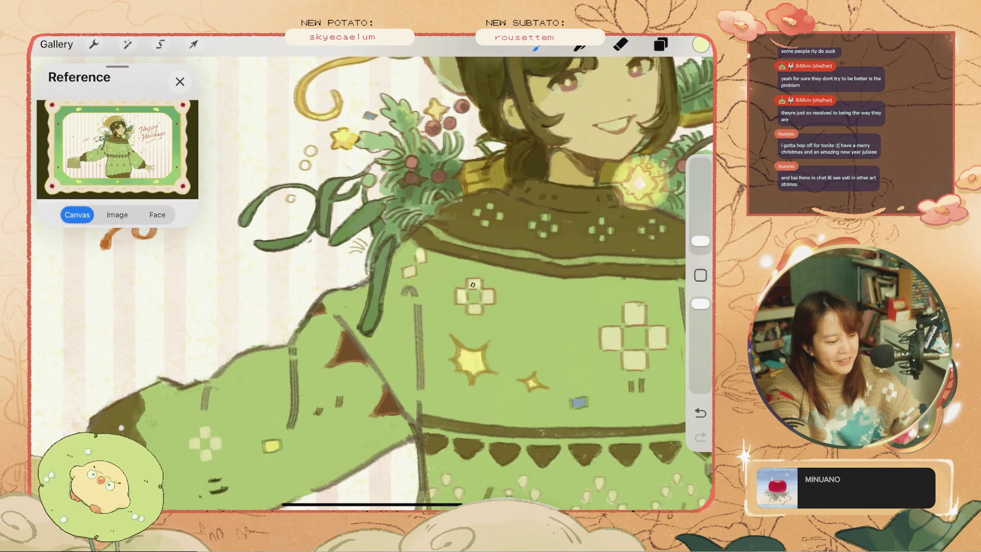
scroll(372, 281, down, 5)
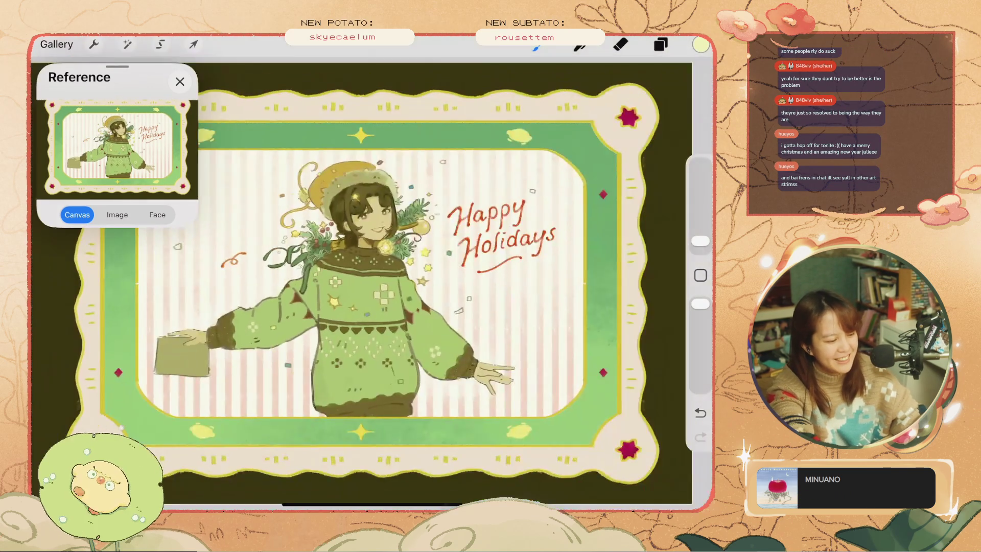
scroll(372, 281, up, 3)
key(ctrl+z)
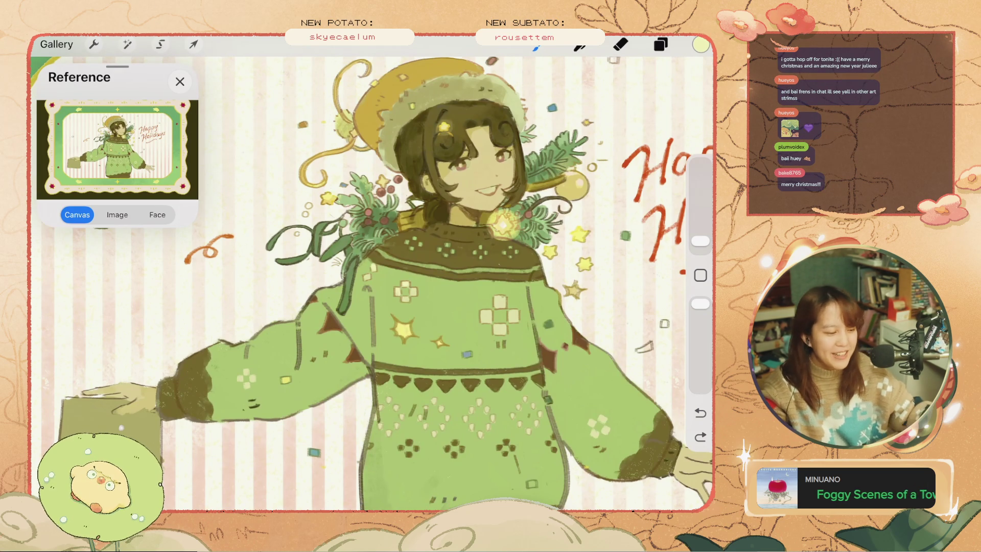
Try a small stroke near the hat, comparing it with undo and redo before removing it.
scroll(372, 272, down, 5)
scroll(389, 286, up, 4)
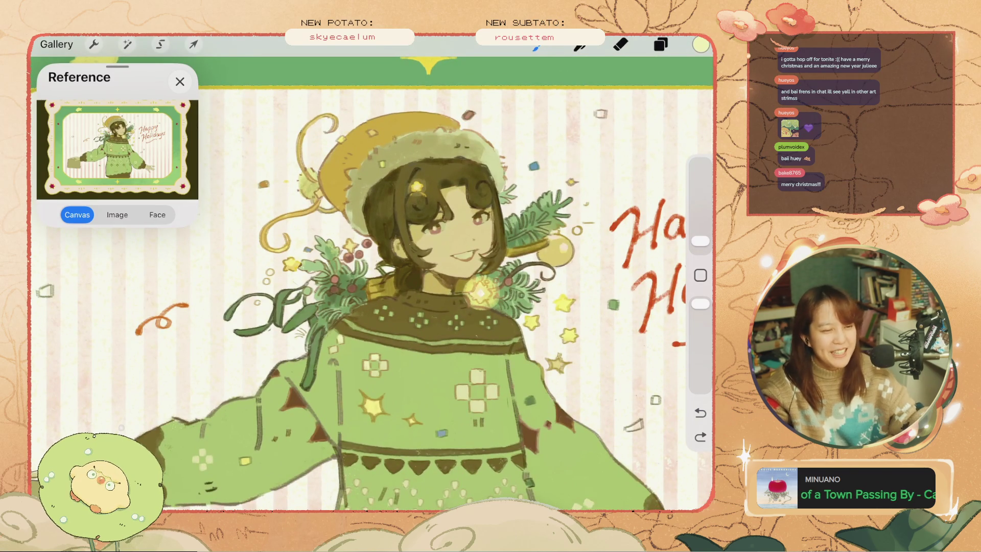
drag(262, 197, 264, 212)
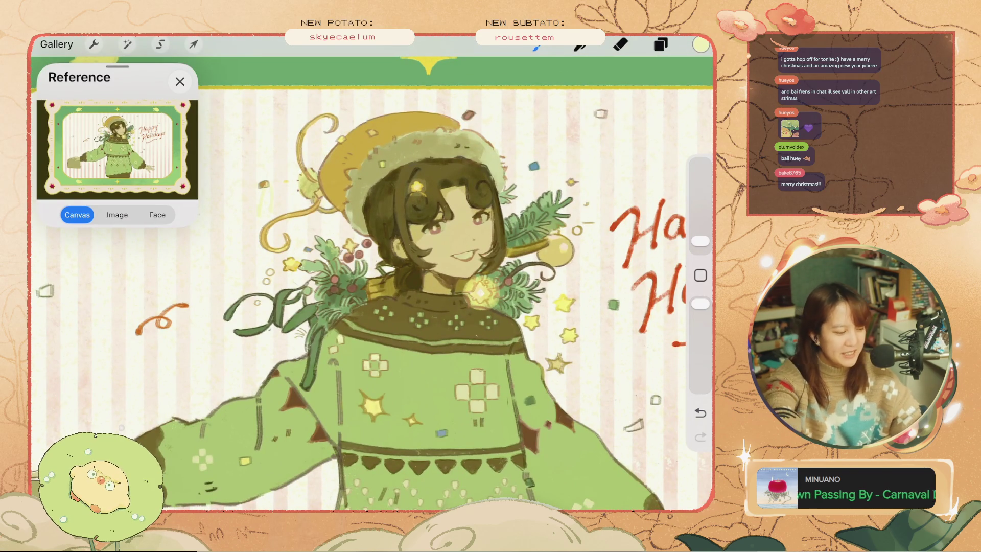
key(ctrl+z)
scroll(372, 284, up, 3)
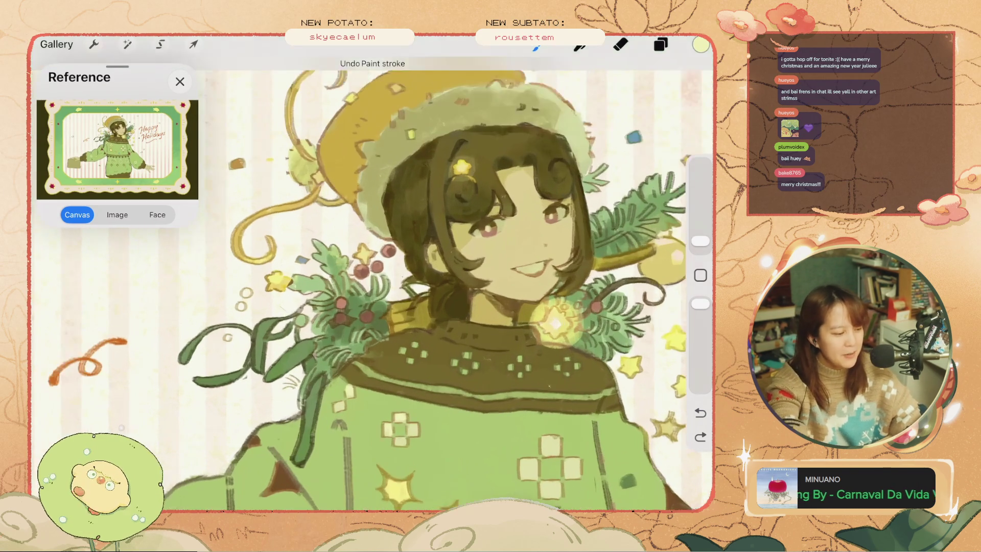
key(ctrl+shift+z)
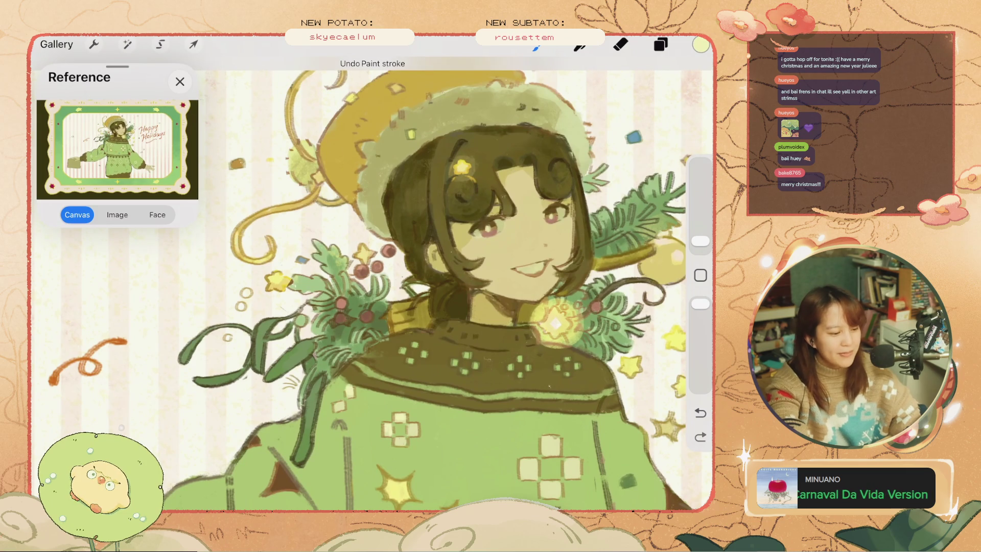
scroll(372, 283, down, 3)
scroll(372, 283, down, 3)
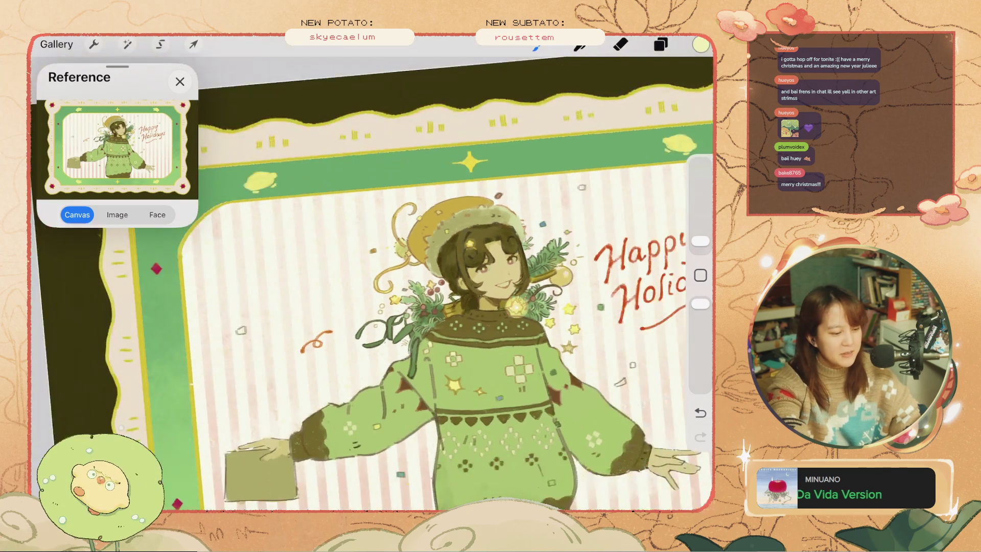
scroll(372, 284, up, 2)
key(ctrl+z)
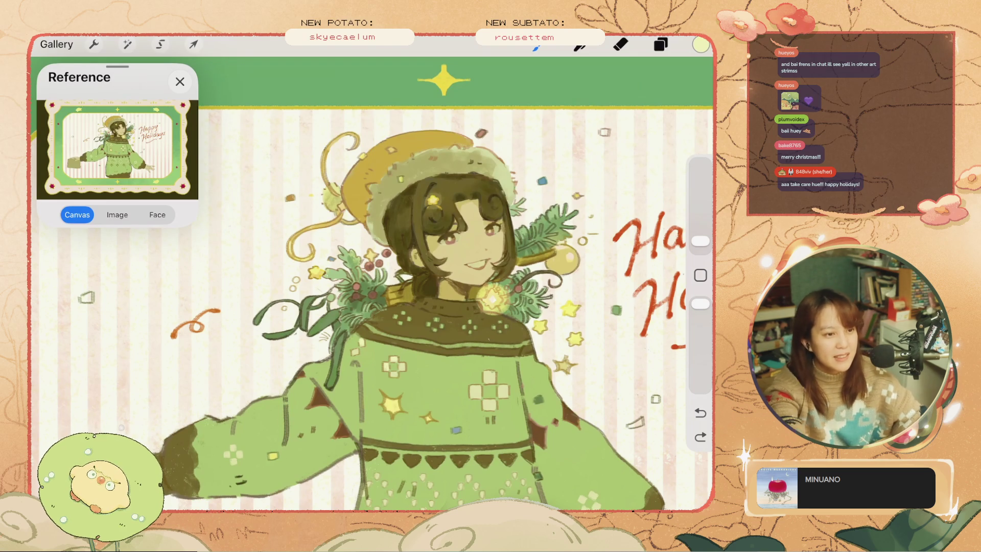
Check the layer list, compare strokes with undo/redo, shrink the brush slightly and revert two hat strokes.
click(661, 44)
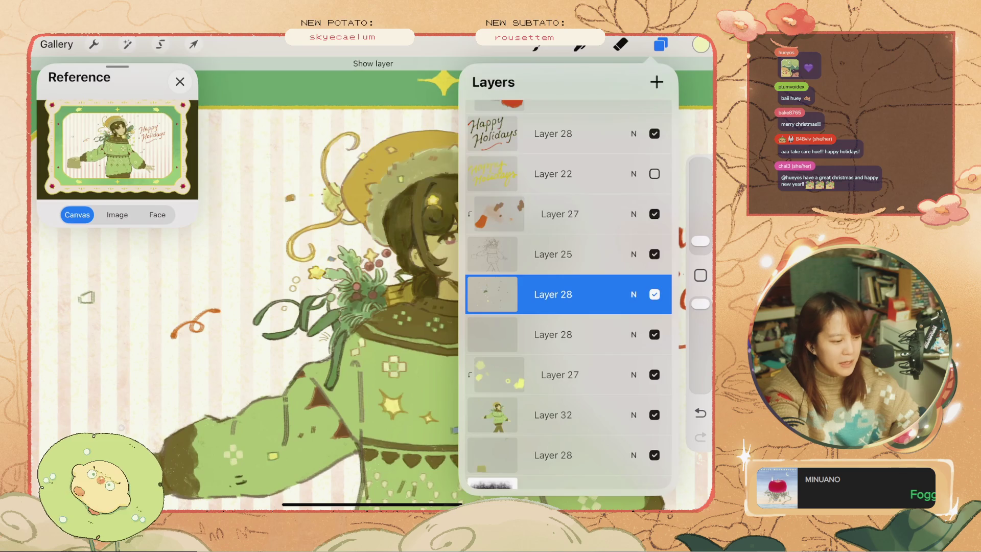
key(ctrl+z)
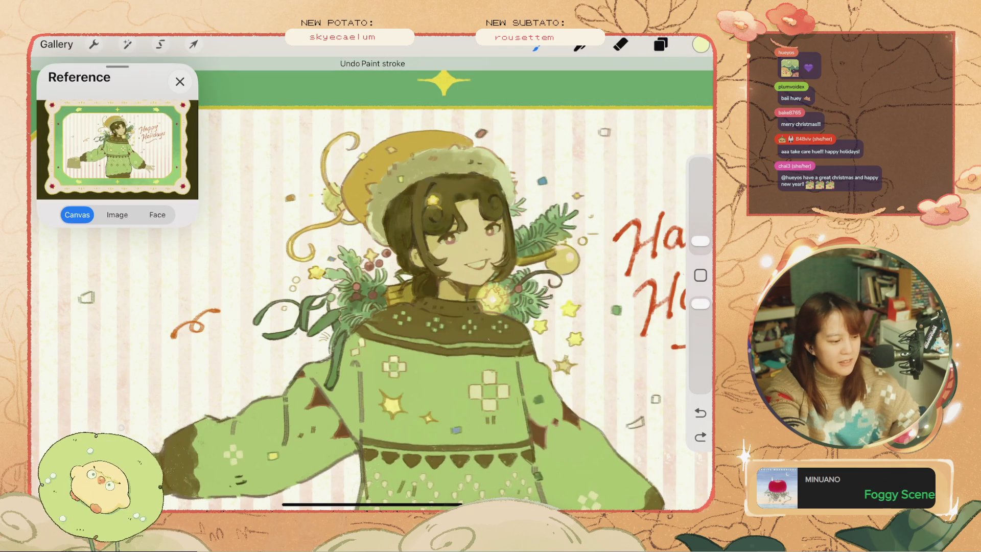
key(ctrl+shift+z)
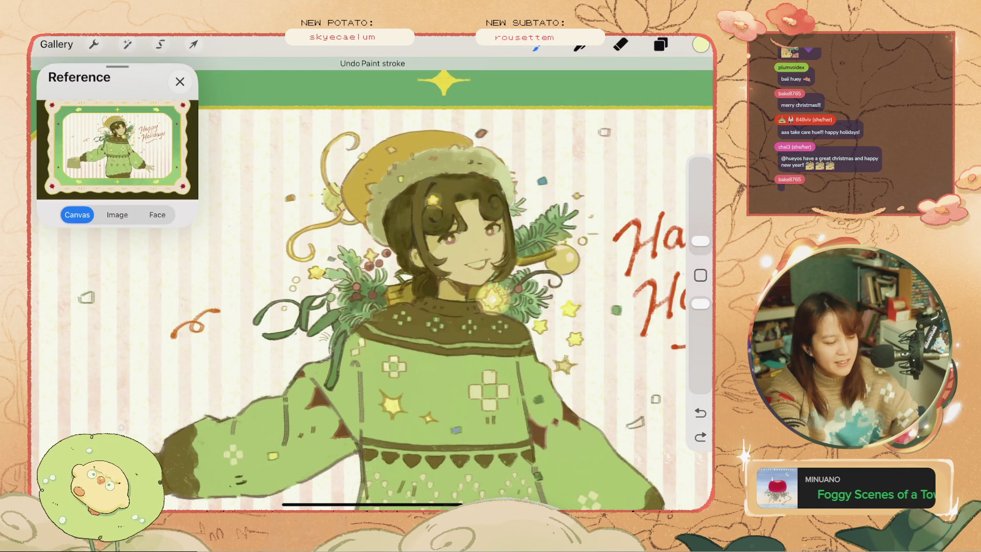
key(ctrl+z)
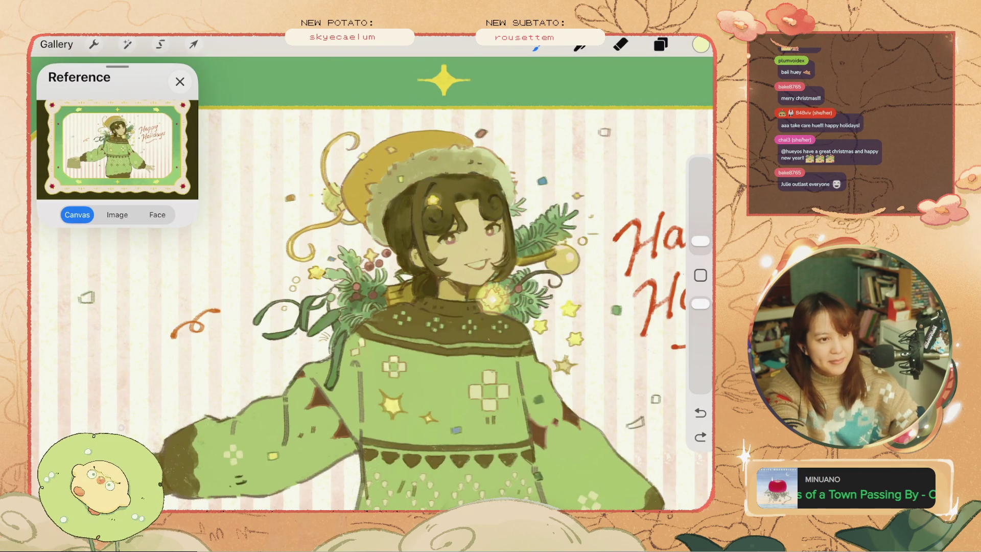
drag(700, 241, 701, 236)
key(ctrl+z)
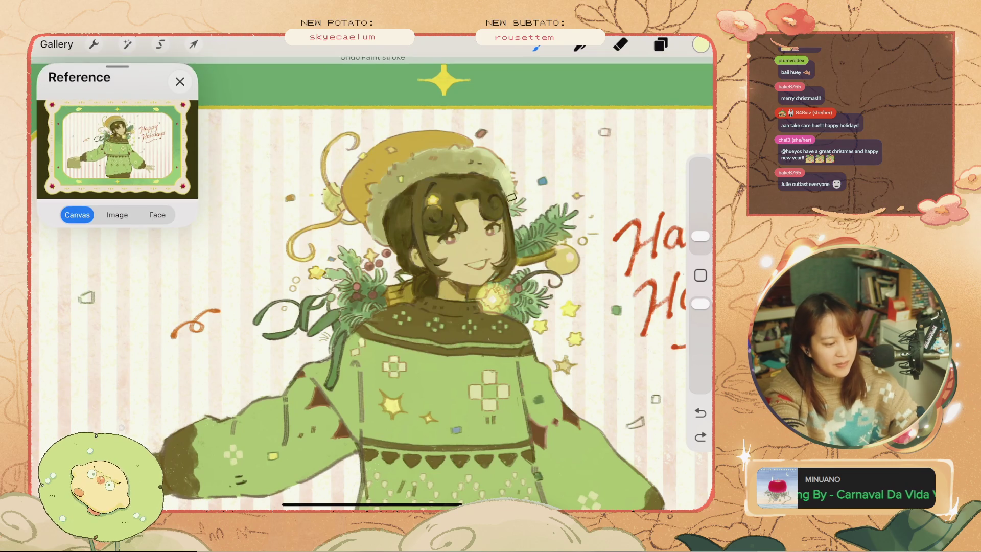
key(ctrl+z)
key(ctrl+z)
Repaint the small confetti mark beside the hat, then compare and revert it with undo and redo.
drag(489, 169, 506, 186)
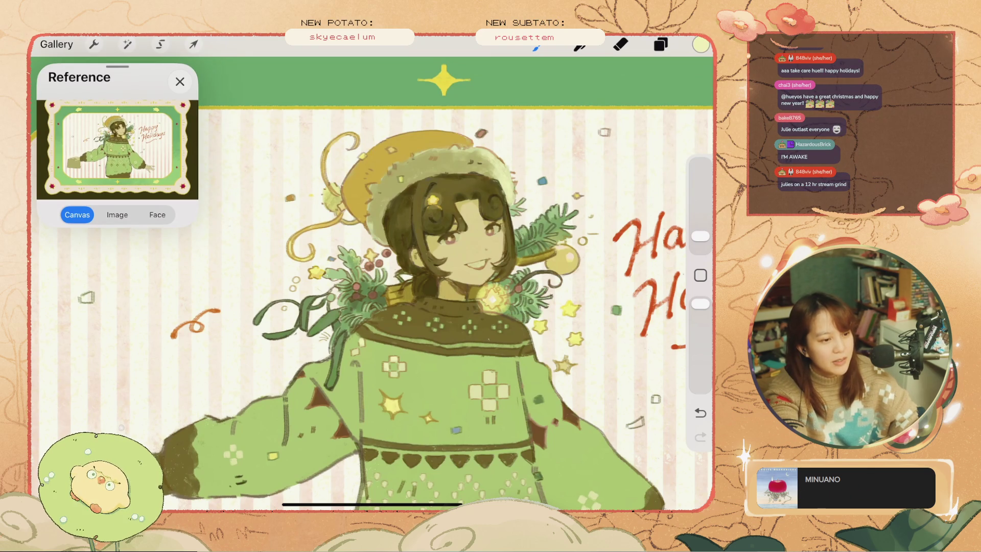
key(ctrl+z)
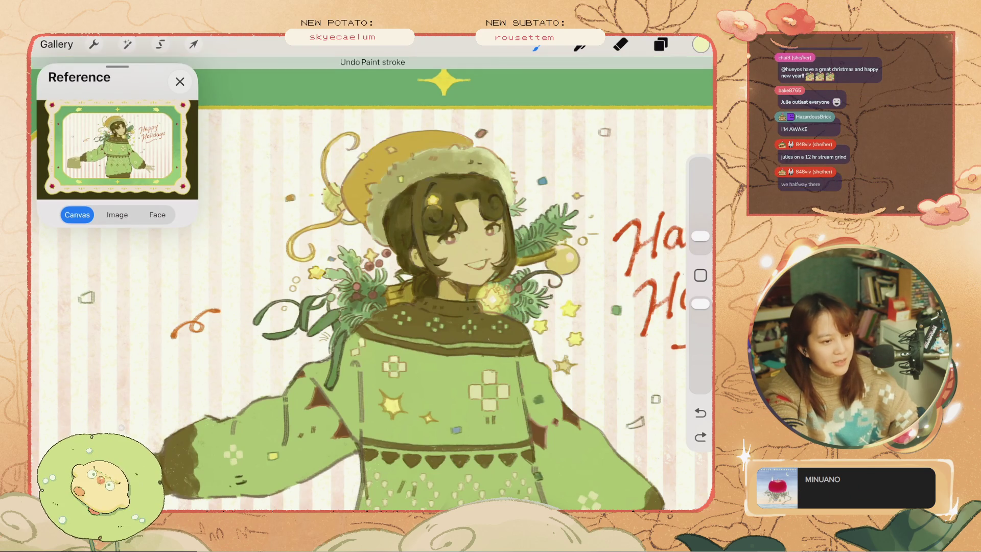
key(ctrl+z)
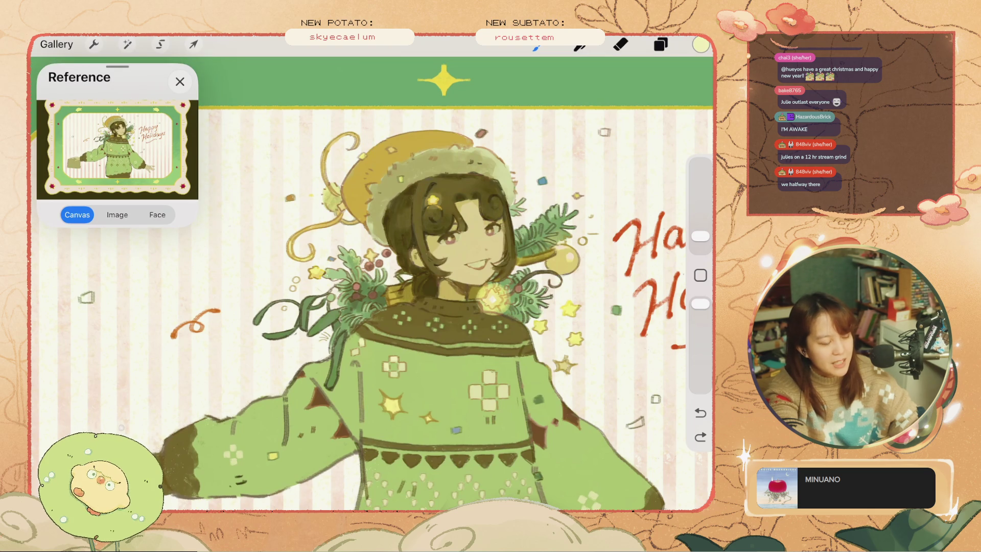
click(700, 437)
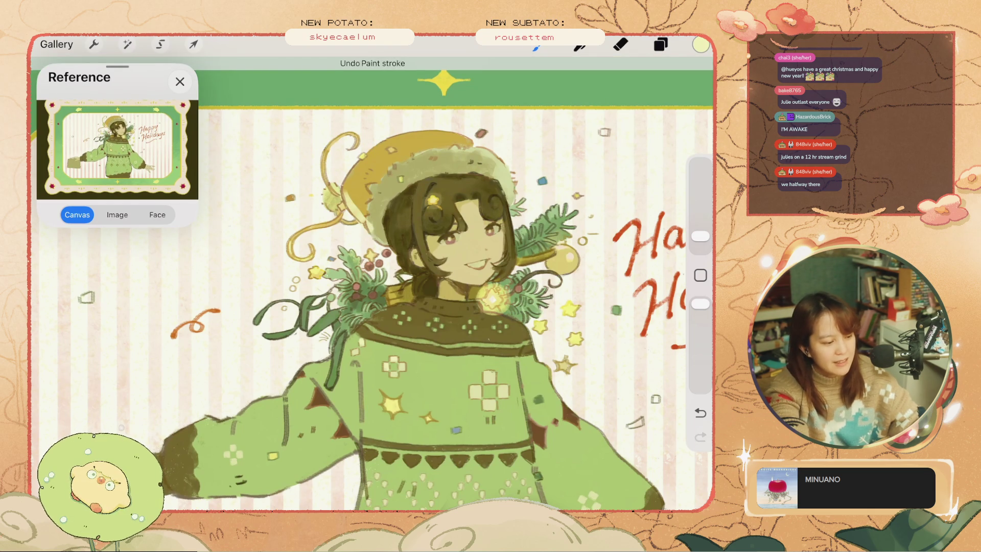
key(ctrl+z)
key(ctrl+z)
key(ctrl+z)
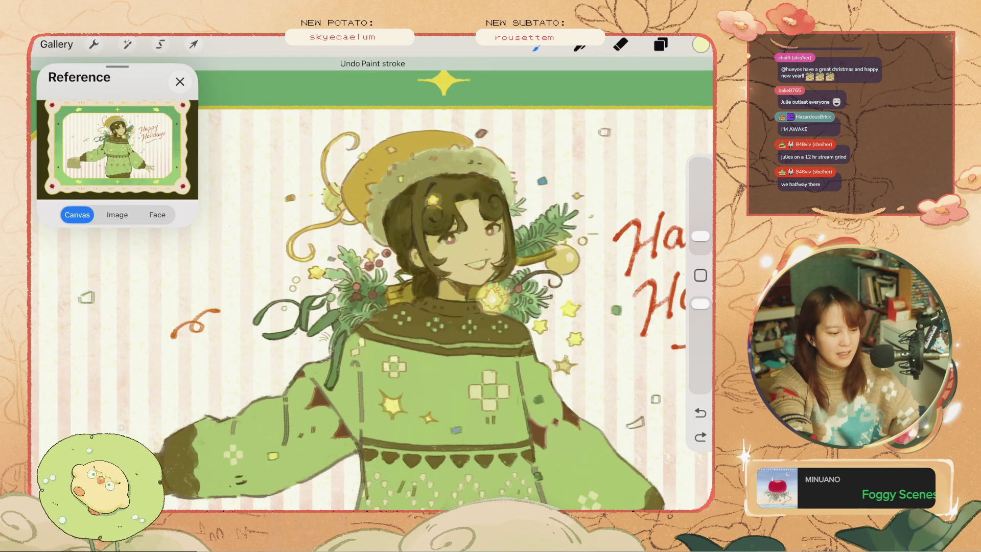
scroll(486, 153, up, 5)
Remove the stroke near the hair and switch to Layer 27.
key(ctrl+shift+z)
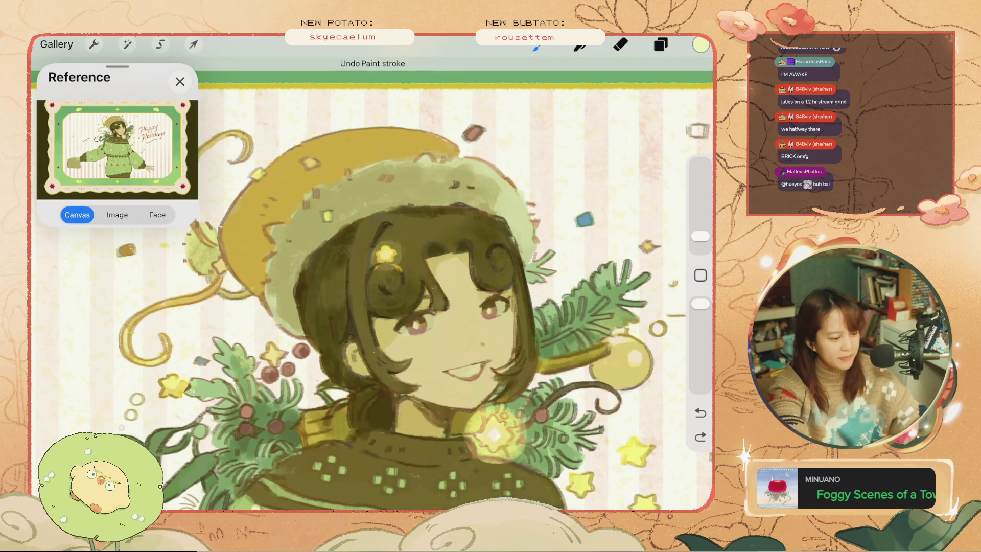
key(ctrl+z)
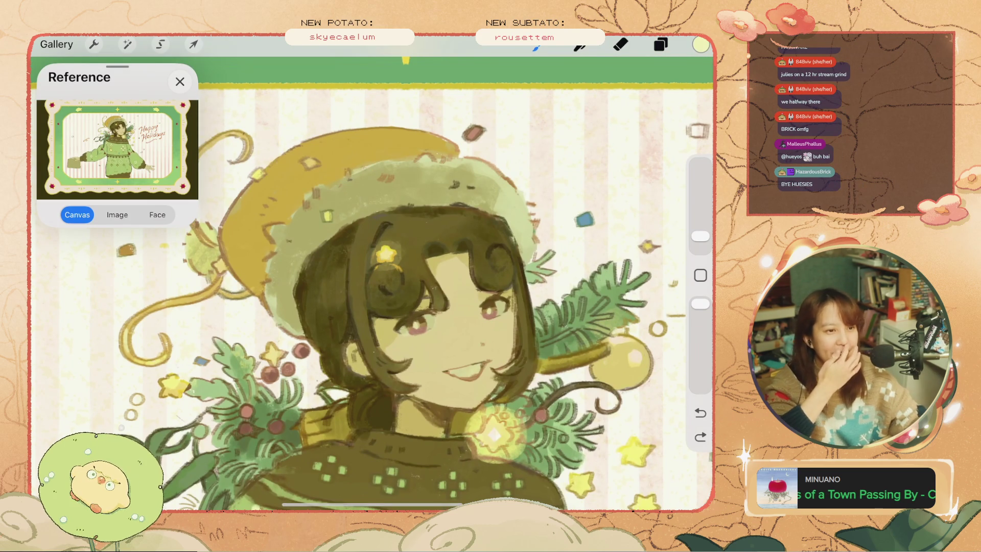
key(l)
click(553, 254)
click(559, 213)
key(l)
key(ctrl+z)
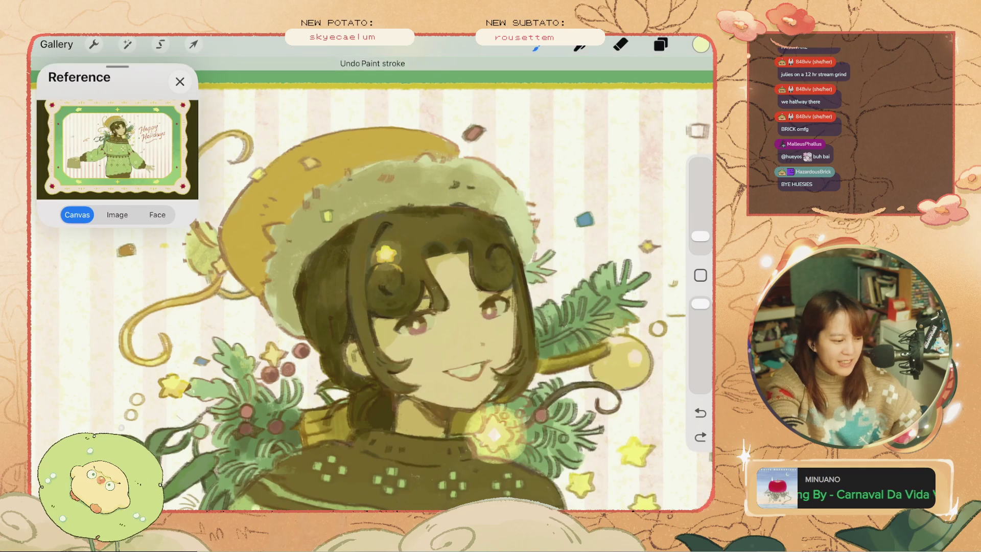
Sample the hair's dark brown, paint a hair stroke and undo it.
click(378, 220)
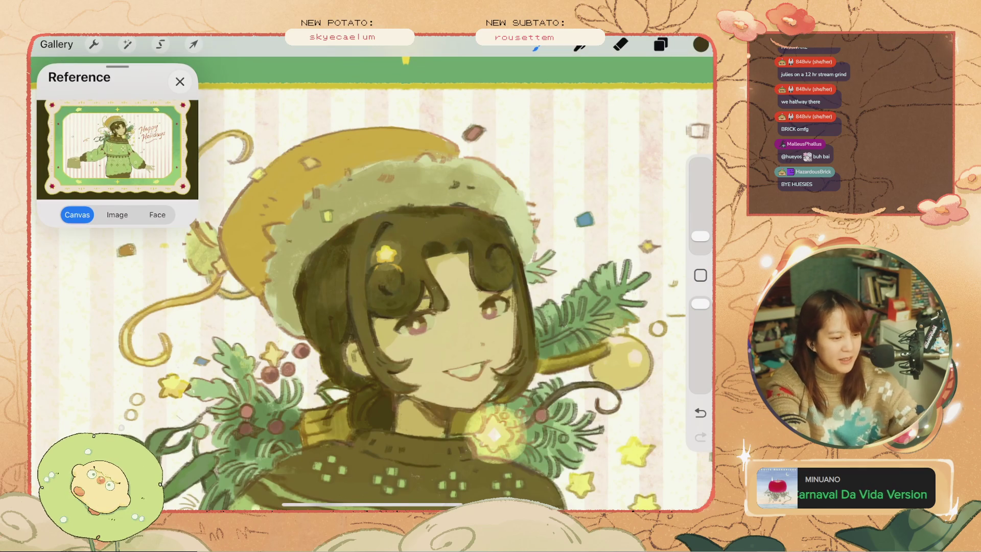
key(ctrl+z)
key(c)
key(c)
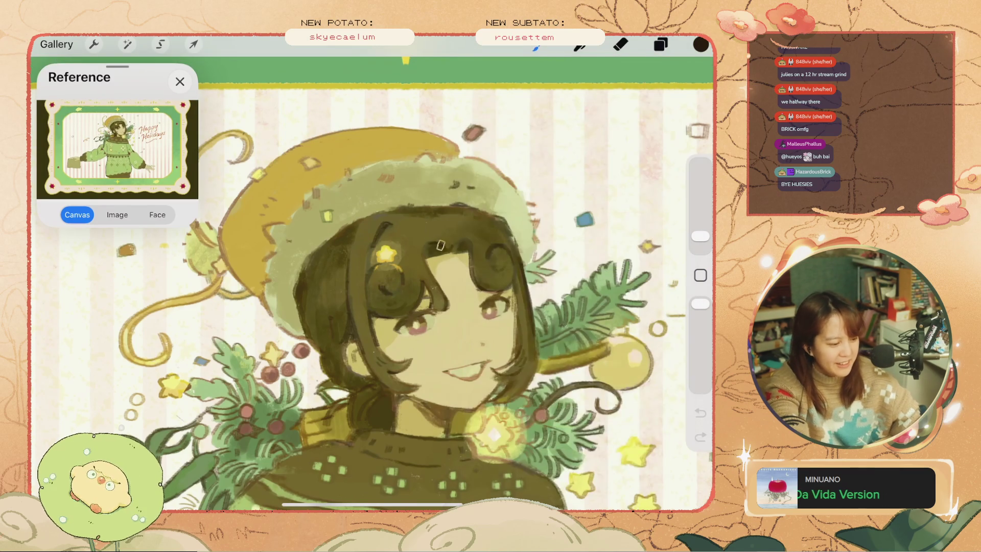
drag(438, 244, 466, 239)
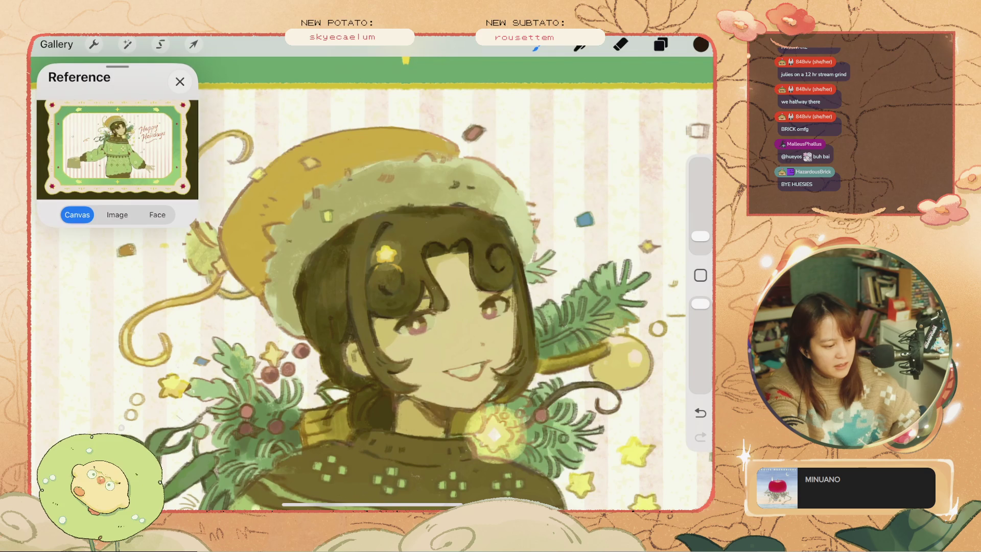
key(ctrl+z)
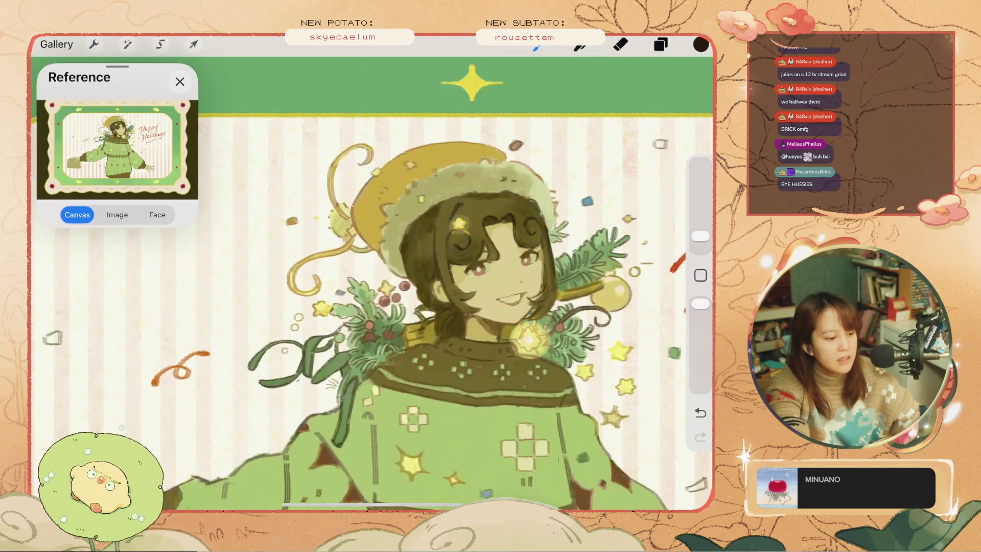
Draw a dark curl near the mouth and undo it.
scroll(414, 286, down, 2)
scroll(414, 286, down, 2)
scroll(414, 286, up, 3)
drag(526, 268, 511, 299)
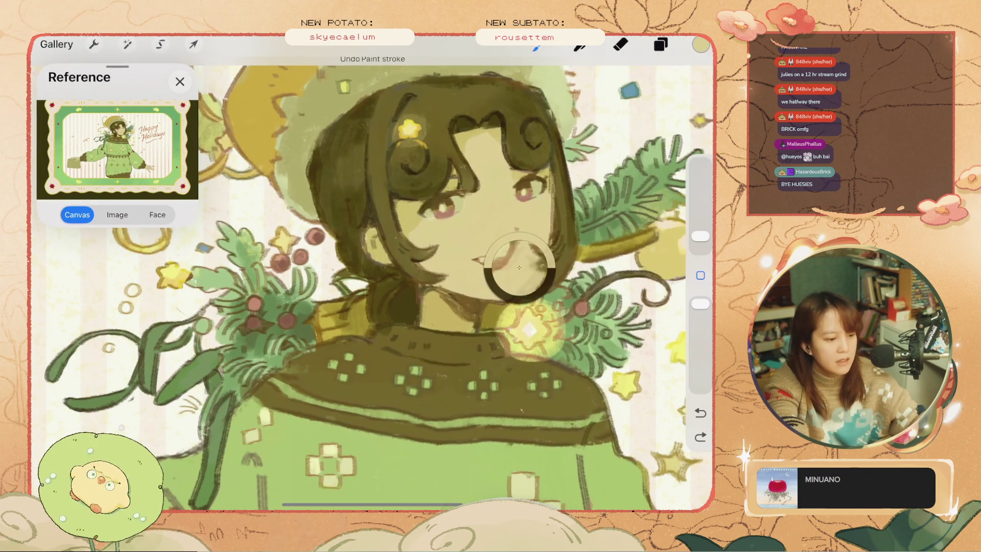
key(ctrl+z)
On Layer 32, sample the dark olive and paint a small stroke near the mouth.
click(661, 44)
scroll(569, 286, down, 5)
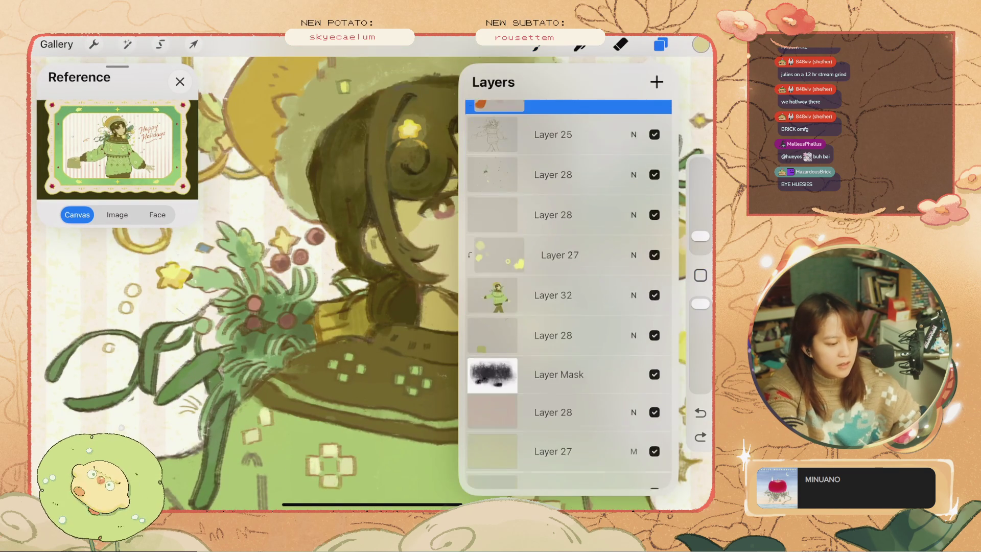
click(553, 298)
click(661, 44)
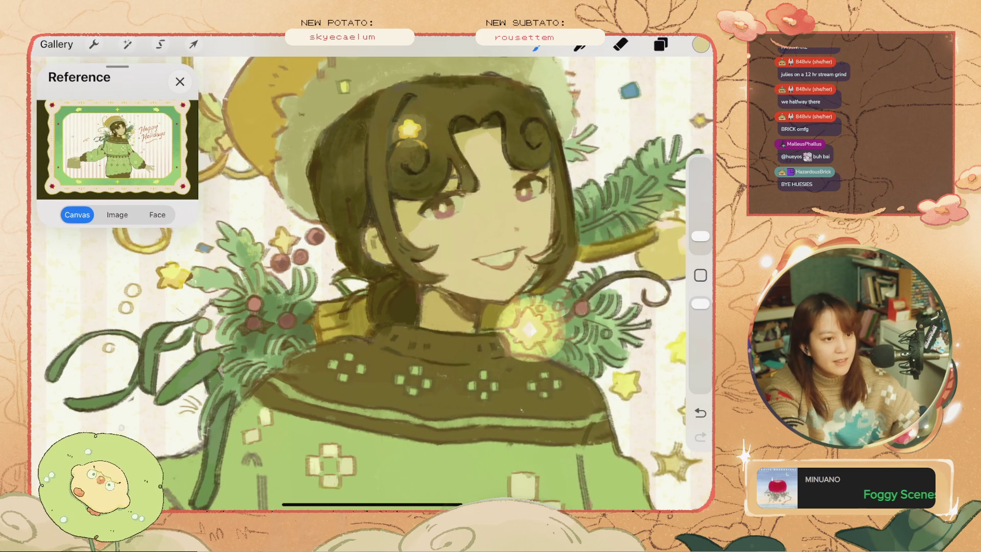
click(559, 267)
drag(539, 246, 557, 258)
key(ctrl+z)
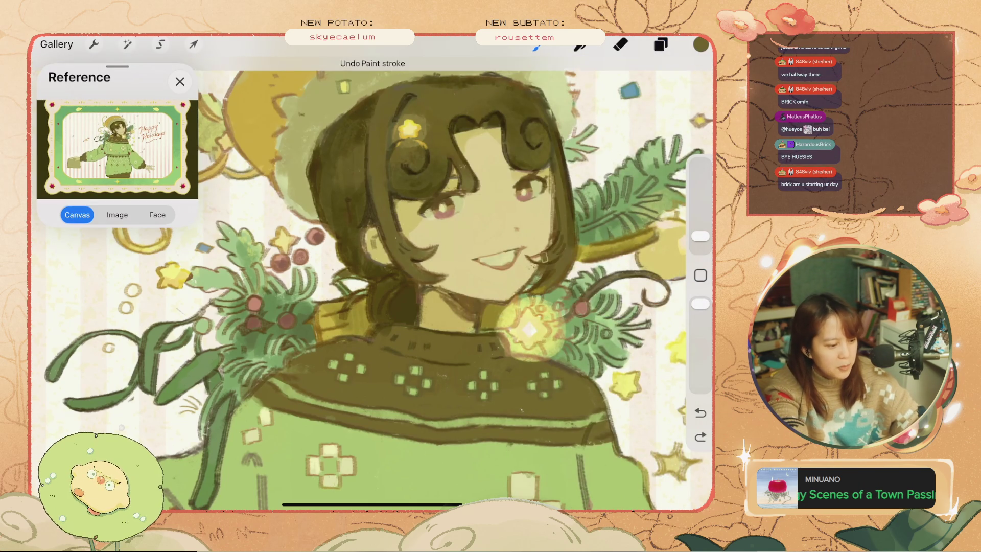
key(ctrl+shift+z)
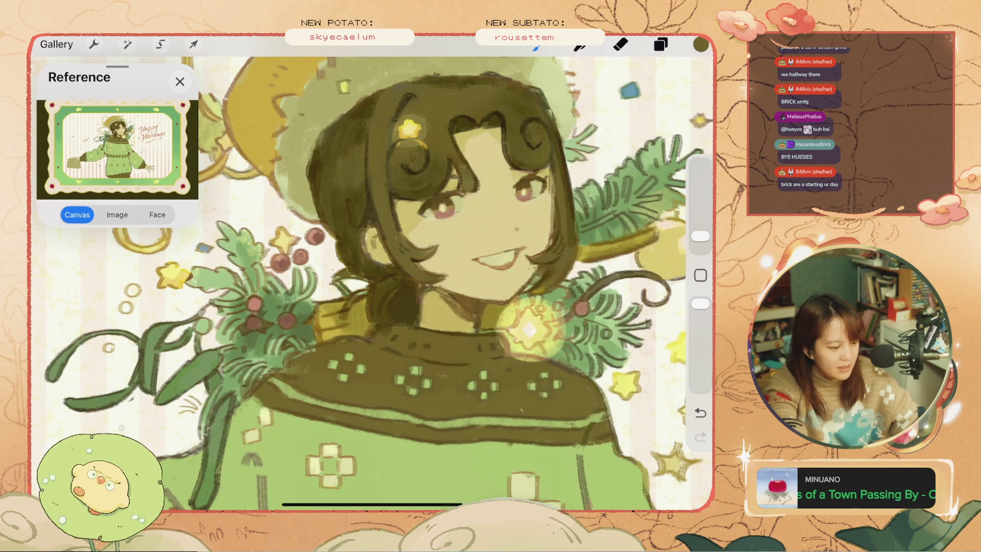
Sample the cream skin colour and undo two earlier paint strokes.
click(524, 268)
click(572, 302)
key(ctrl+z)
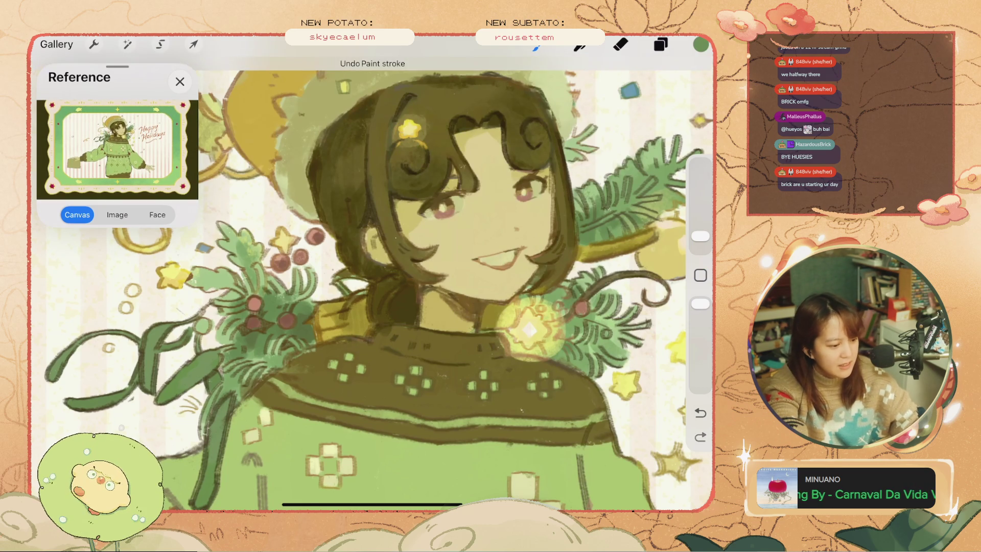
scroll(371, 281, down, 5)
key(ctrl+z)
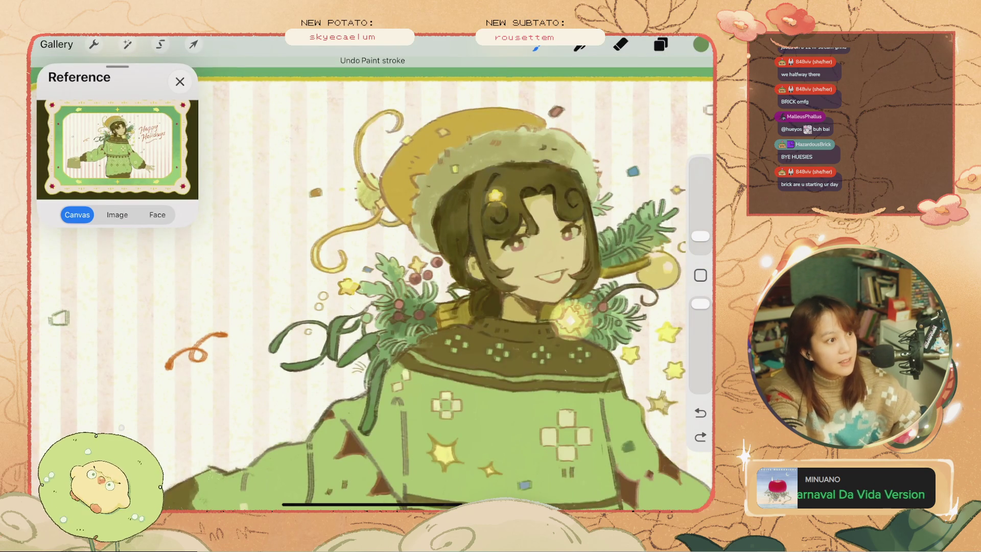
scroll(372, 281, down, 5)
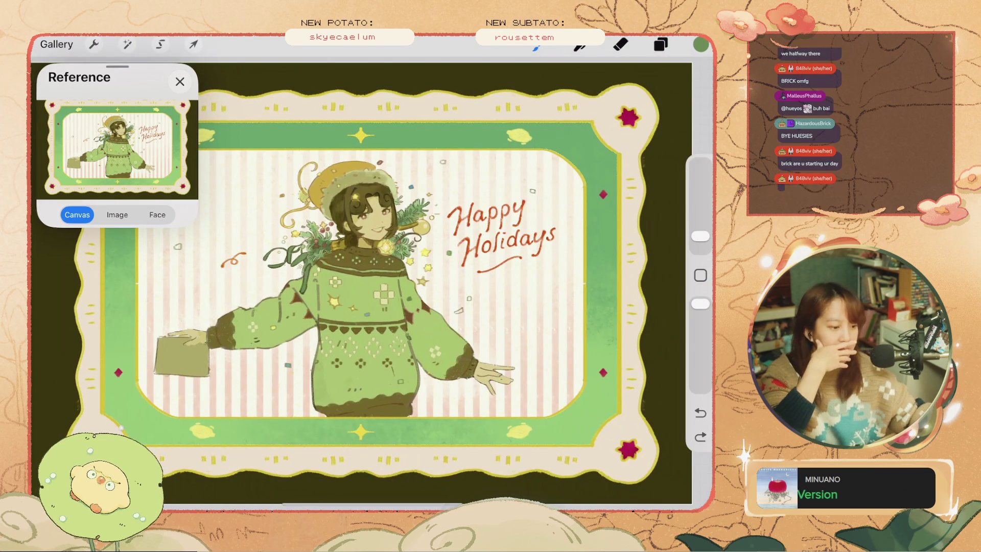
scroll(294, 214, up, 3)
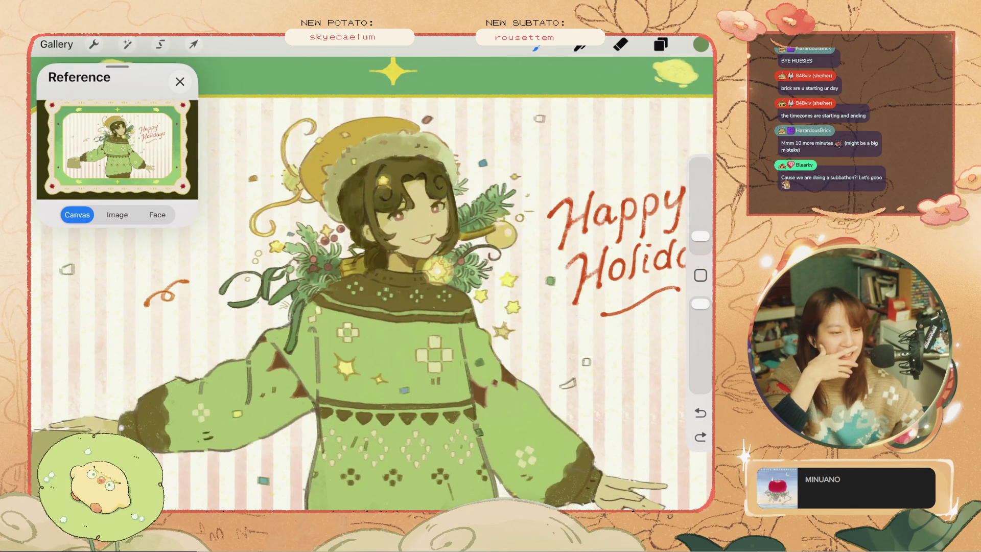
Try and undo a hair stroke, then re-sample the dark brown and undo two more strokes.
drag(382, 161, 377, 190)
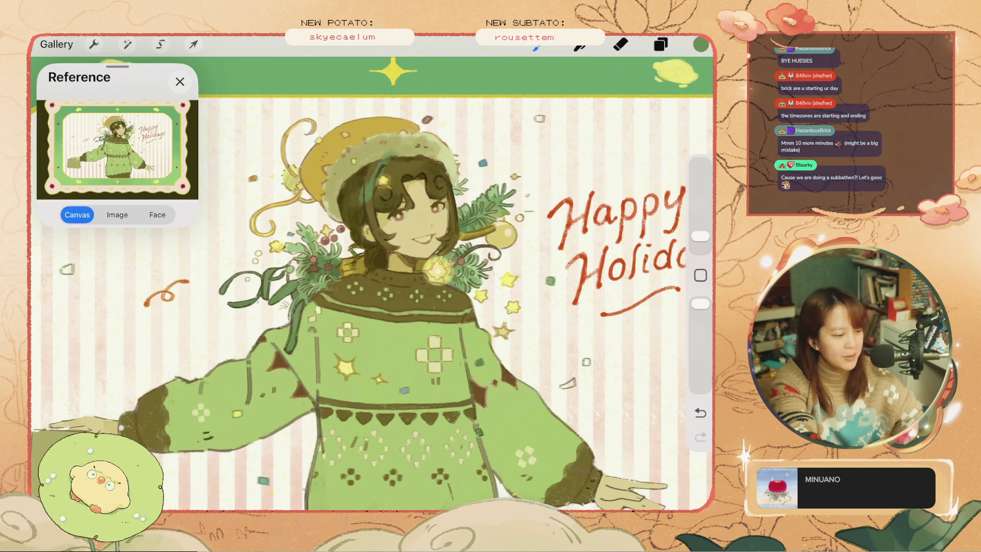
scroll(338, 132, up, 2)
key(ctrl+z)
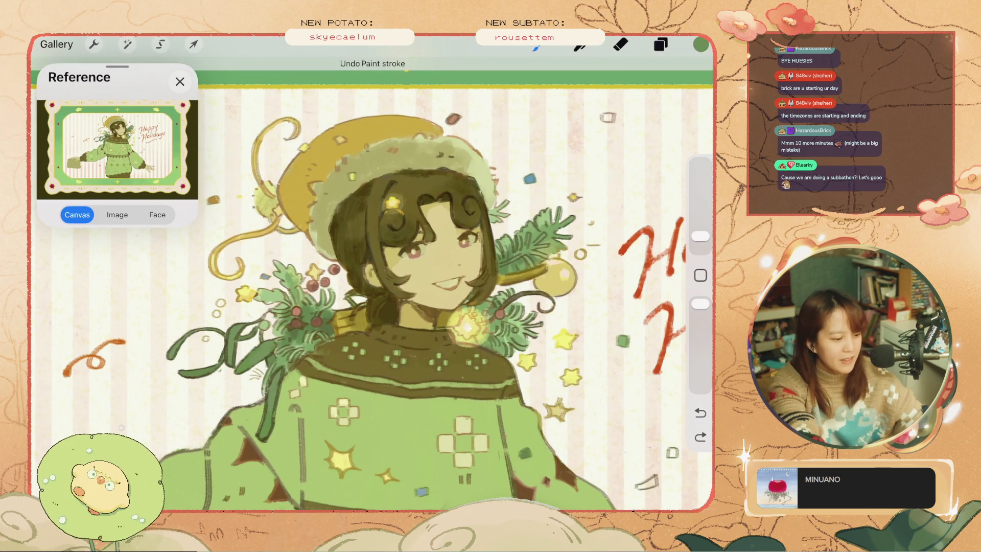
click(661, 45)
click(660, 44)
click(700, 275)
click(462, 217)
key(ctrl+z)
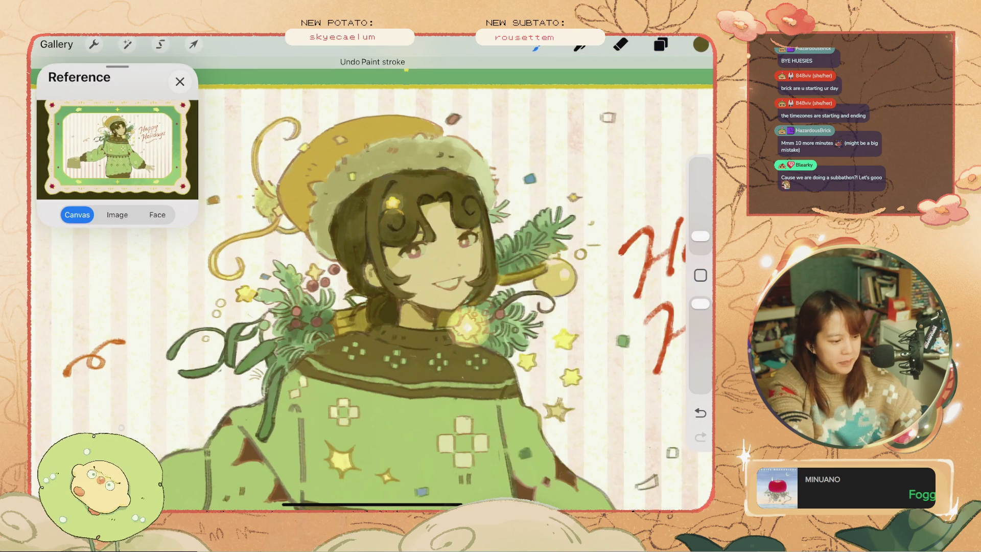
key(ctrl+z)
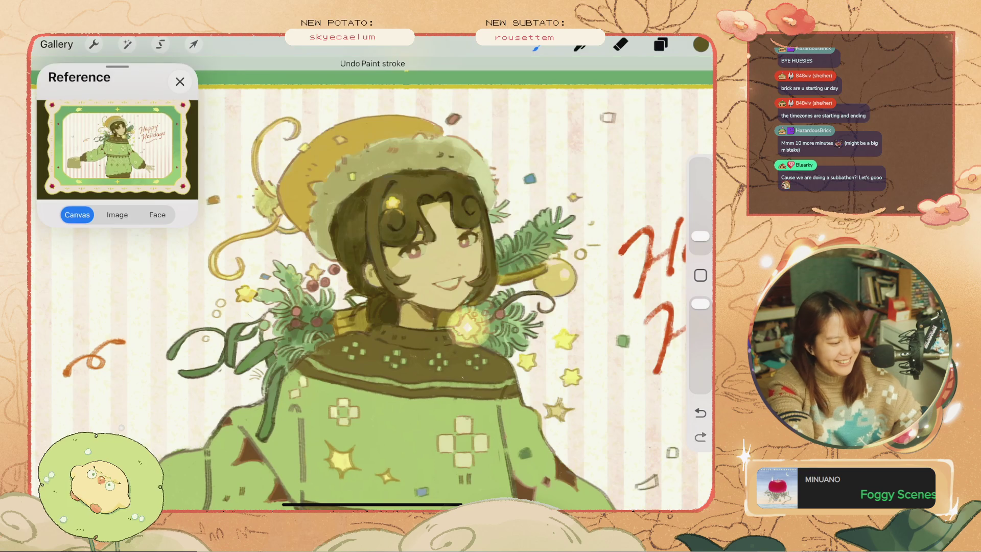
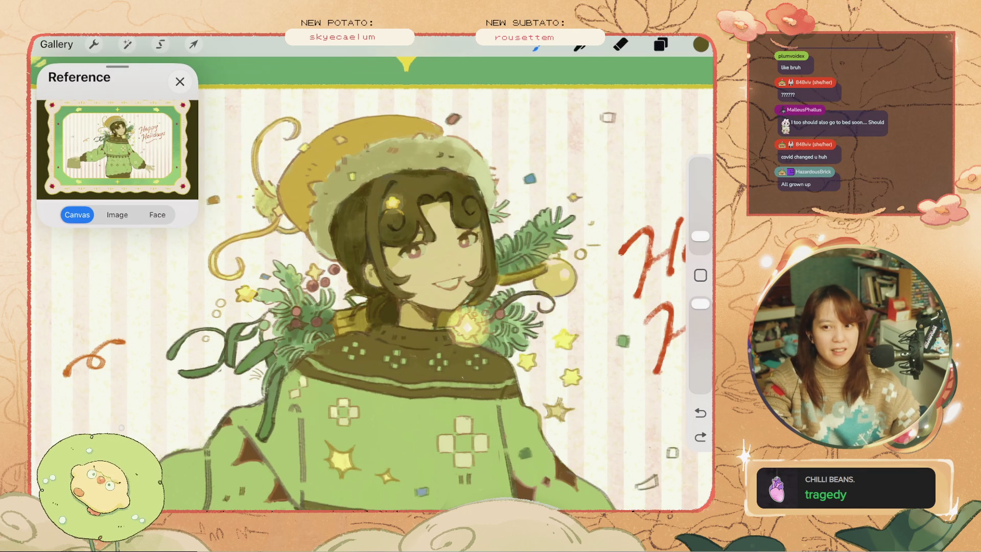
Remove the stray dark stroke painted across the hat.
drag(427, 124, 423, 168)
key(ctrl+z)
scroll(409, 256, up, 3)
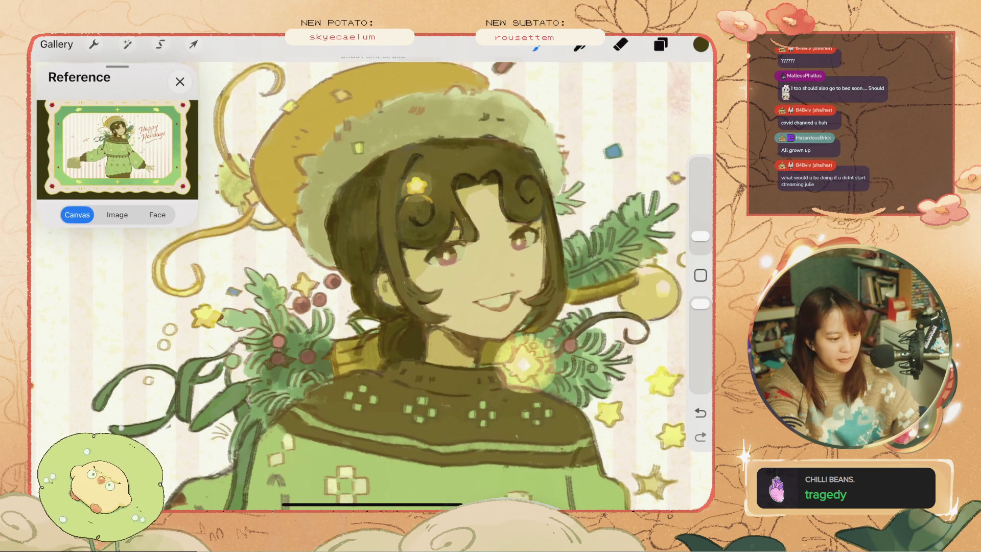
key(ctrl+z)
Make Layer 27 the active layer.
click(660, 44)
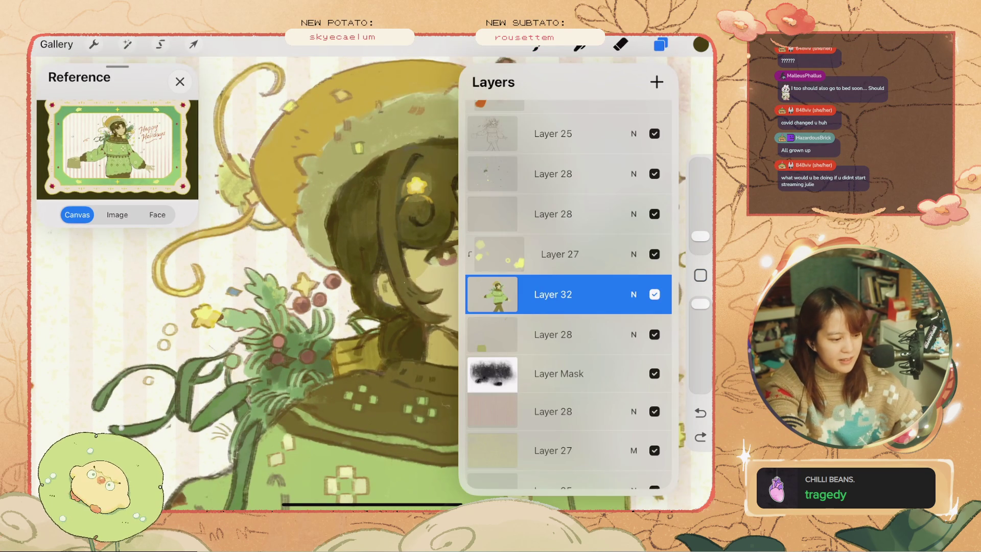
scroll(568, 294, up, 1)
click(559, 278)
click(661, 45)
Undo and redo the small confetti strokes, keeping the one near the top.
key(ctrl+z)
key(ctrl+shift+z)
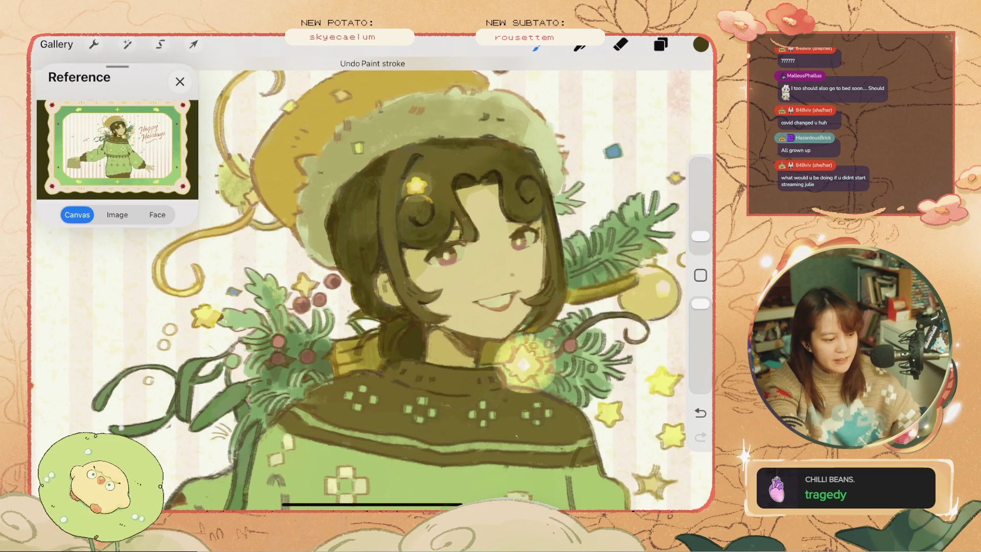
key(ctrl+shift+z)
key(ctrl+z)
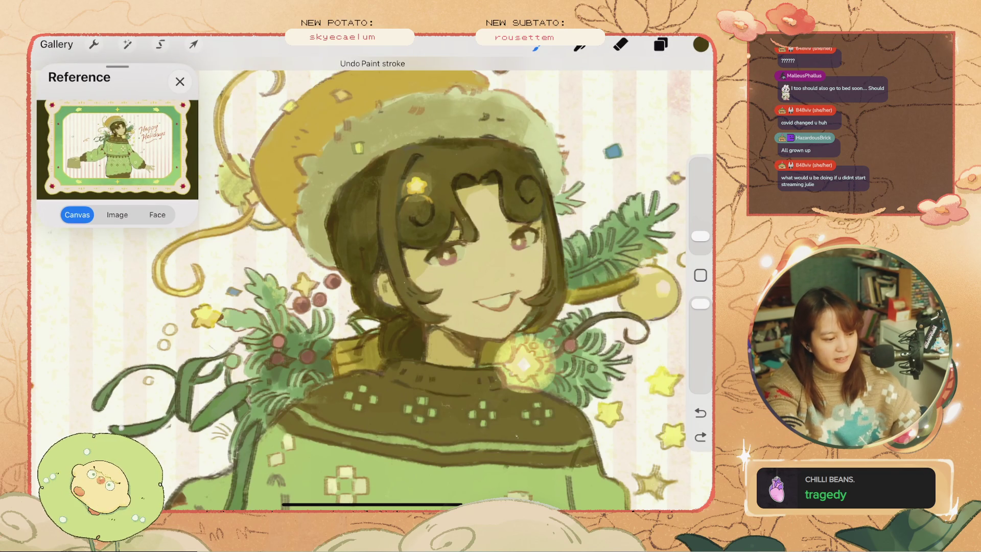
key(ctrl+shift+z)
Compare recent strokes with undo and redo, keeping the stroke near the hair.
key(ctrl+z)
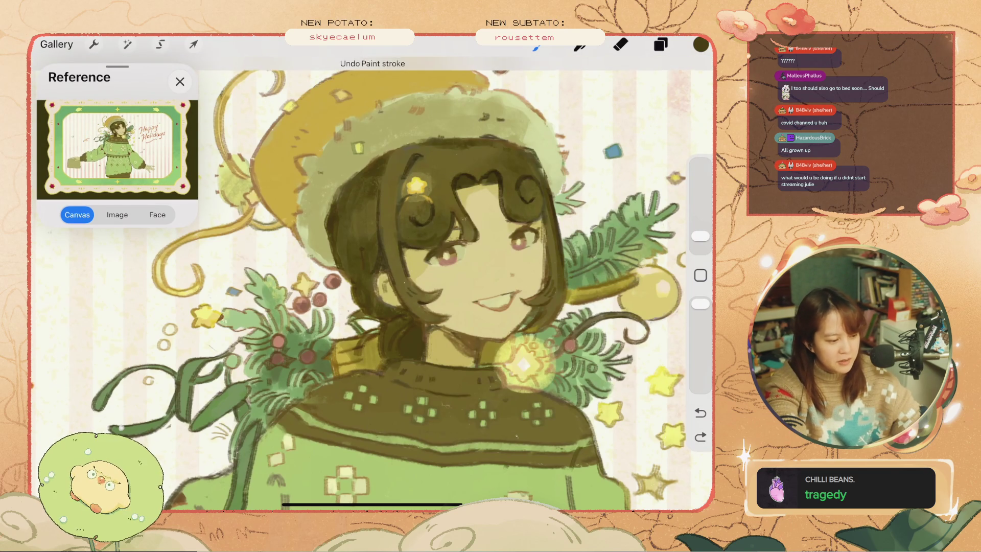
key(ctrl+z)
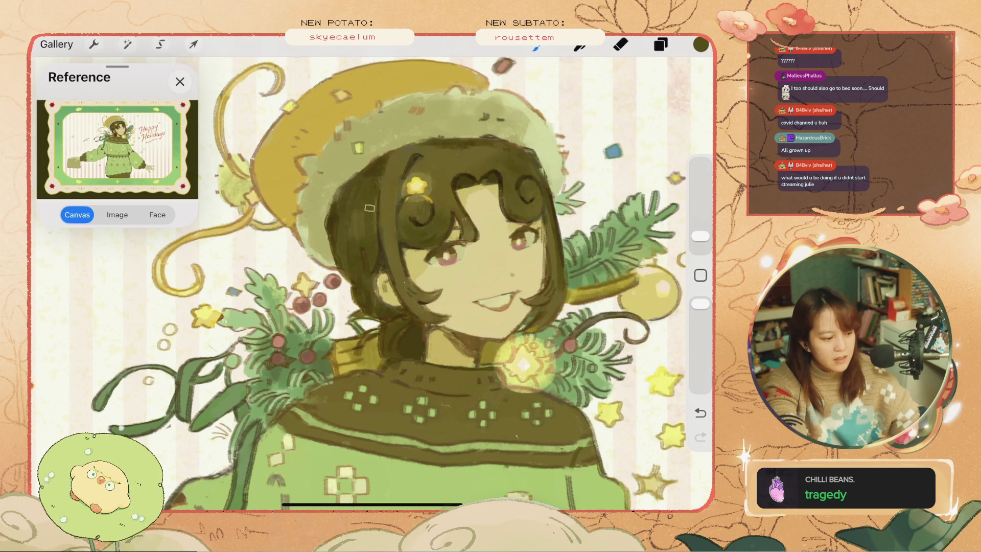
key(ctrl+z)
key(ctrl+shift+z)
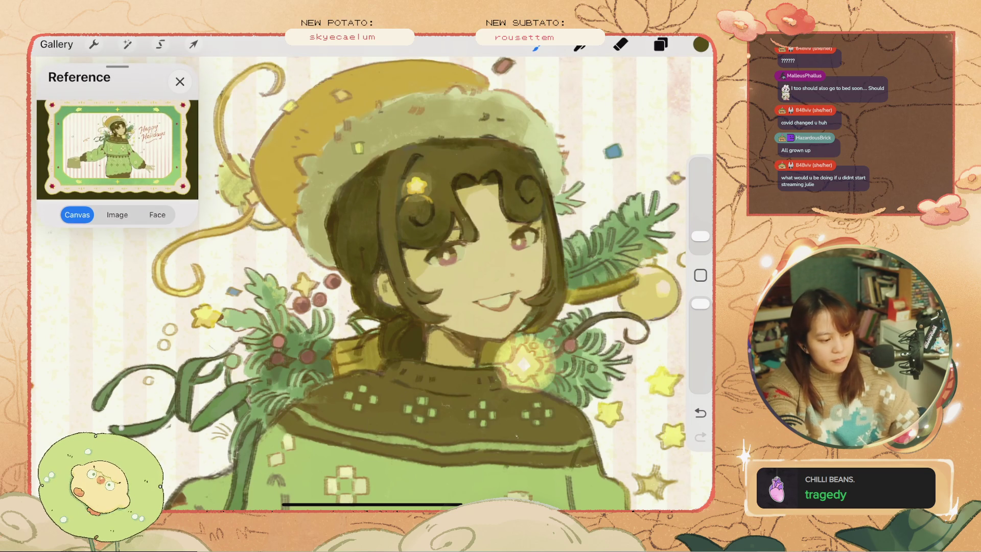
key(ctrl+z)
key(ctrl+shift+z)
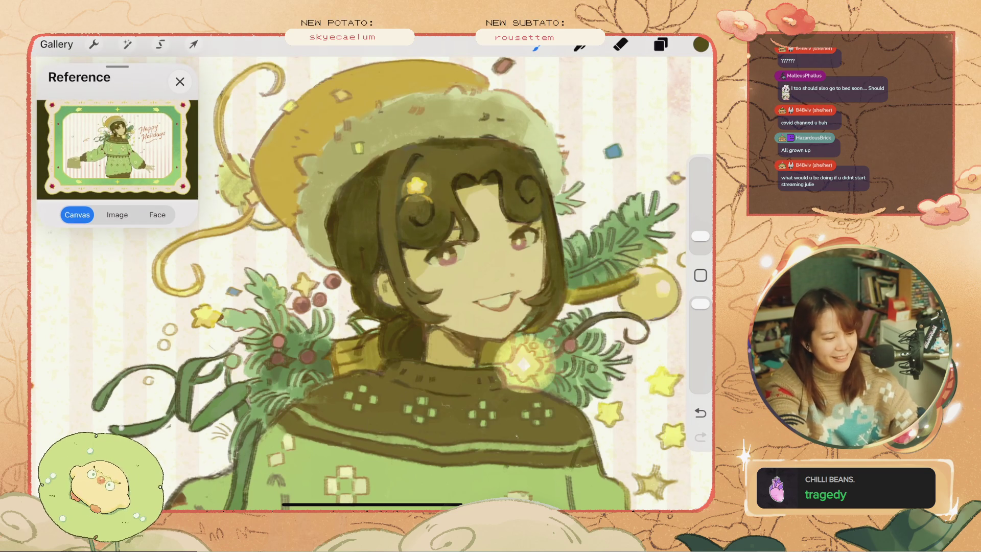
key(ctrl+z)
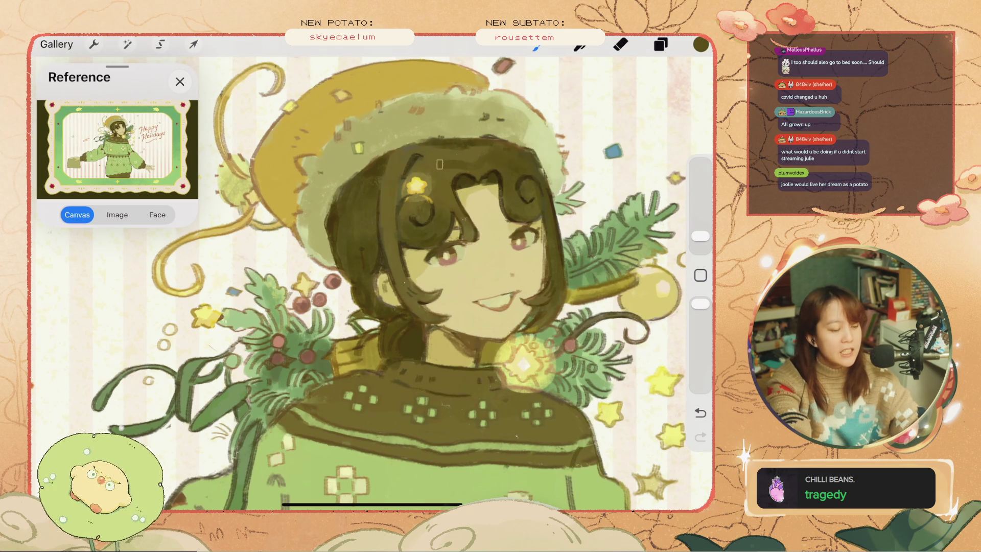
key(ctrl+z)
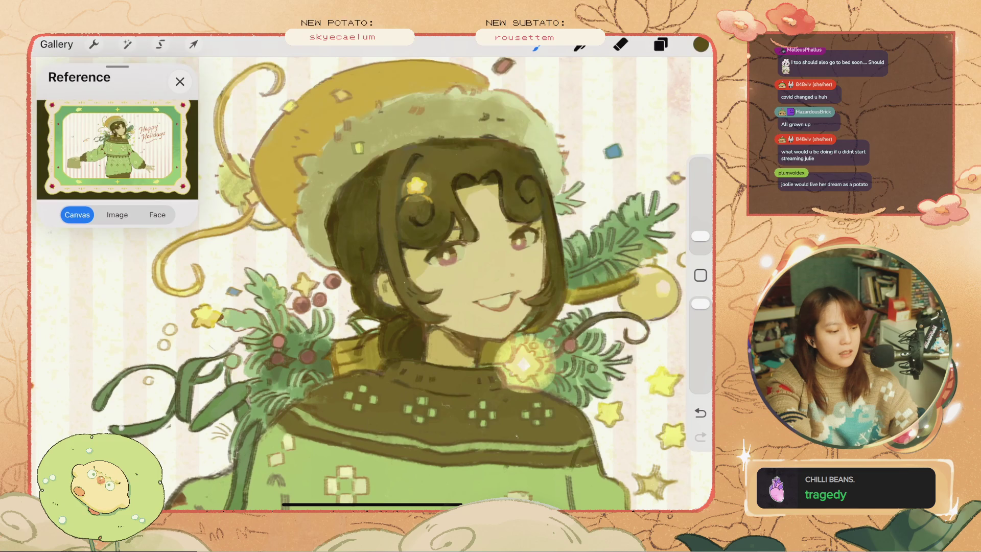
key(ctrl+z)
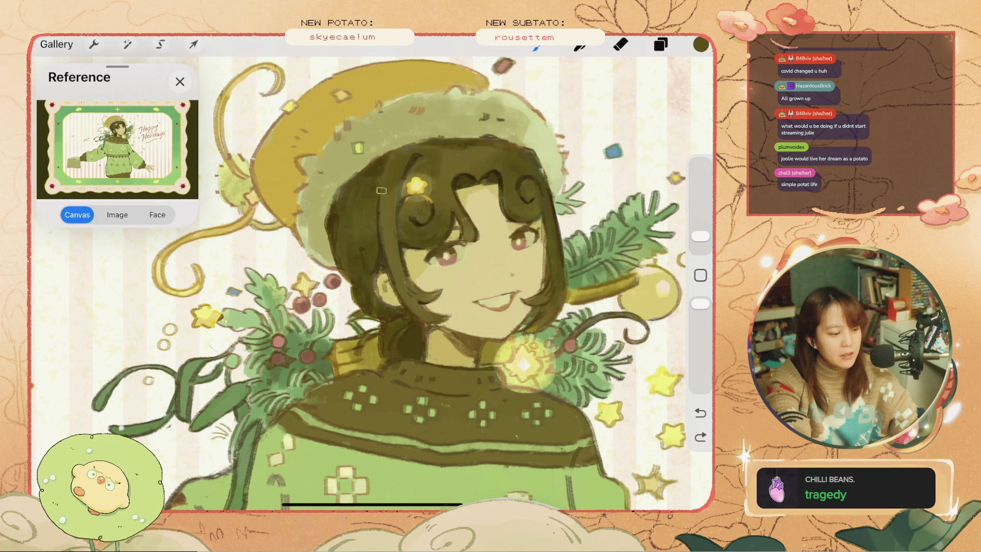
key(ctrl+shift+z)
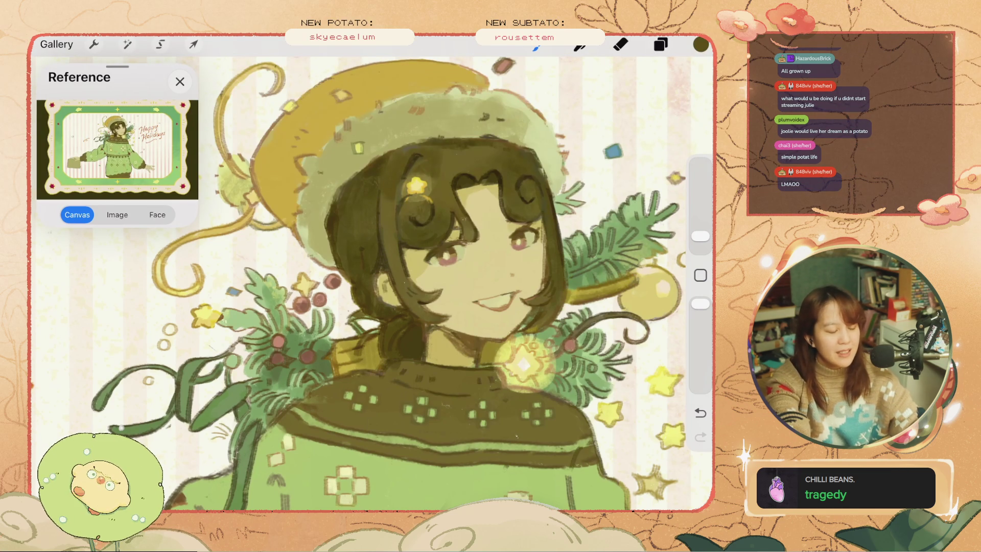
key(ctrl+z)
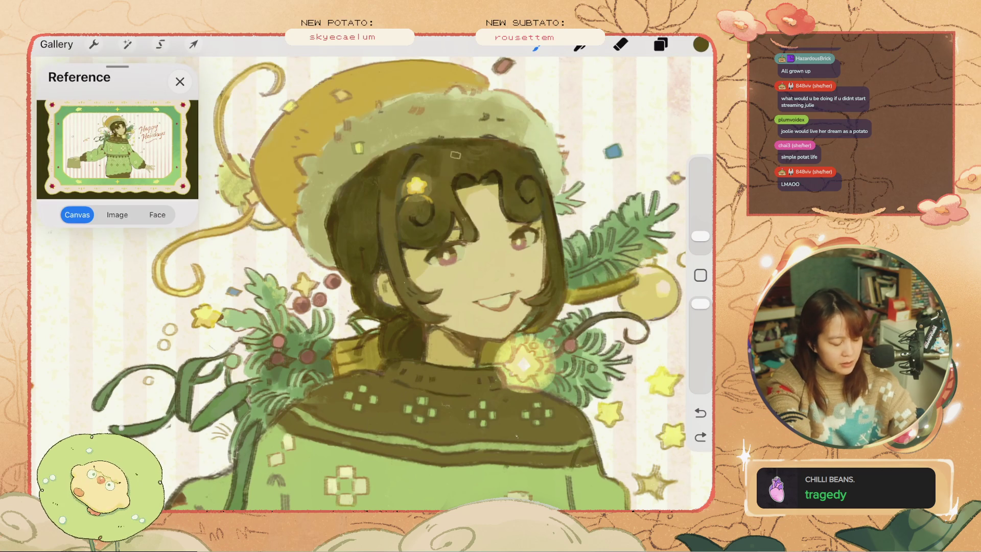
key(ctrl+shift+z)
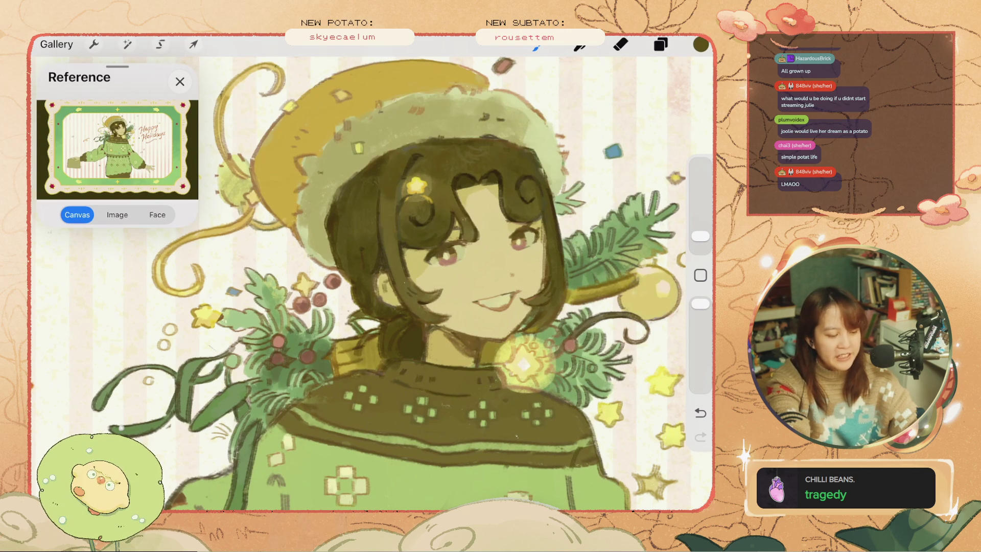
Try brush sizes from 1% to much larger and remove the recent marks on the face.
drag(700, 235, 700, 247)
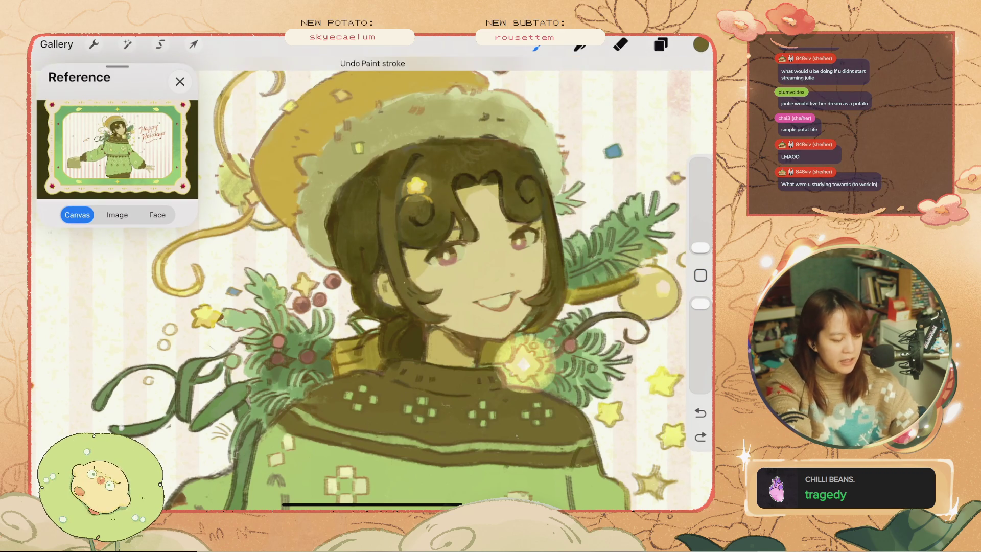
drag(700, 247, 700, 213)
key(ctrl+z)
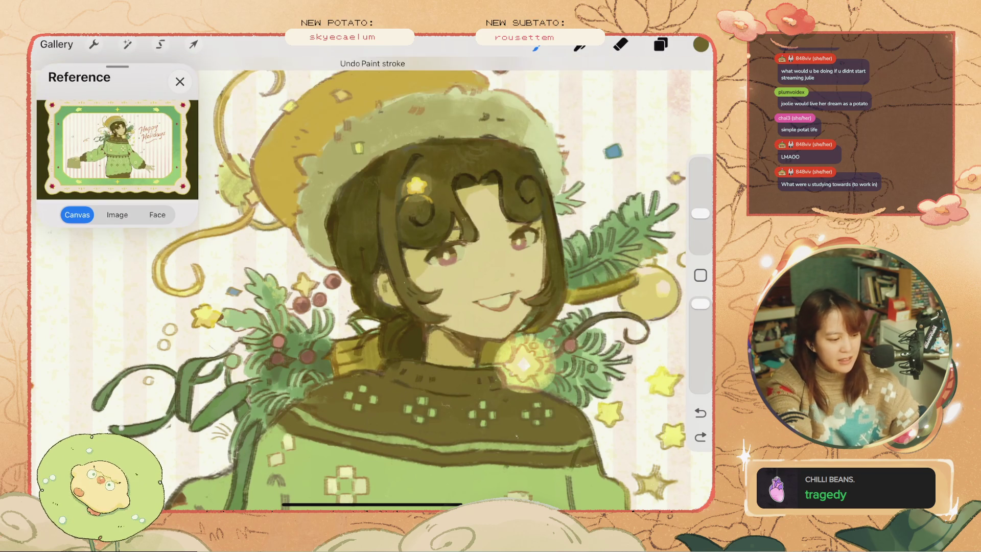
scroll(371, 275, down, 5)
scroll(358, 230, up, 5)
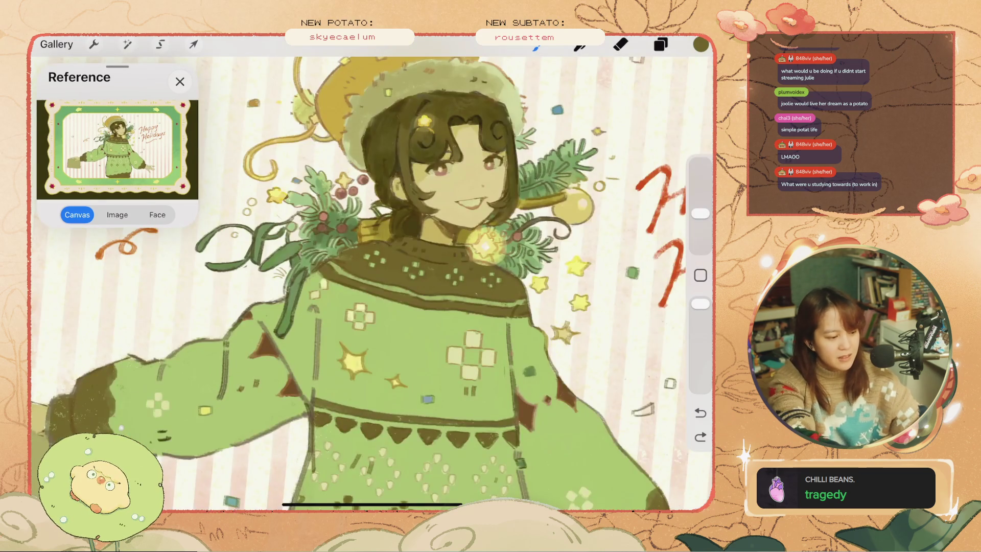
scroll(358, 230, up, 3)
key(ctrl+z)
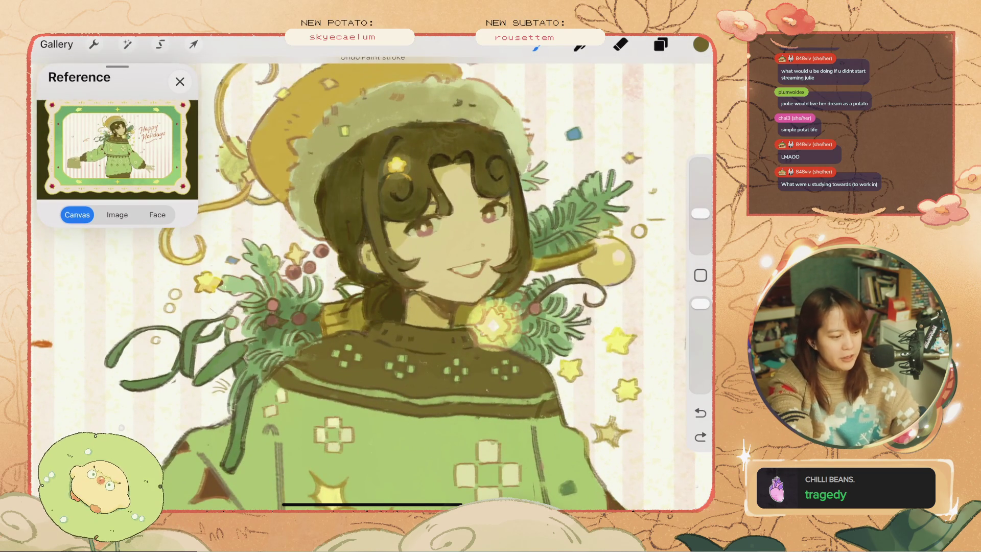
key(ctrl+z)
Reduce the brush size, sample the face colour and remove the small face strokes.
drag(700, 214, 700, 229)
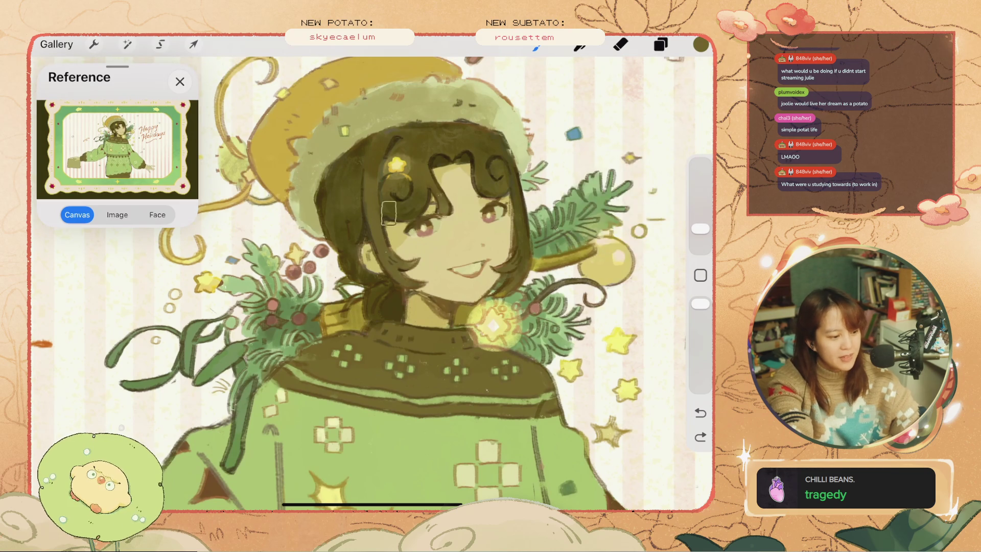
key(ctrl+z)
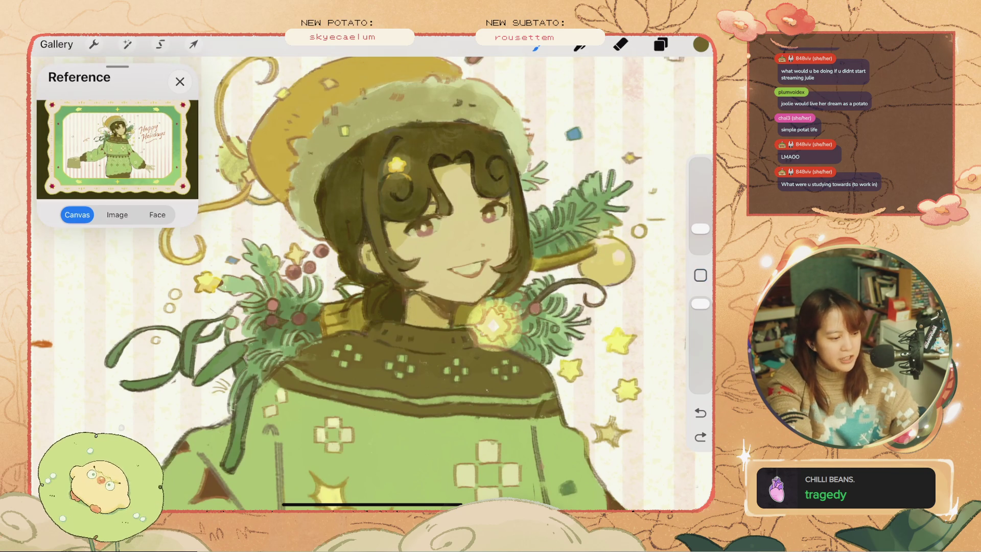
key(ctrl+z)
click(395, 215)
key(ctrl+z)
key(ctrl+z)
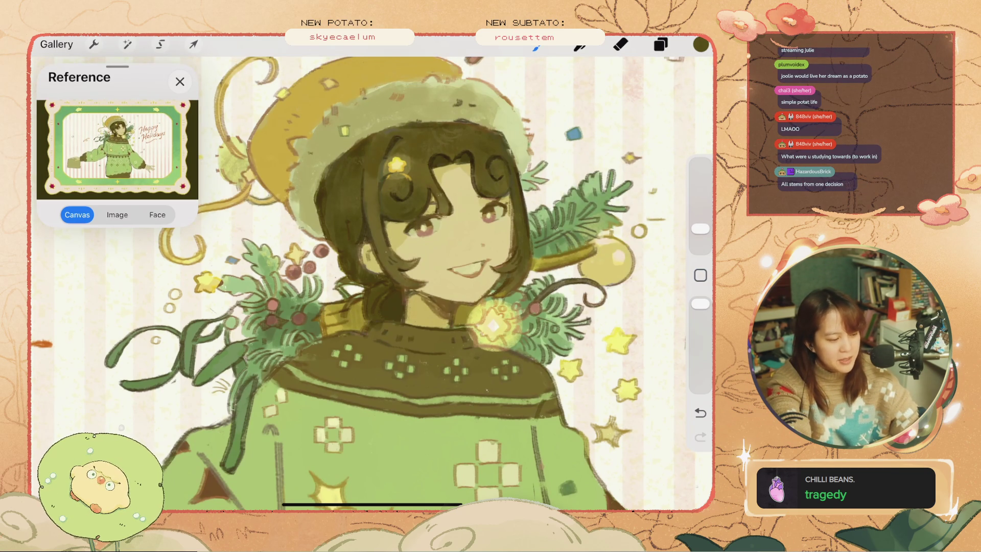
key(ctrl+z)
key(ctrl+z)
key(ctrl+z)
drag(701, 228, 700, 238)
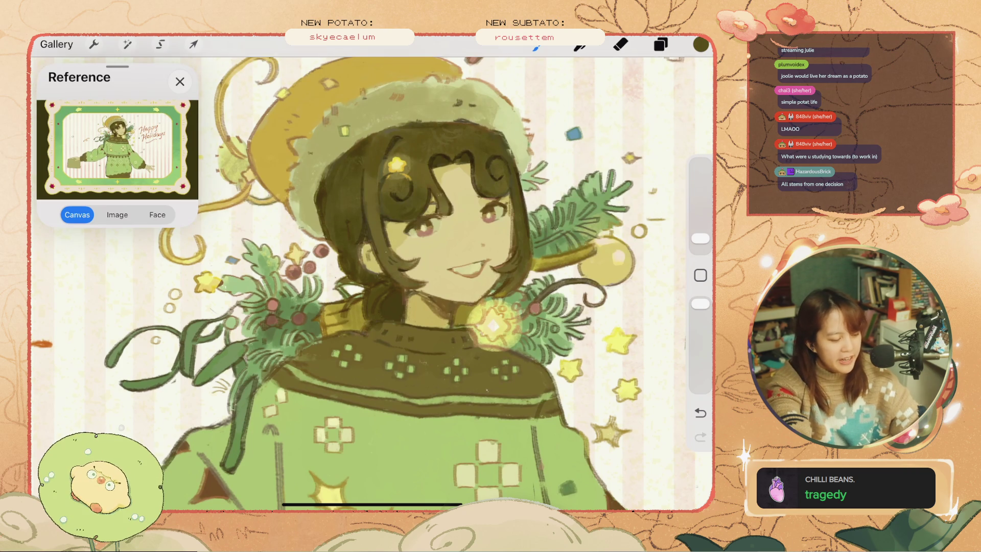
key(ctrl+z)
key(ctrl+z)
key(ctrl+z)
key(ctrl+z)
Remove the mark beside the mouth and restore the stroke in the hair.
click(400, 280)
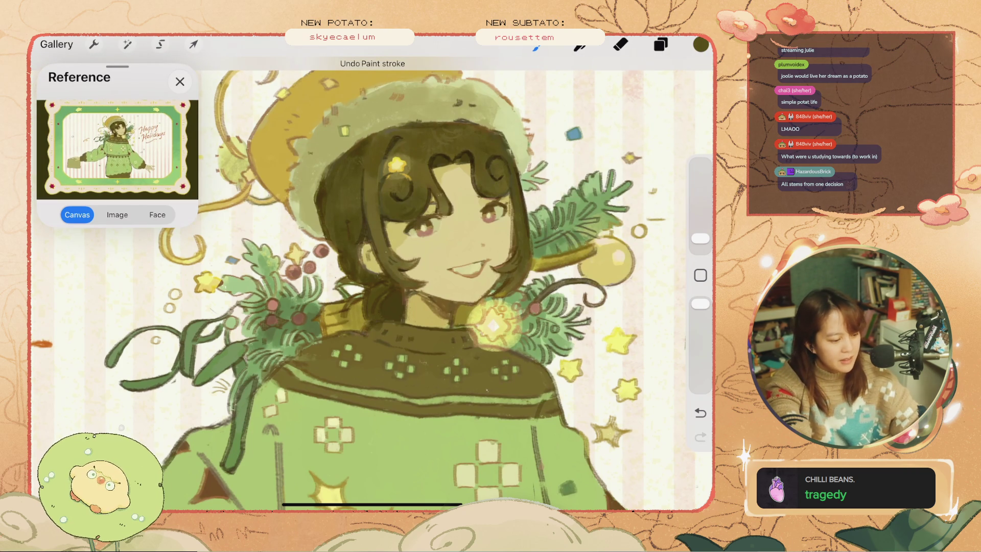
key(ctrl+z)
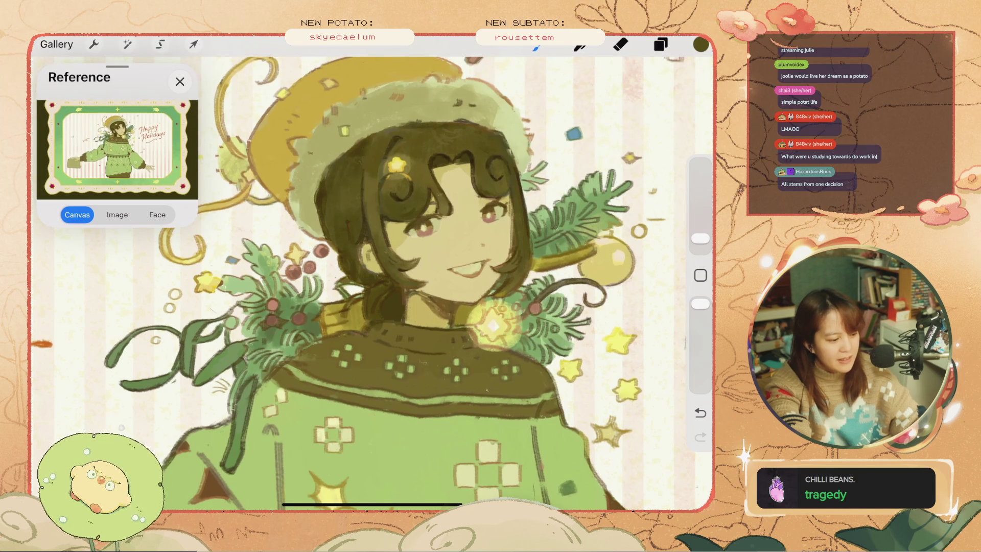
key(ctrl+z)
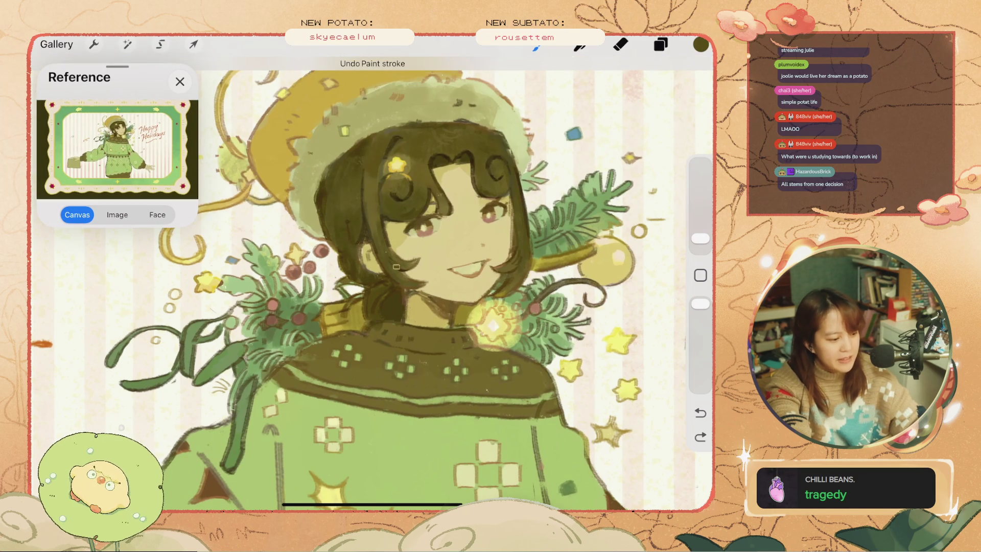
key(ctrl+z)
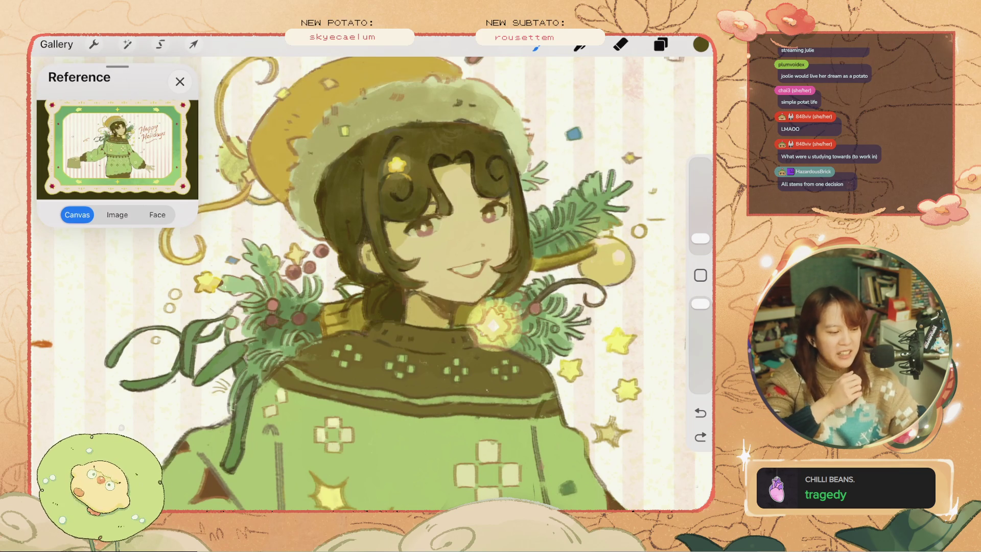
click(701, 437)
key(ctrl+z)
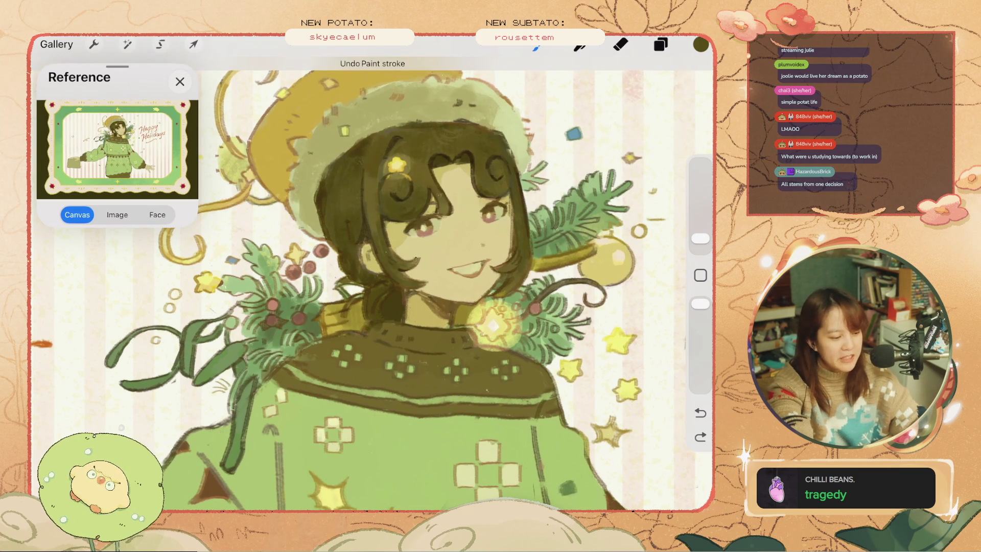
click(700, 437)
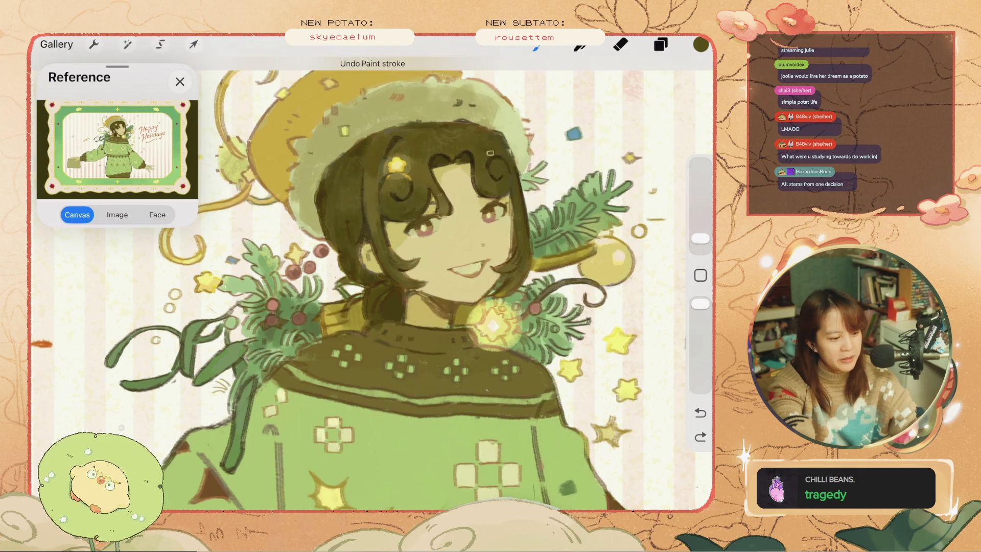
Compare the hair stroke with and without it, then check the whole illustration.
key(ctrl+z)
click(700, 437)
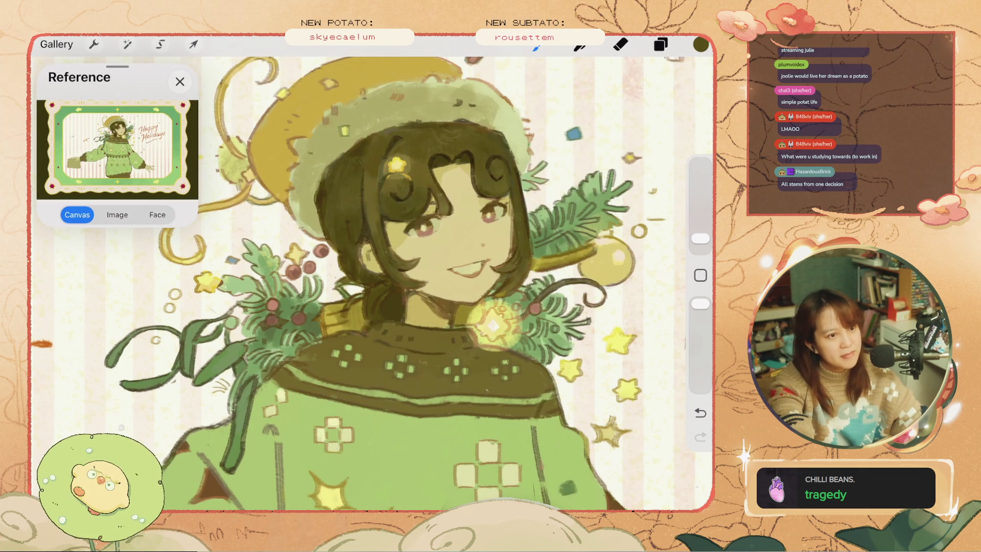
key(ctrl+z)
key(ctrl+shift+z)
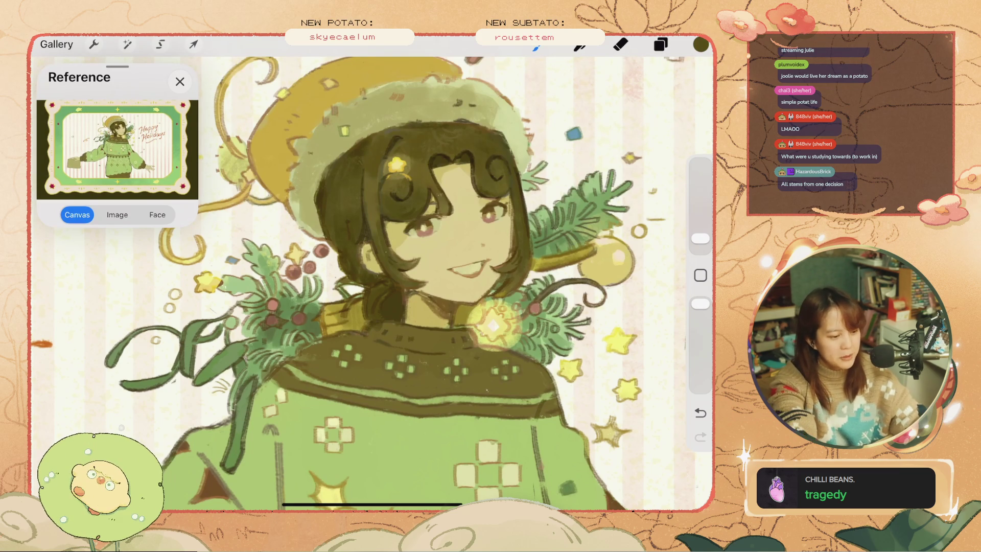
scroll(372, 276, down, 5)
scroll(460, 275, up, 3)
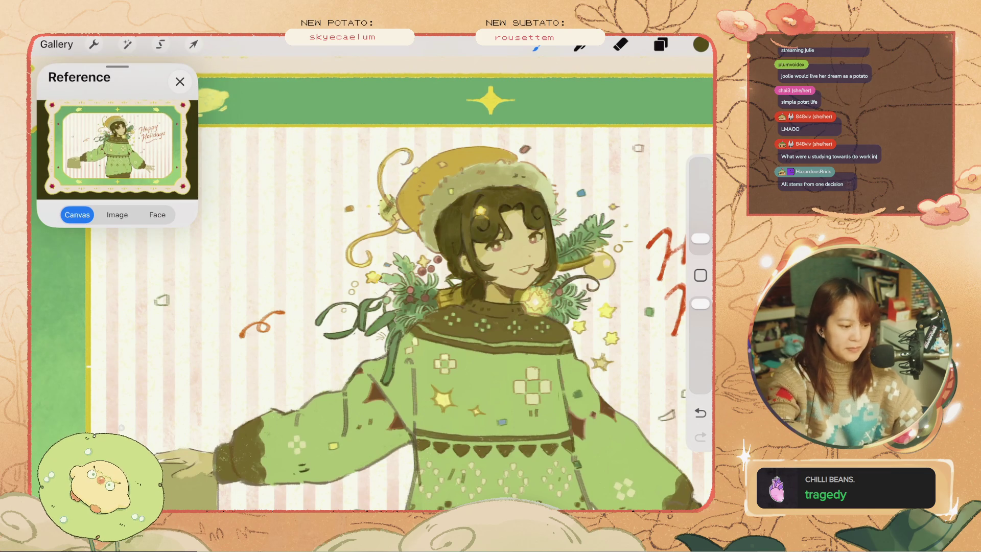
key(ctrl+z)
Sample a lighter colour near the hat, paint a small mark, then remove dark hair strokes.
click(700, 275)
click(403, 204)
mouse_move(390, 198)
mouse_down()
mouse_move(396, 207)
mouse_move(407, 192)
mouse_up()
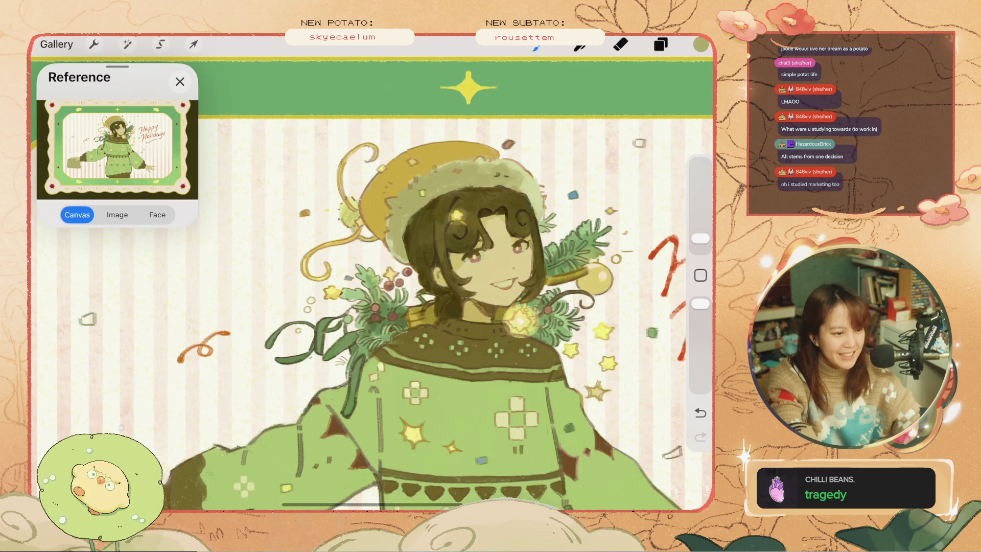
key(ctrl+z)
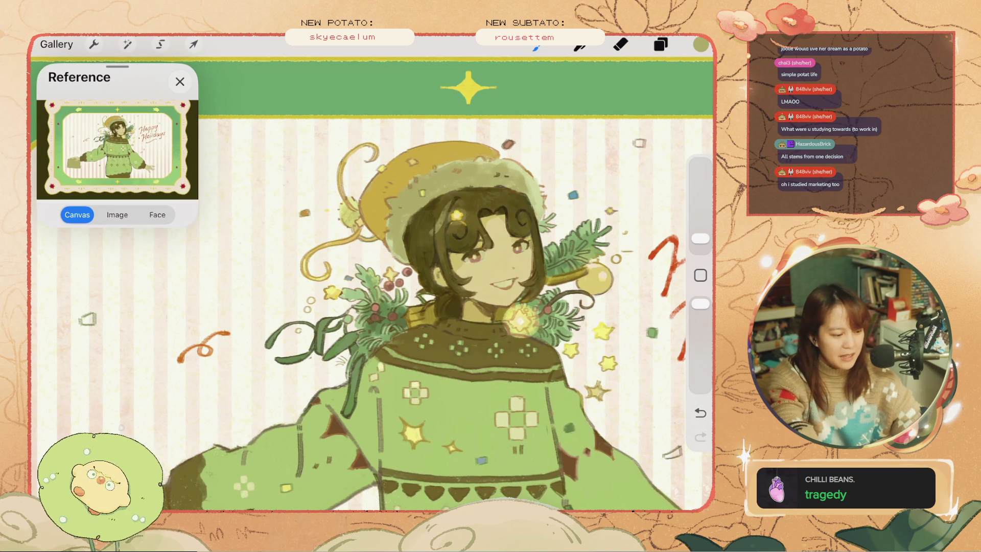
key(ctrl+z)
scroll(439, 287, up, 2)
Paint two small dark strokes in the hair, then undo them.
drag(467, 220, 480, 235)
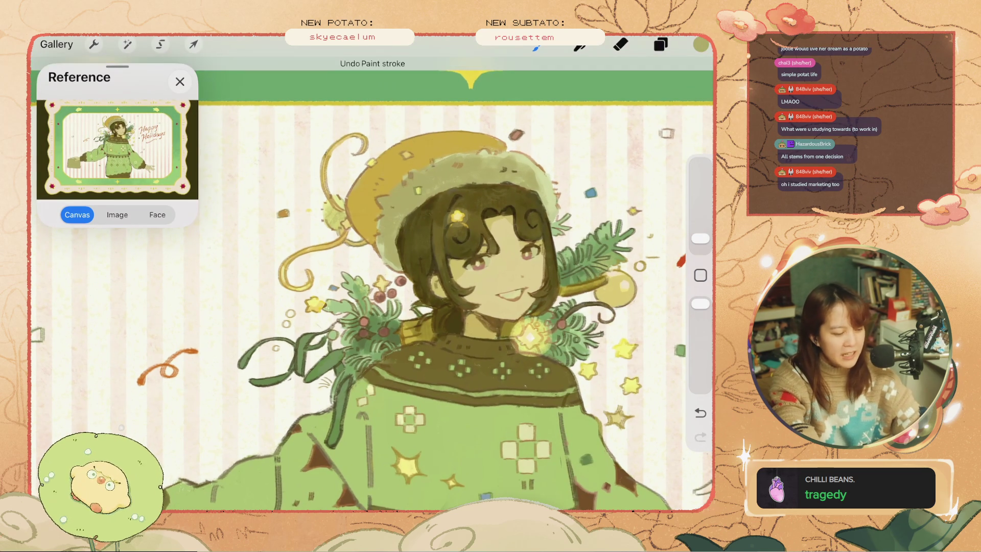
key(ctrl+z)
key(ctrl+z)
drag(466, 225, 474, 233)
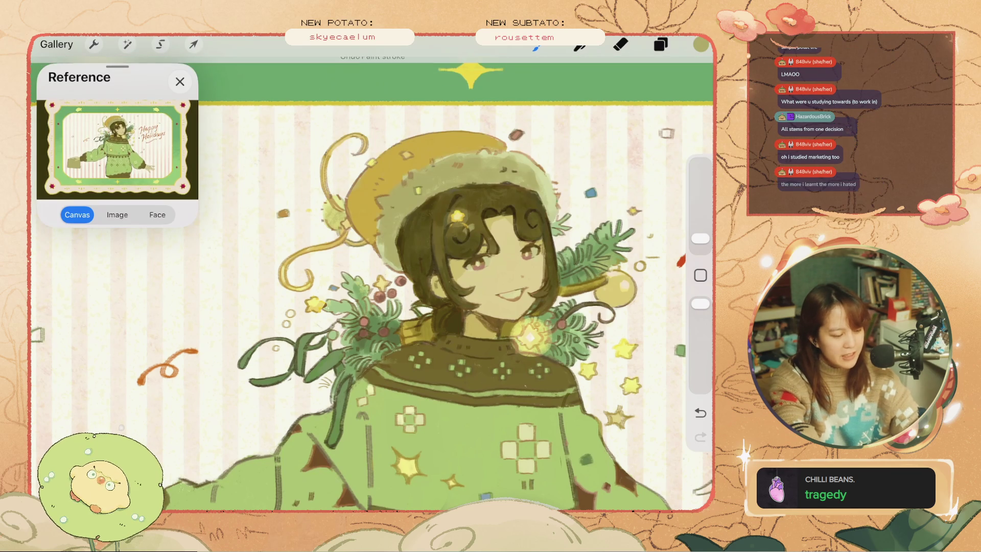
key(ctrl+z)
key(ctrl+z)
key(ctrl+shift+z)
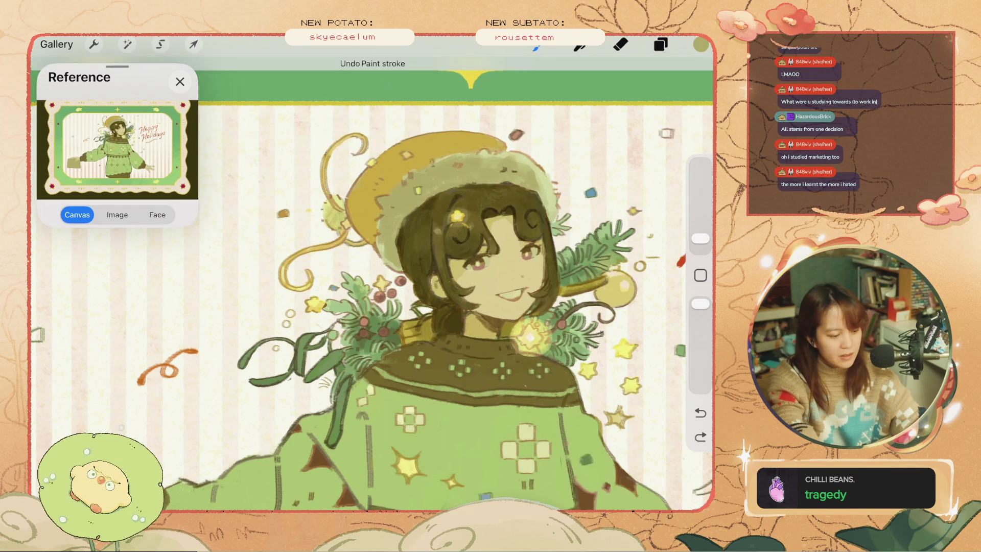
key(ctrl+z)
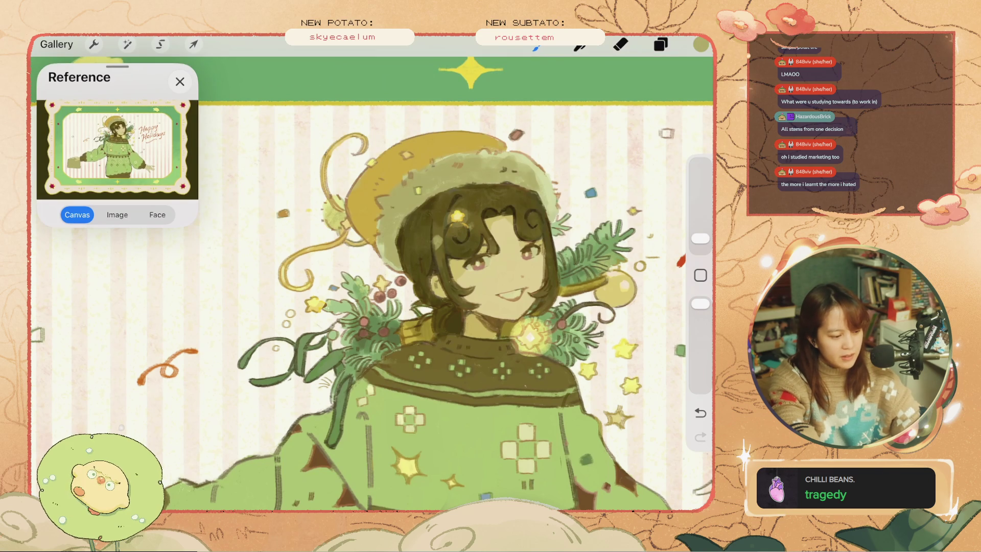
Undo several more small strokes in the hair.
key(ctrl+z)
key(ctrl+z)
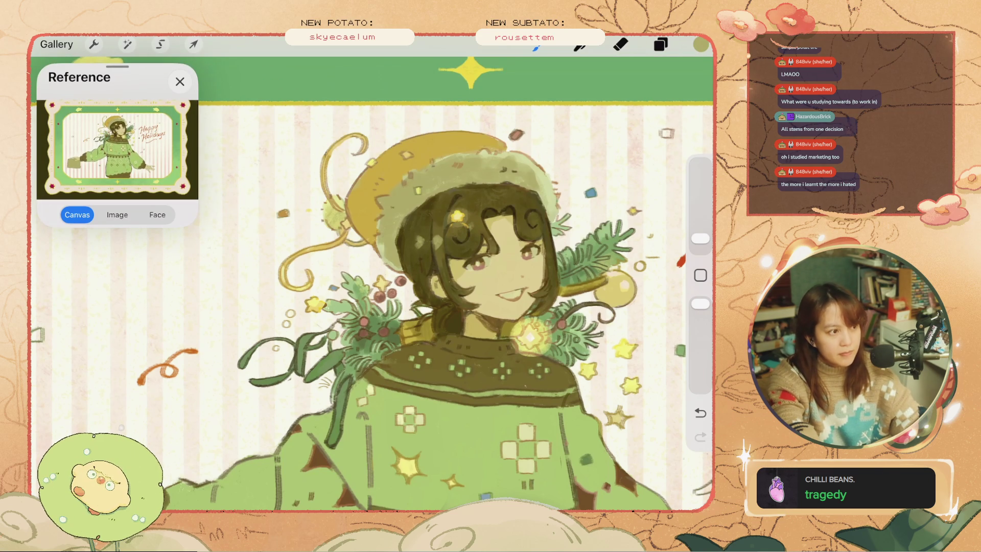
key(ctrl+z)
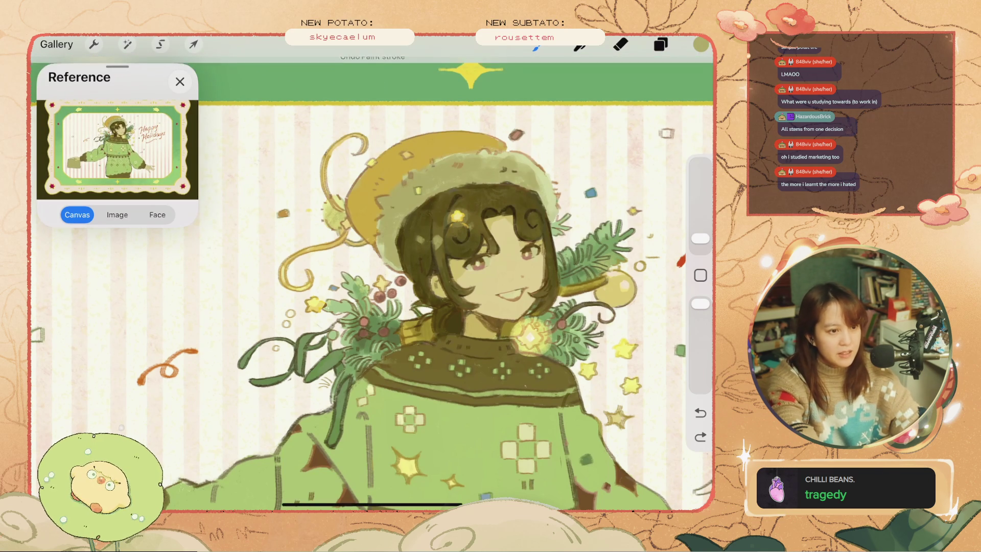
key(ctrl+z)
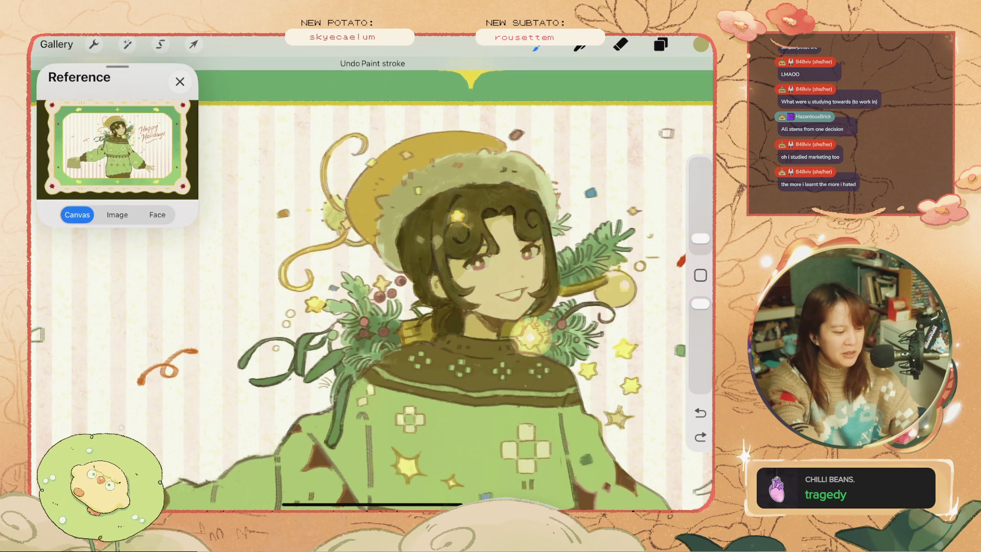
key(ctrl+z)
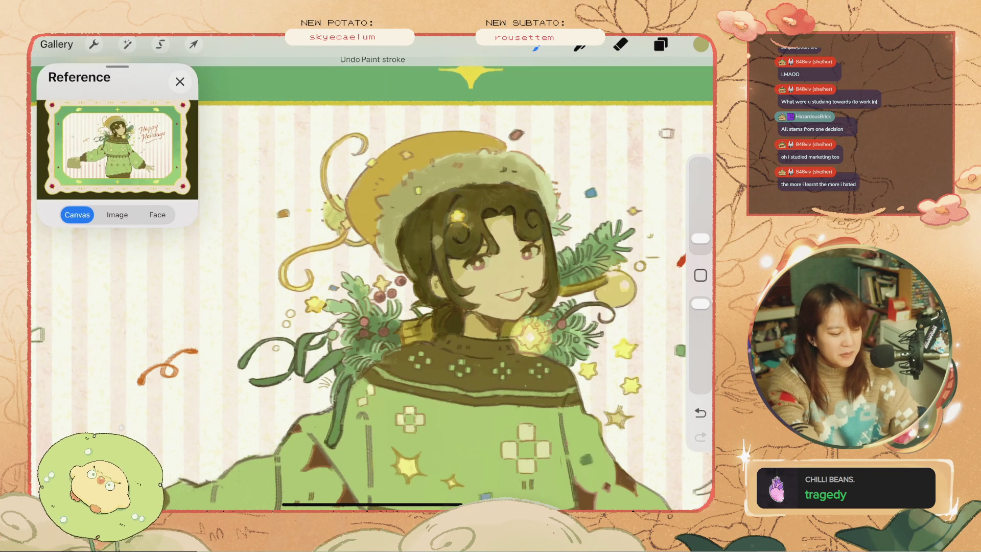
key(ctrl+z)
key(ctrl+z)
key(ctrl+z)
key(ctrl+z)
key(ctrl+z)
key(ctrl+z)
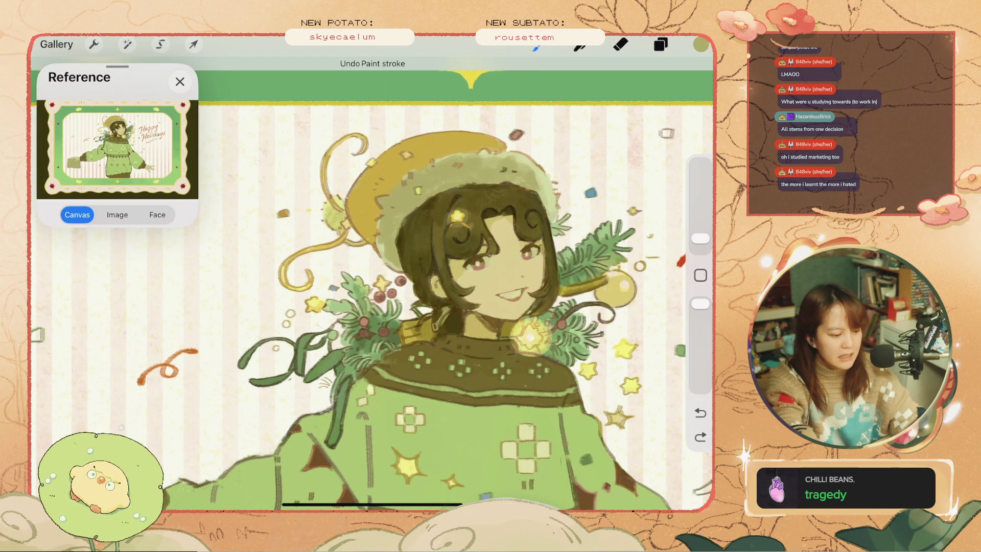
key(ctrl+z)
scroll(372, 290, down, 5)
scroll(372, 290, up, 4)
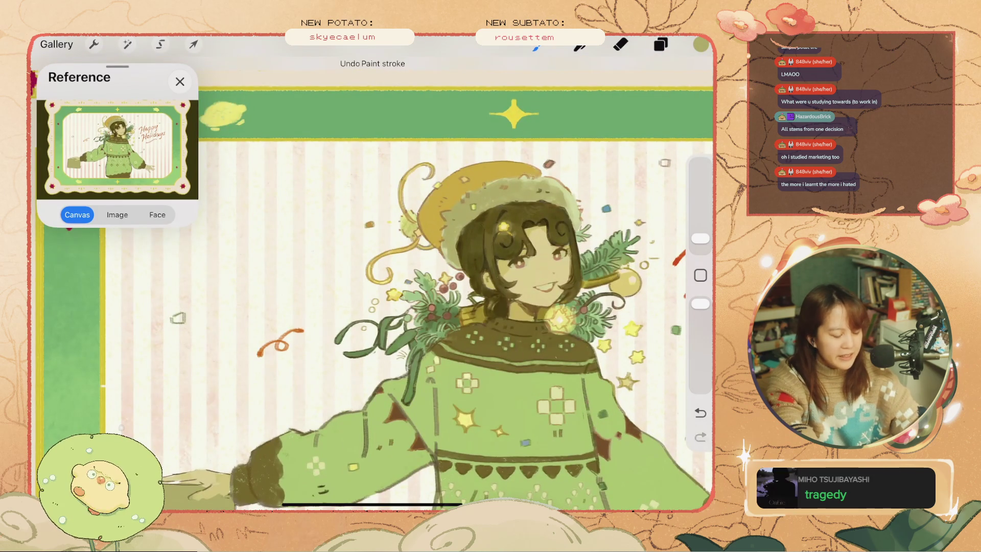
scroll(372, 286, down, 2)
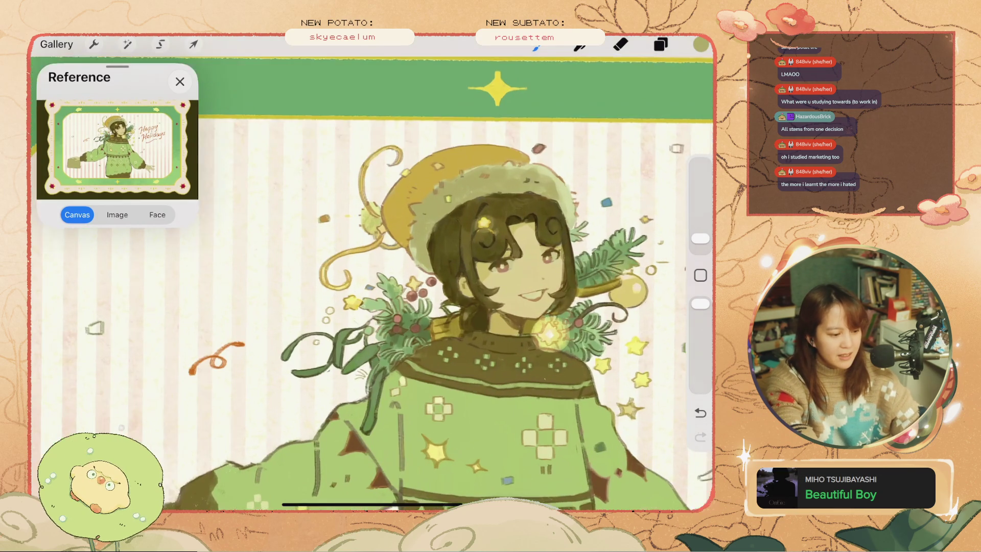
Sample the dark olive from the hair and revert marks near the collar, hat and hair.
click(482, 247)
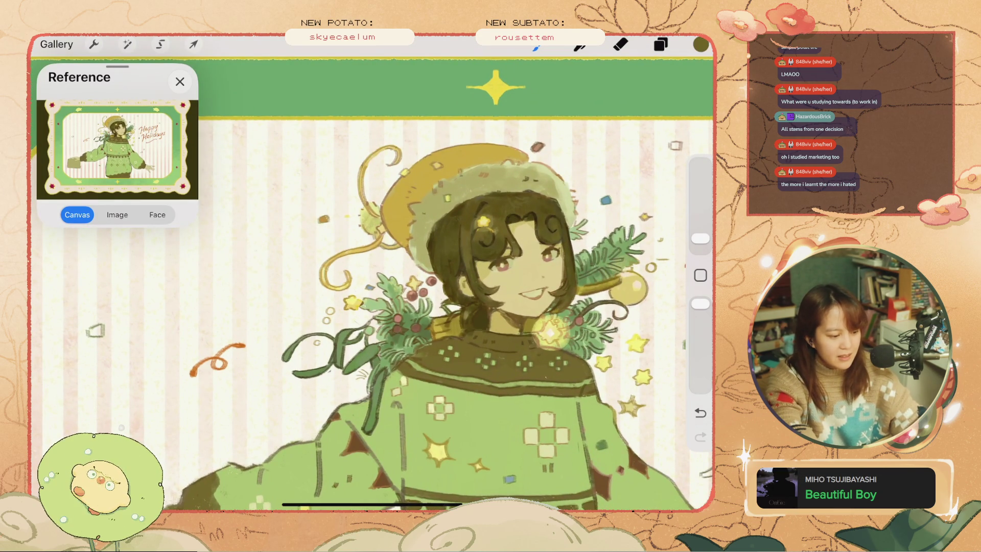
key(ctrl+z)
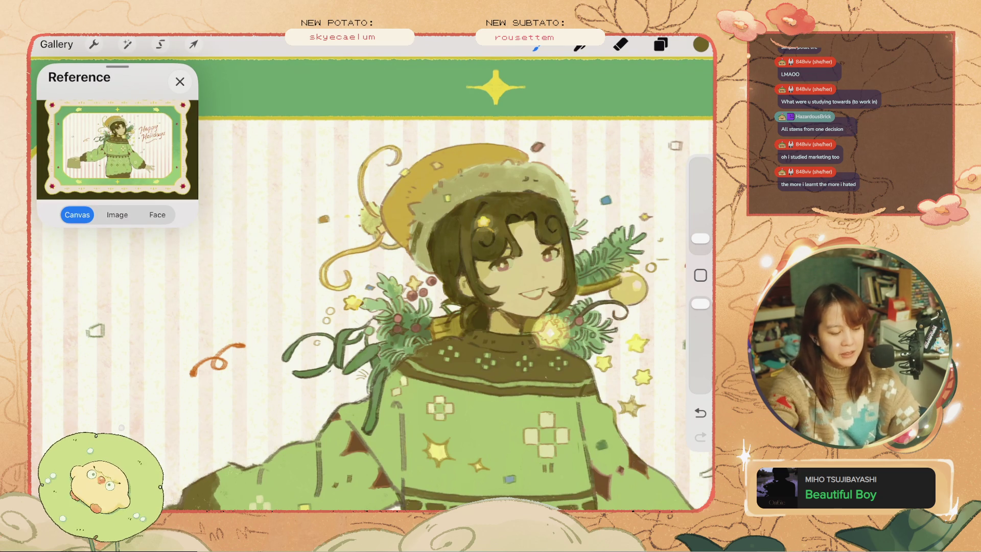
scroll(494, 316, up, 1)
key(ctrl+z)
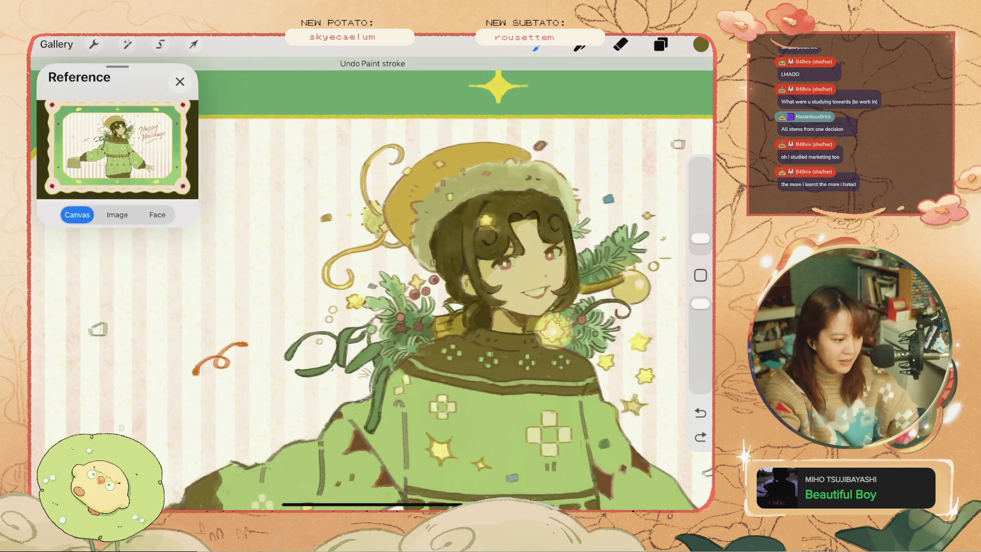
scroll(572, 317, up, 2)
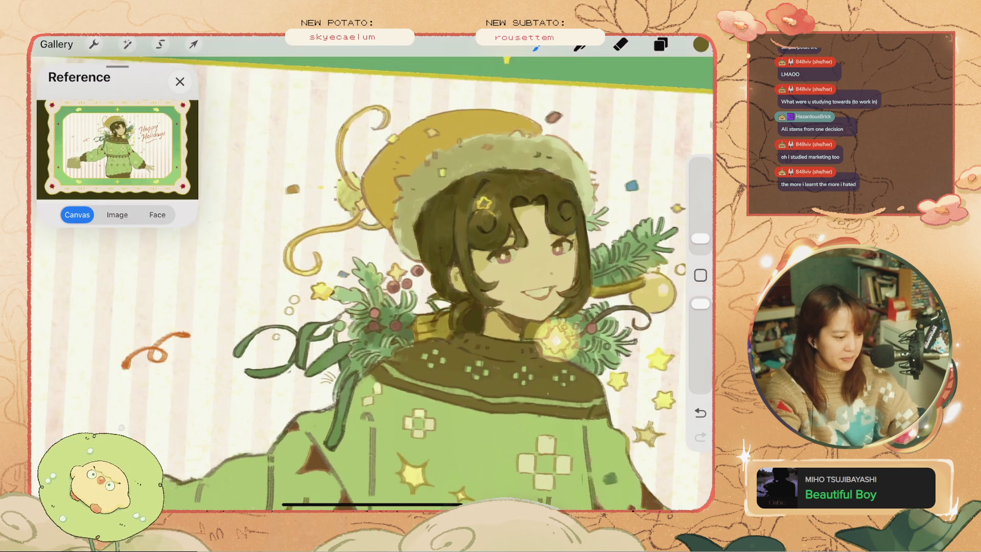
key(ctrl+z)
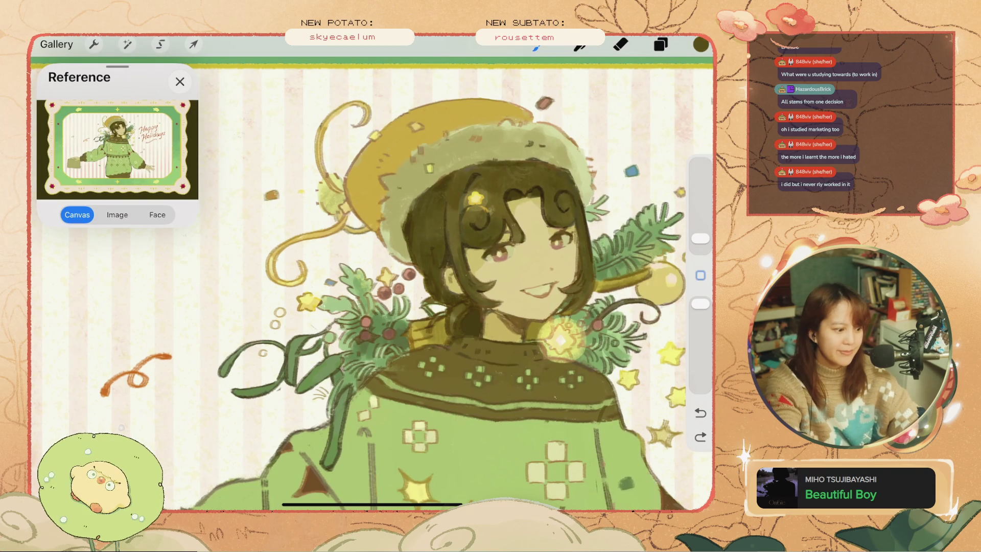
key(ctrl+z)
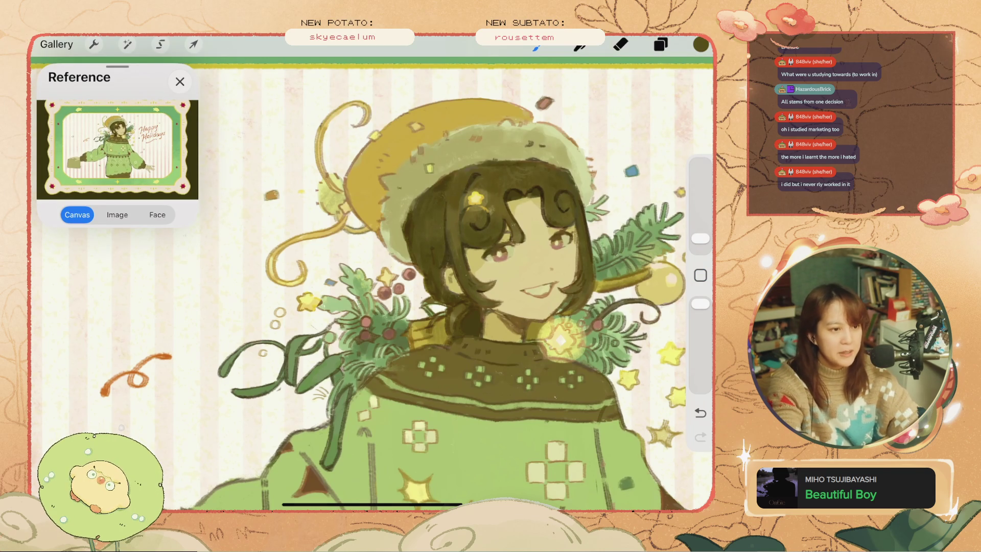
key(ctrl+z)
Restore the small stroke near the chin, then undo strokes near the hat and branch.
key(ctrl+shift+z)
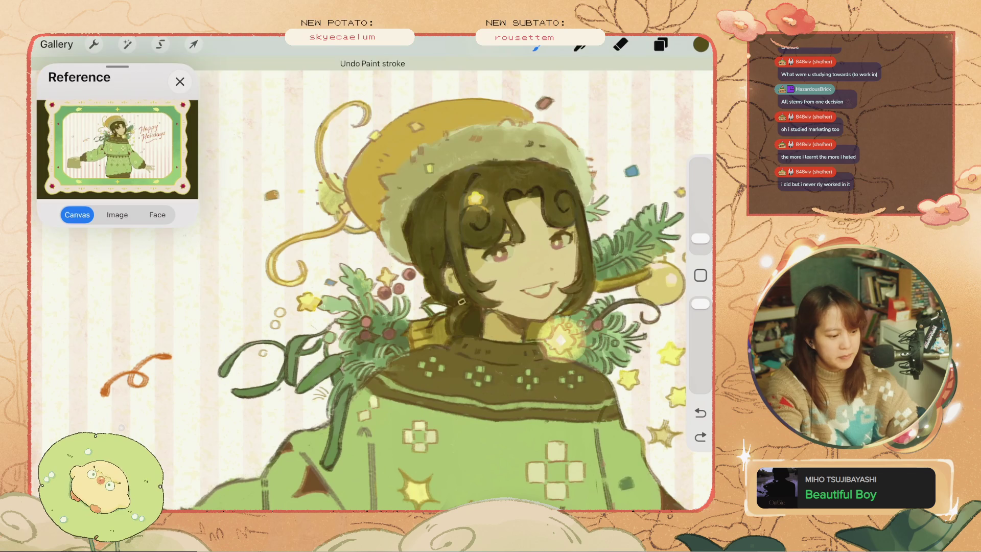
key(ctrl+shift+z)
key(ctrl+z)
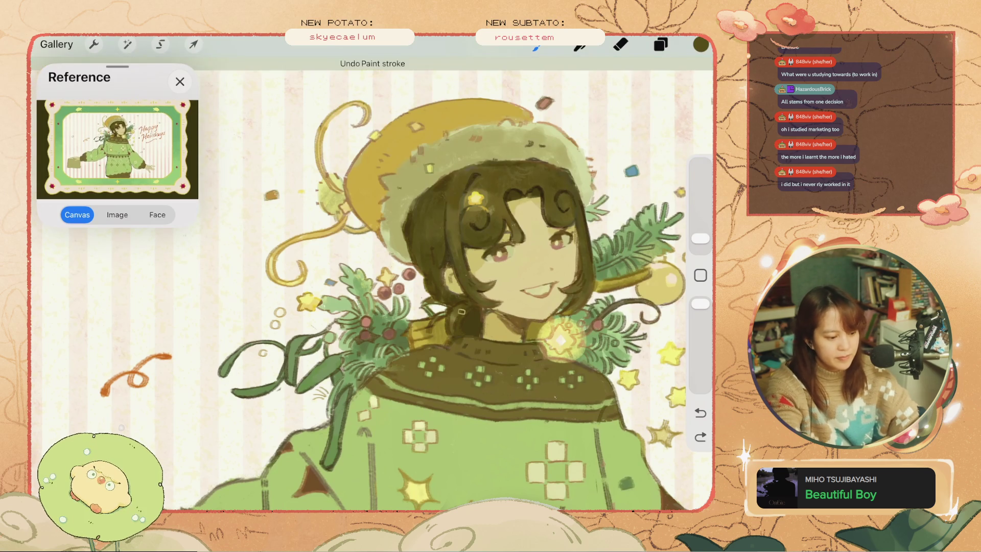
key(ctrl+z)
key(ctrl+z)
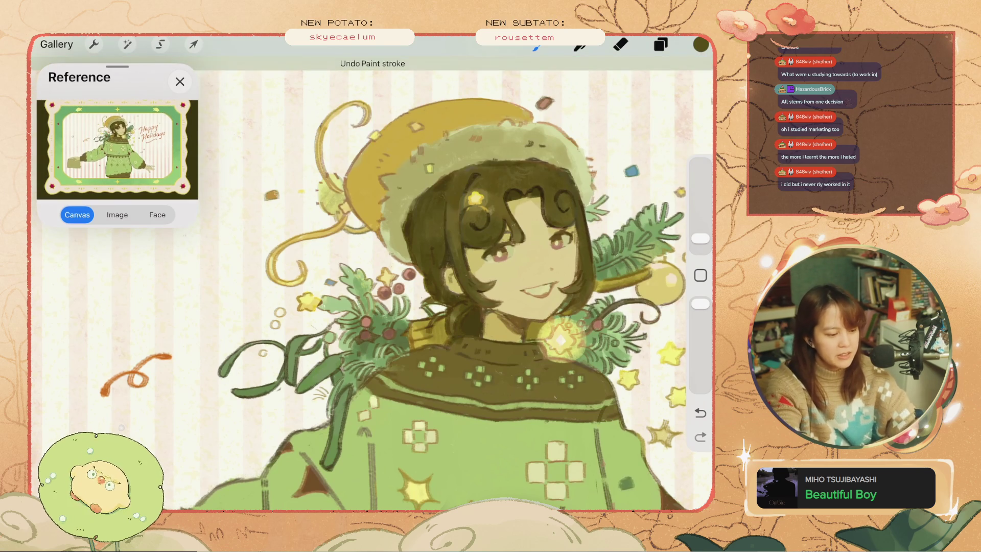
key(ctrl+z)
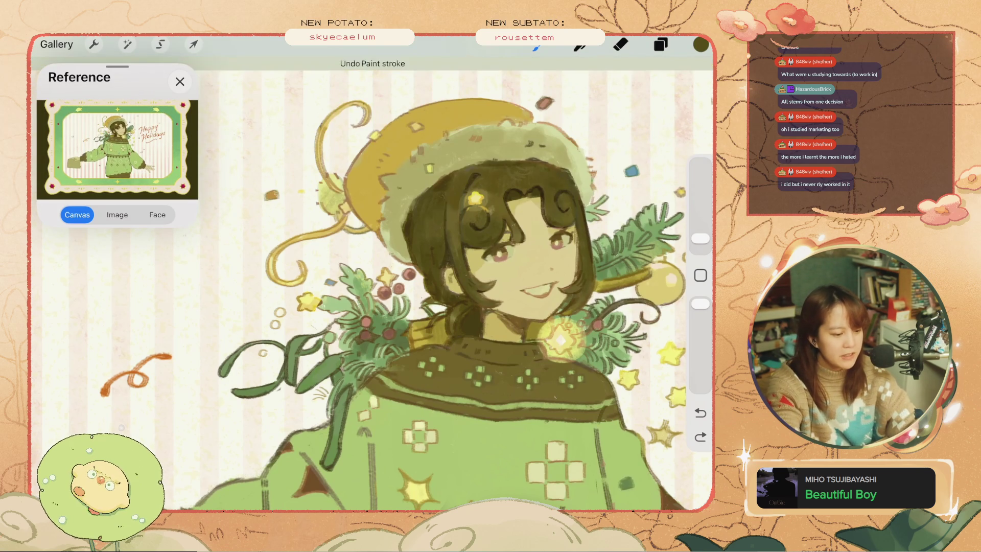
Add small dark marks on the hair and the hat.
drag(562, 202, 566, 208)
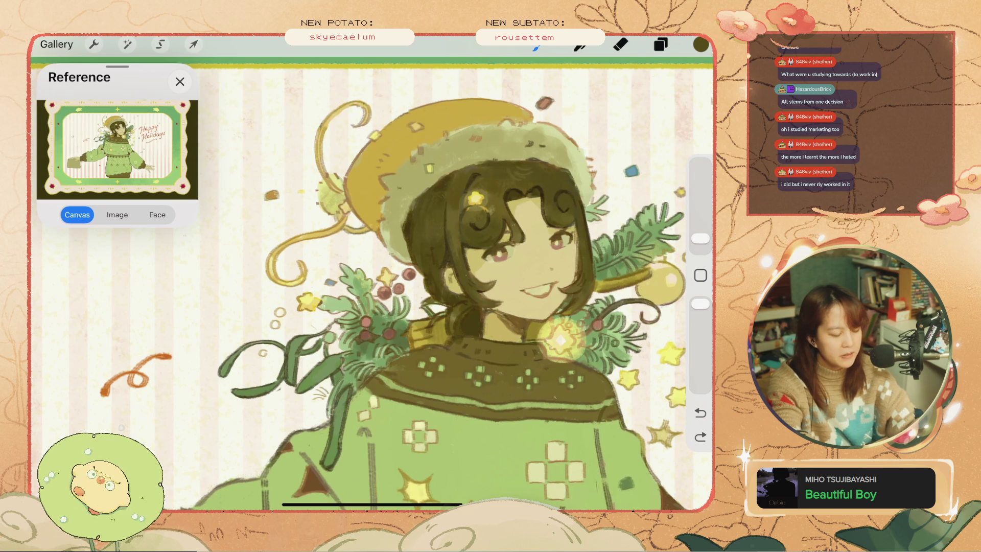
drag(473, 169, 478, 175)
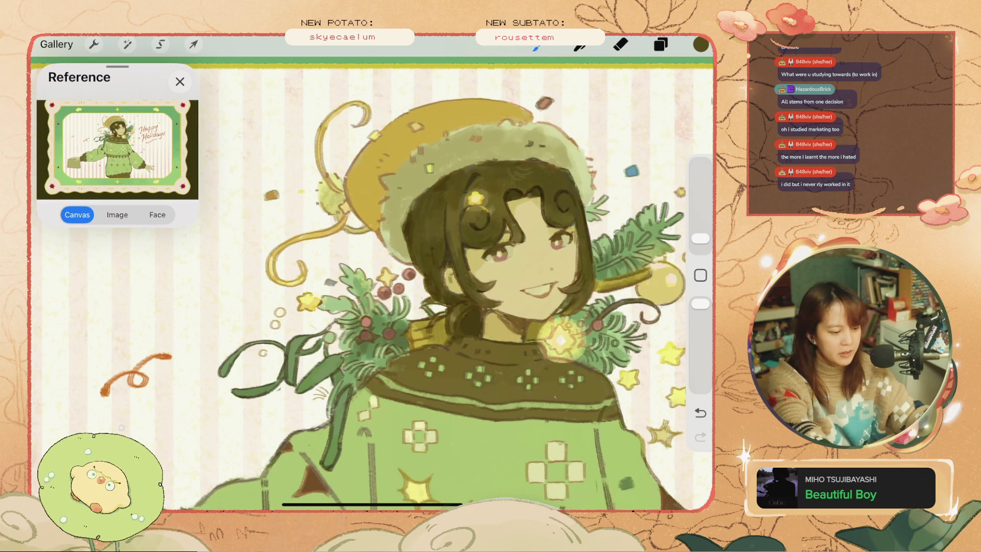
scroll(373, 281, up, 5)
Select Layer 25, then switch back to Layer 27.
click(660, 45)
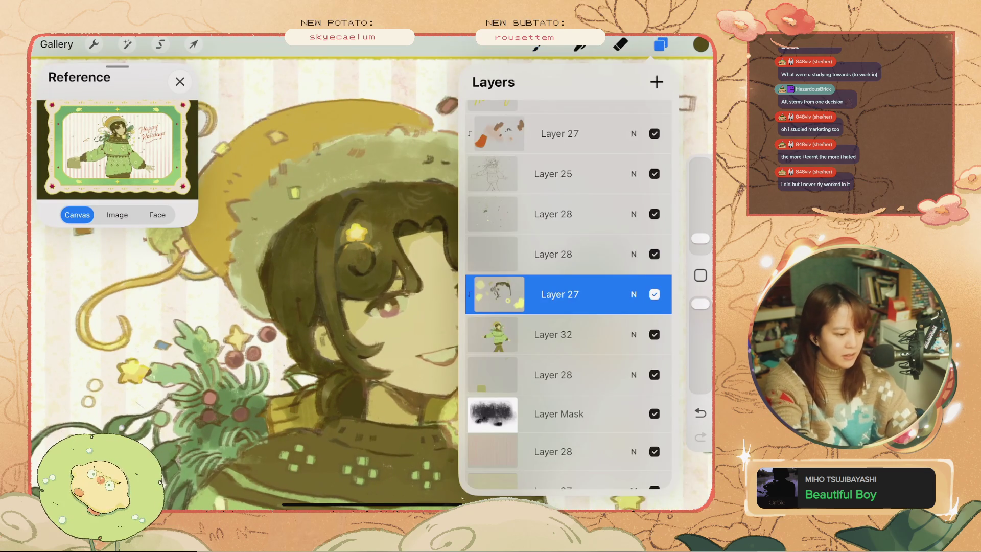
click(553, 174)
click(553, 174)
click(553, 174)
click(559, 133)
Lower the colour brightness to 26% for a darker olive and remove the last stroke.
click(700, 44)
drag(548, 173, 525, 173)
click(700, 45)
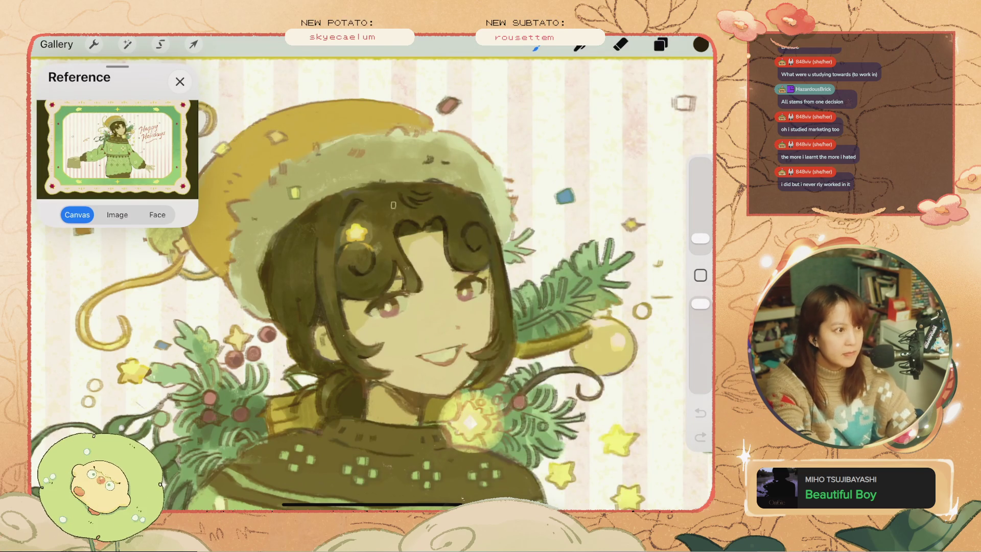
scroll(372, 284, down, 3)
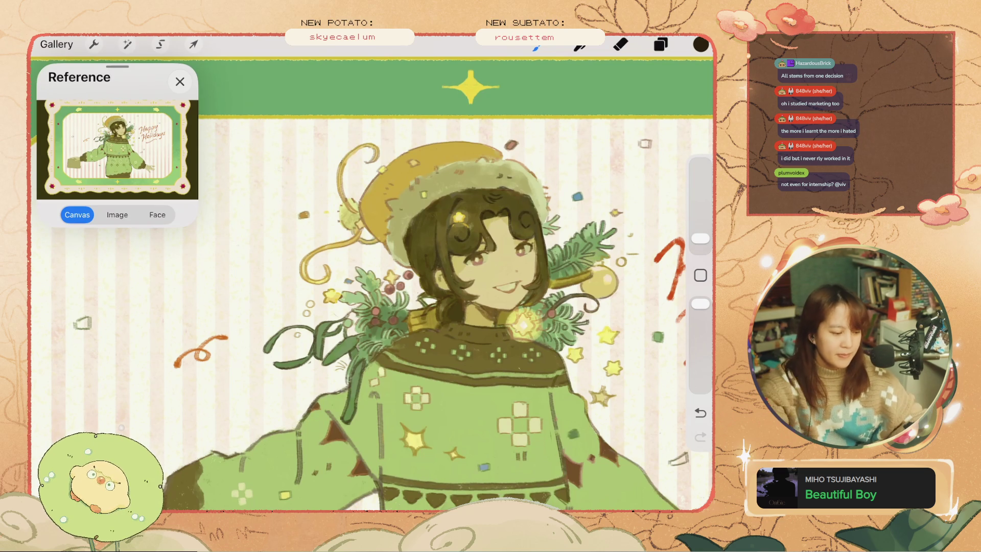
key(ctrl+z)
Check the layer list, undo the last stroke and enlarge the brush.
scroll(372, 276, up, 3)
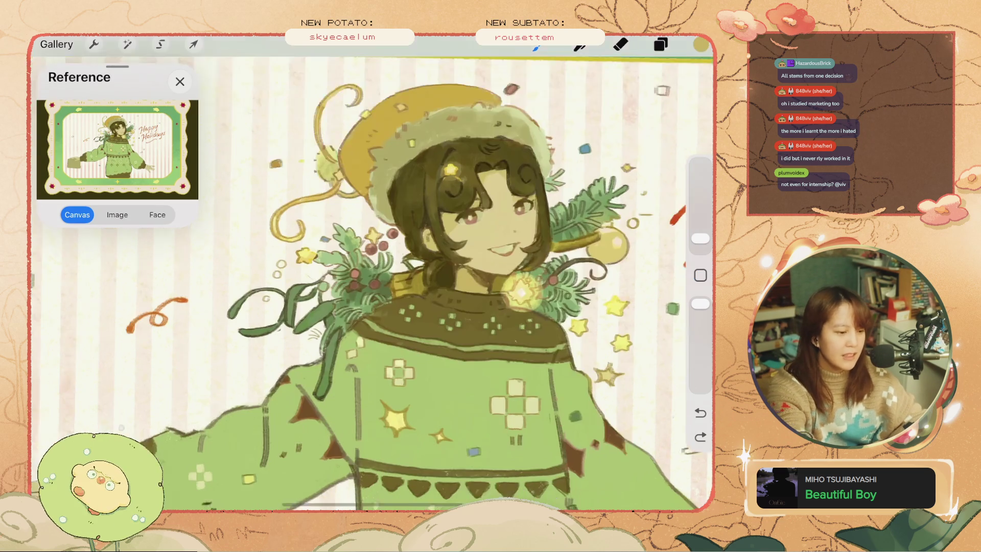
key(l)
scroll(568, 294, down, 5)
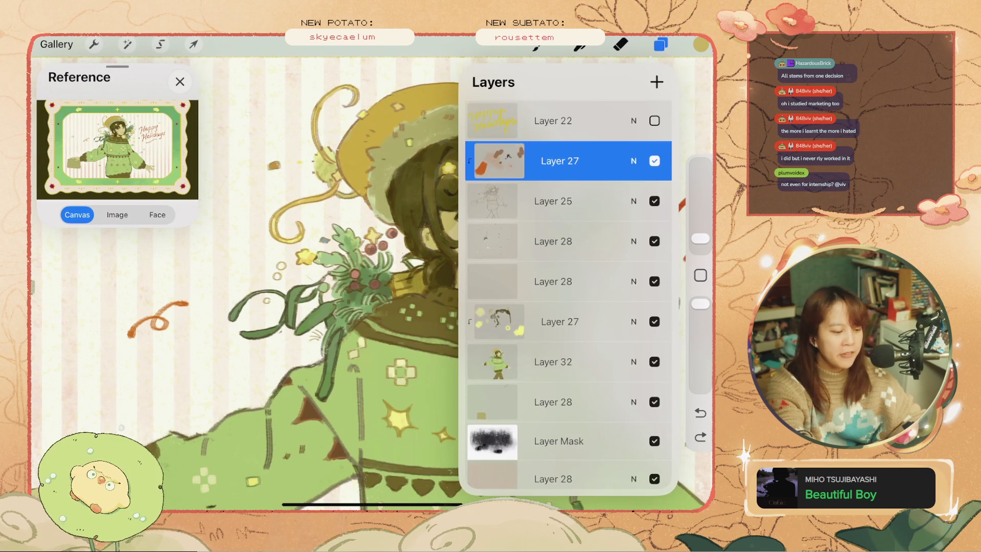
key(l)
key(ctrl+z)
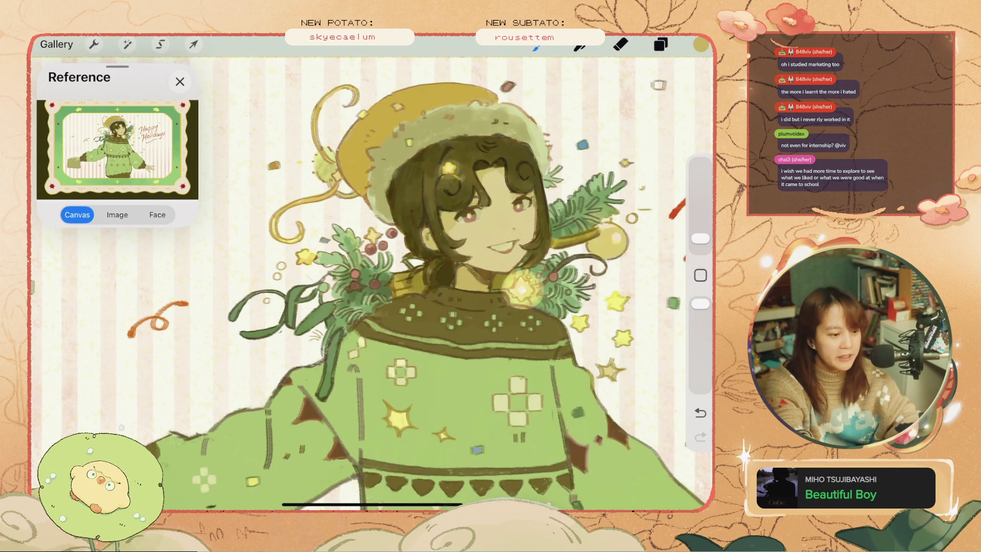
drag(700, 238, 700, 204)
Move to a different layer, undo another stray mark and shrink the brush.
key(l)
click(553, 212)
key(l)
scroll(436, 297, up, 3)
key(ctrl+z)
drag(699, 203, 700, 233)
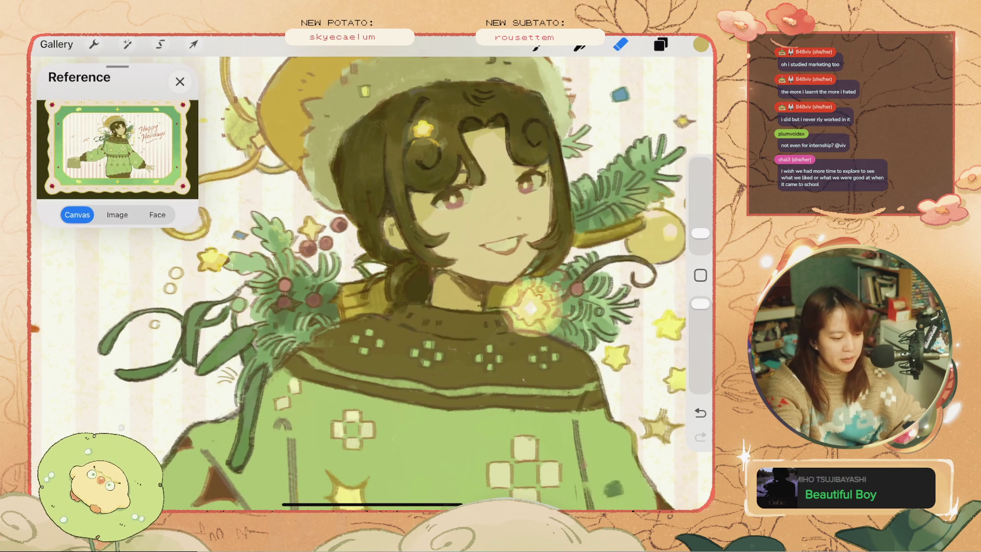
Enlarge the brush slightly, remove stray marks around the face and revert the last erase.
drag(700, 233, 700, 226)
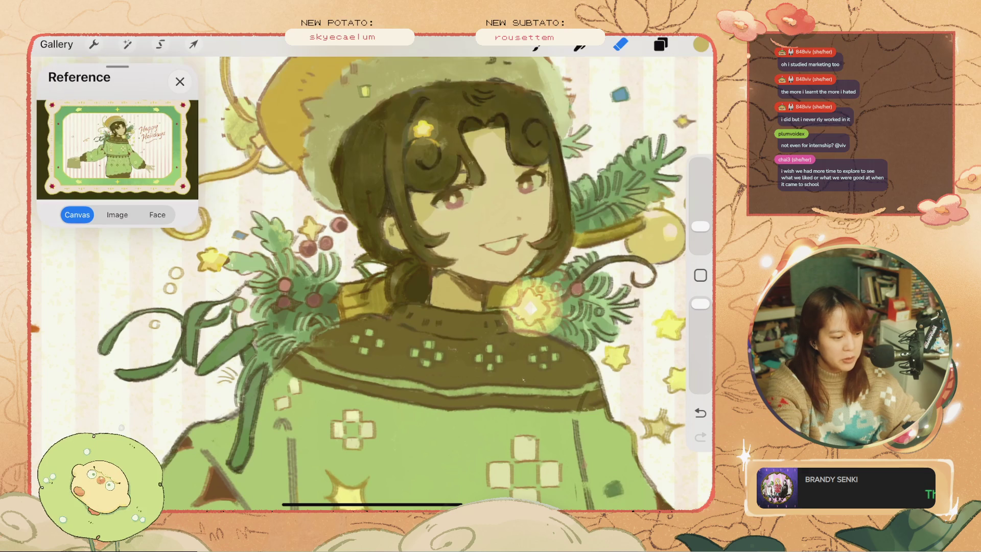
key(ctrl+z)
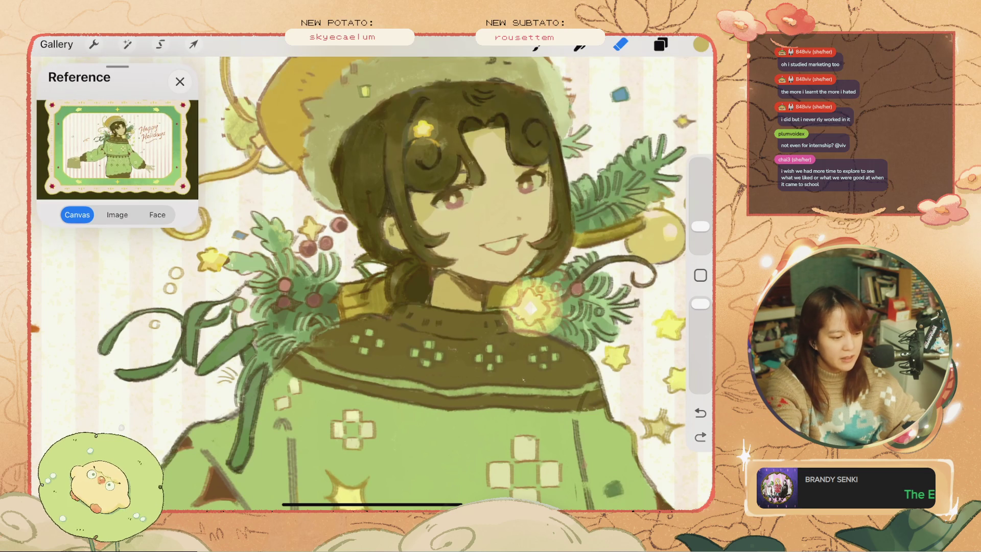
scroll(378, 273, up, 2)
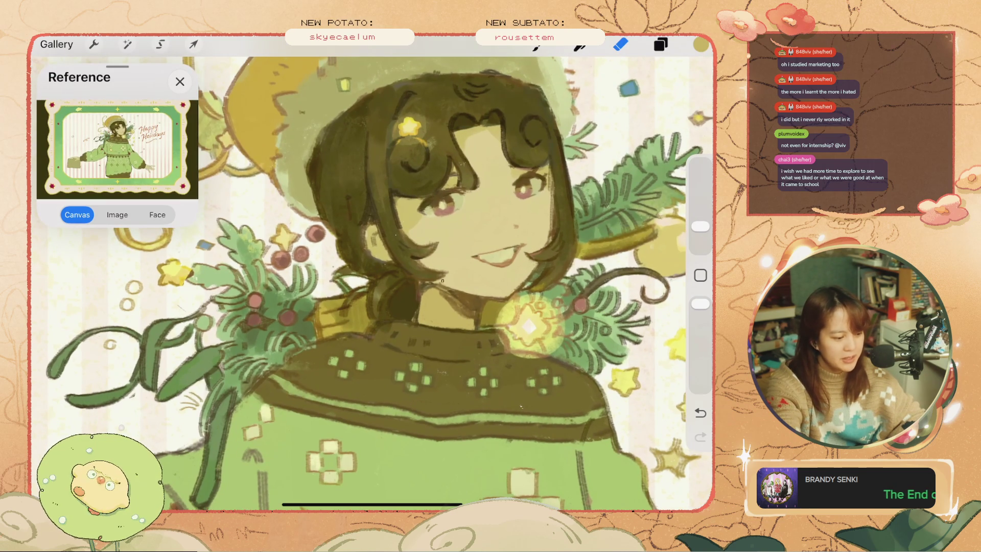
scroll(577, 266, up, 2)
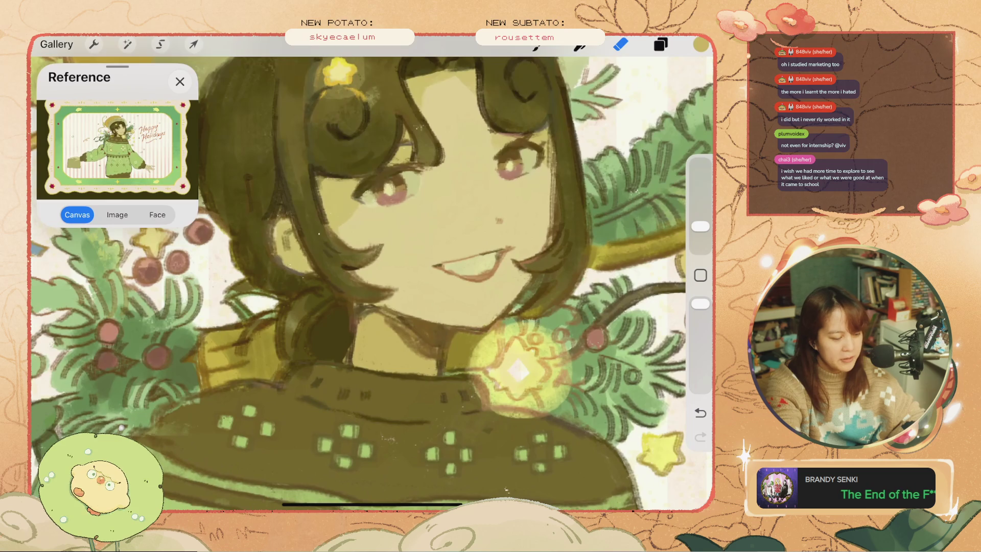
scroll(373, 275, down, 3)
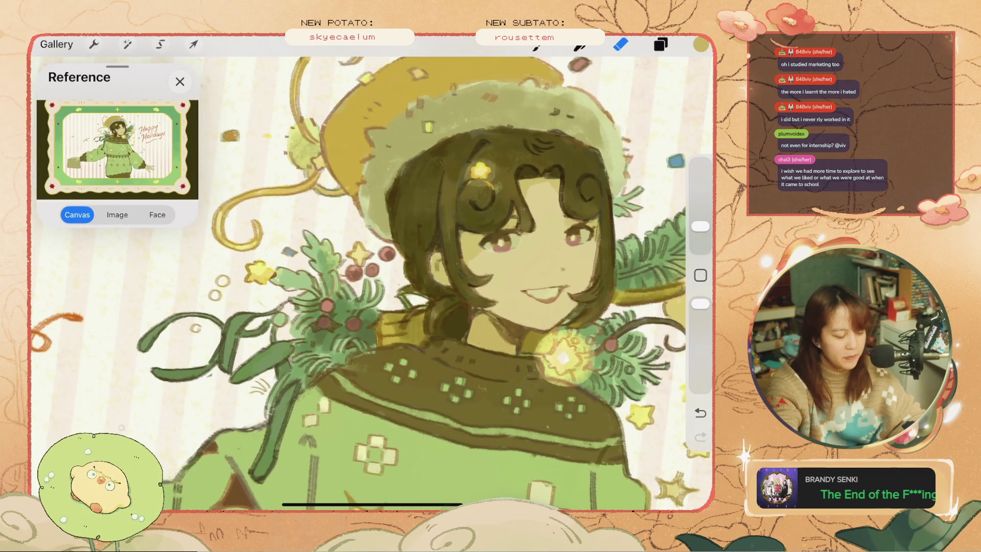
scroll(557, 287, up, 3)
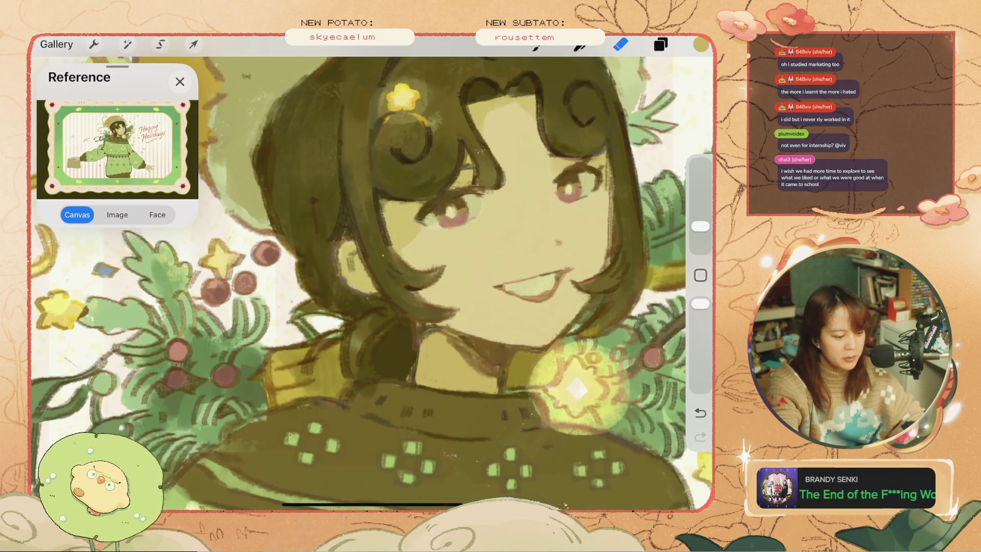
key(ctrl+z)
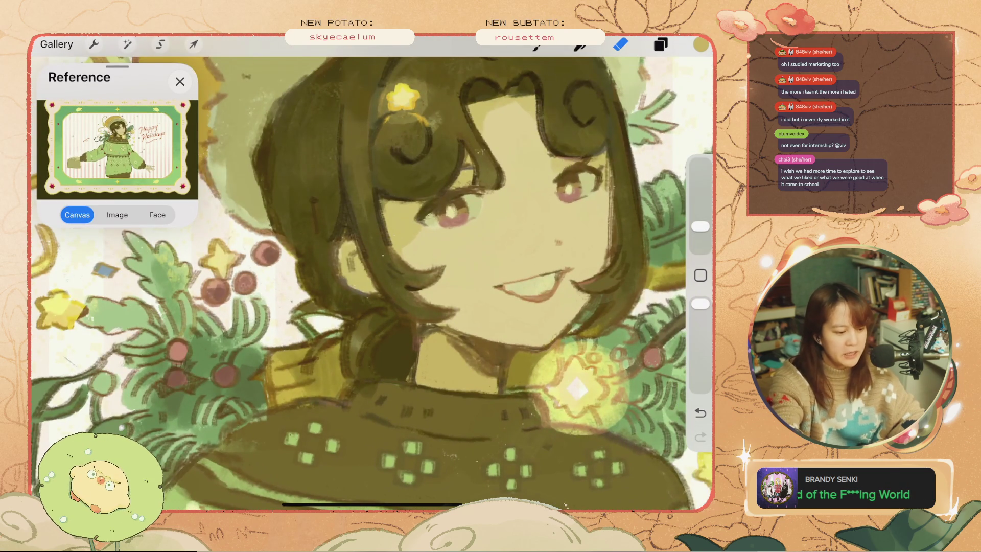
scroll(372, 273, down, 3)
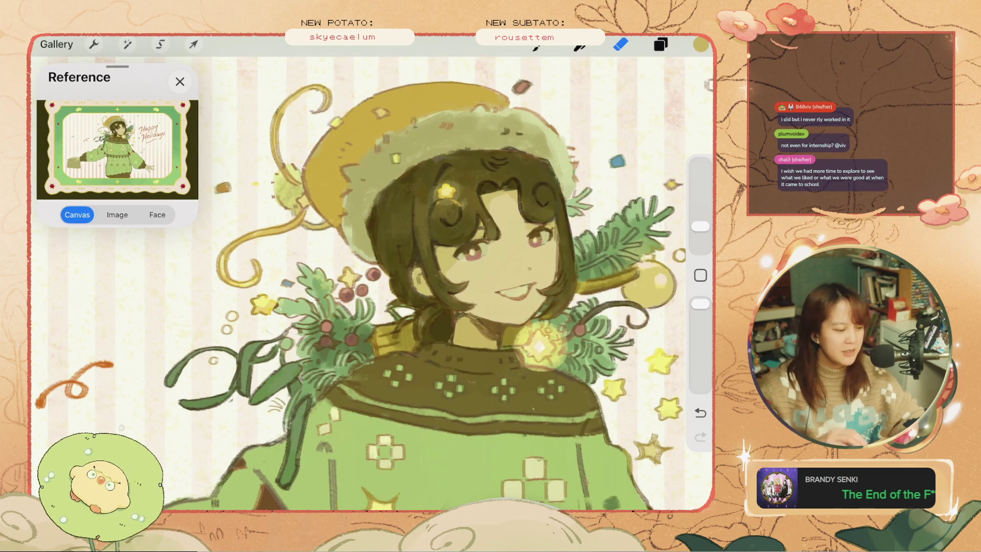
key(ctrl+z)
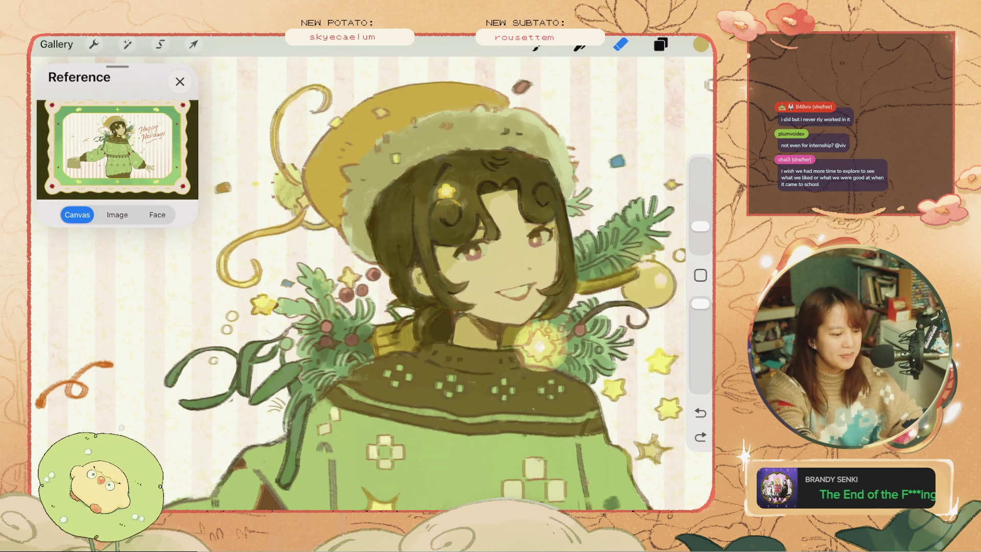
Hide and re-show Layer 25 to check its content.
click(660, 45)
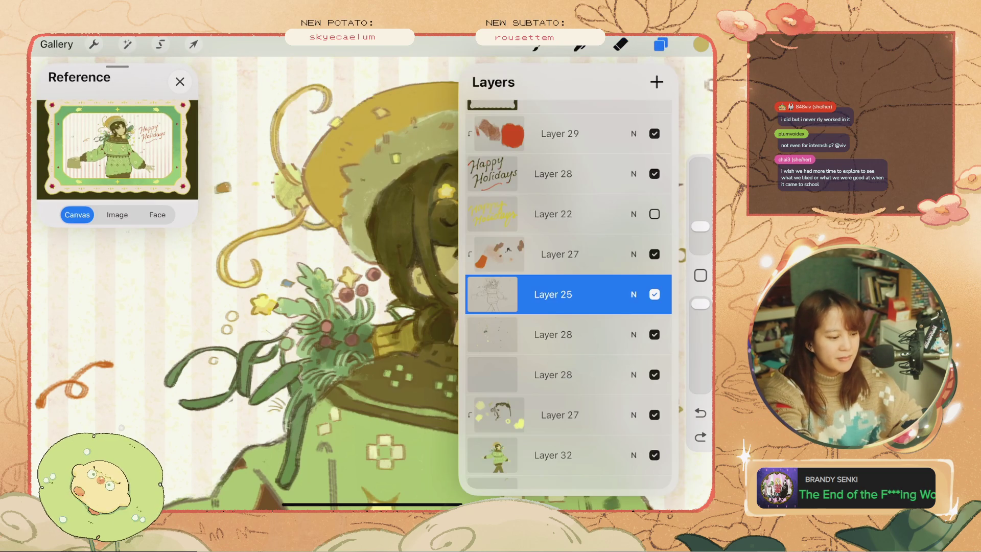
scroll(245, 281, down, 5)
click(654, 294)
click(654, 294)
scroll(306, 255, up, 3)
Choose the Eraser, undo the last erase and eyedrop the hair's dark brown.
click(620, 44)
scroll(358, 255, up, 3)
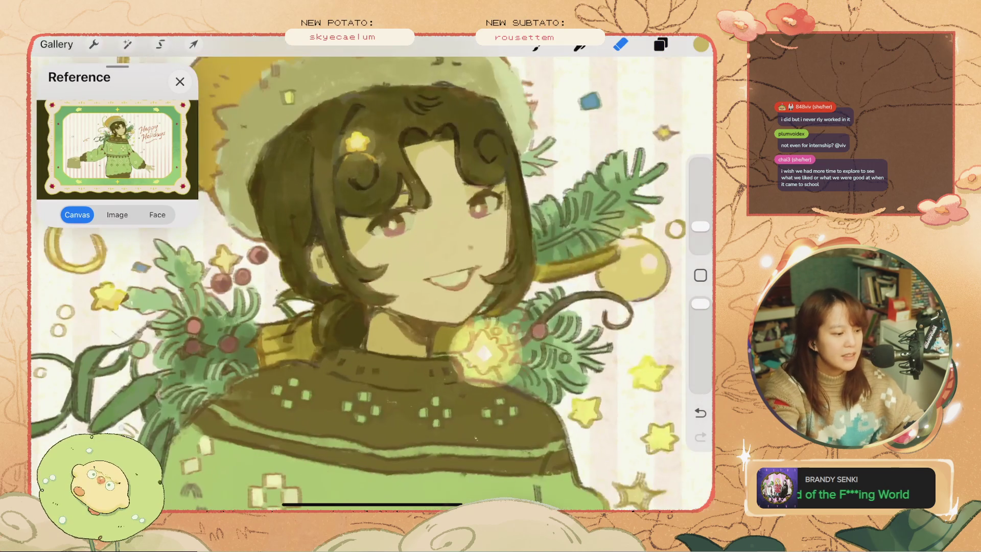
key(ctrl+z)
click(343, 212)
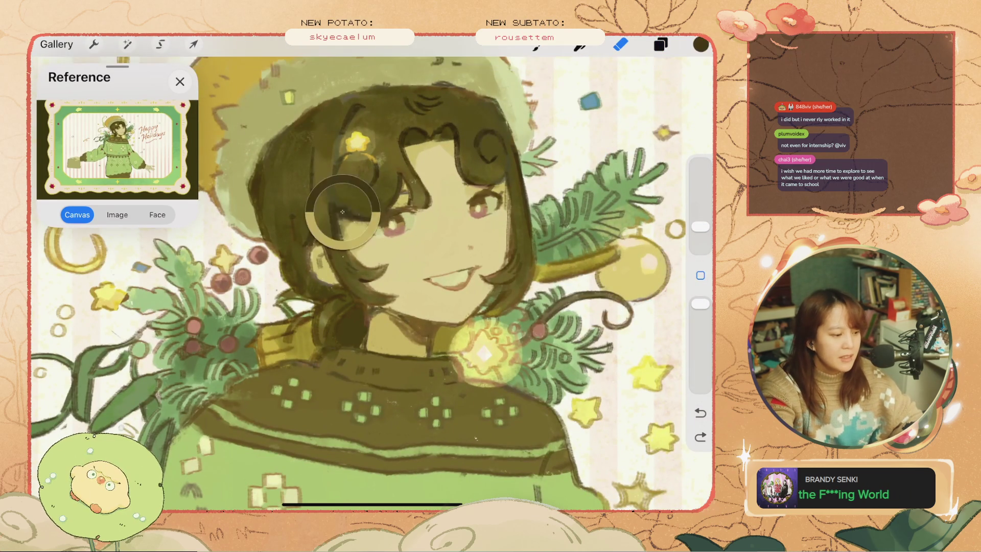
key(ctrl+z)
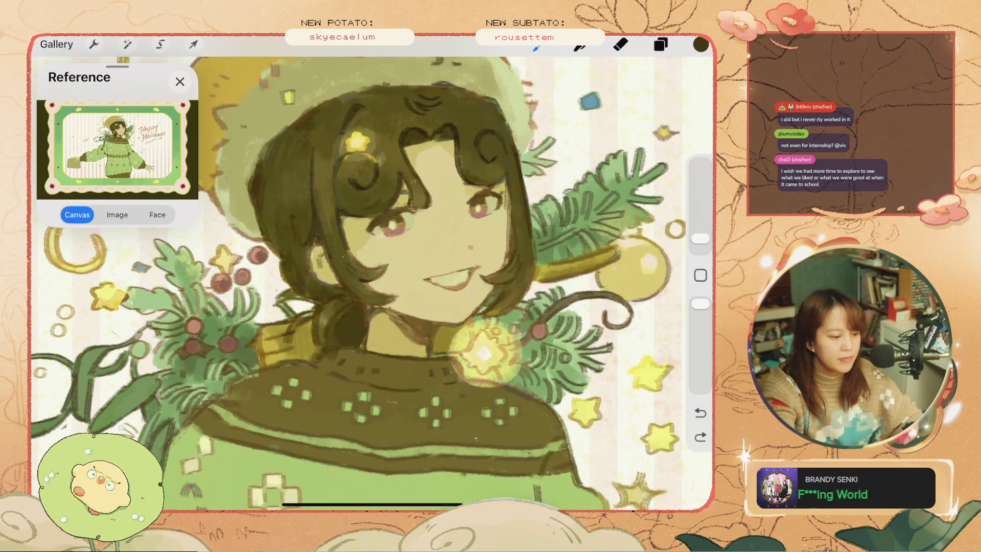
Switch to the Nikko Rull 1 1 brush from the QuickMenu and reapply a hair stroke.
click(621, 314)
click(510, 336)
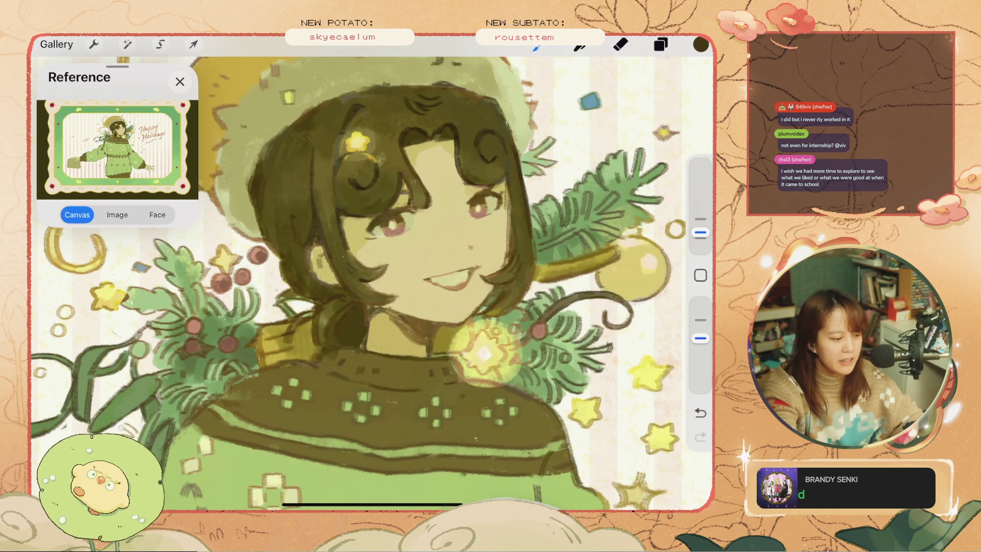
key(ctrl+shift+z)
Undo four unwanted hair strokes around the character's face.
scroll(372, 278, up, 3)
key(ctrl+z)
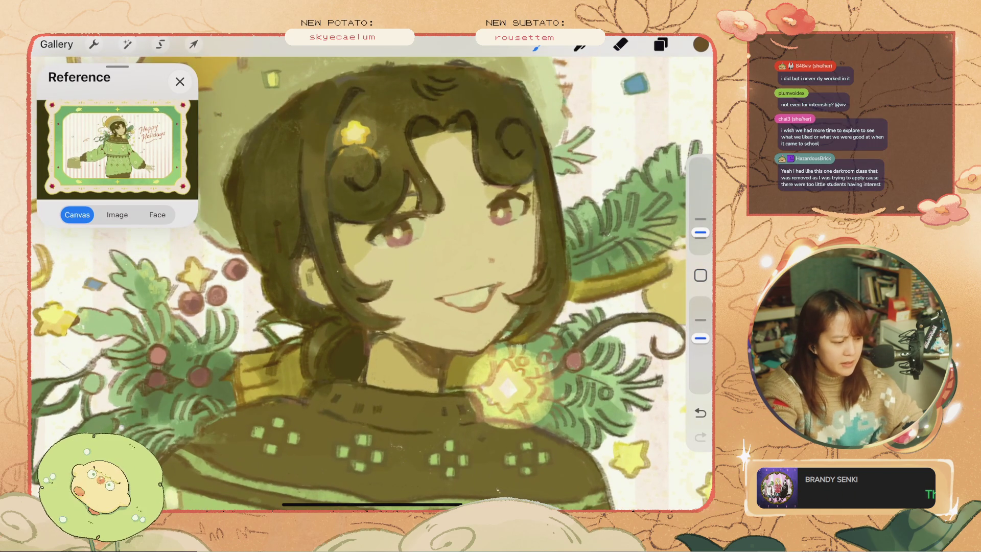
key(ctrl+z)
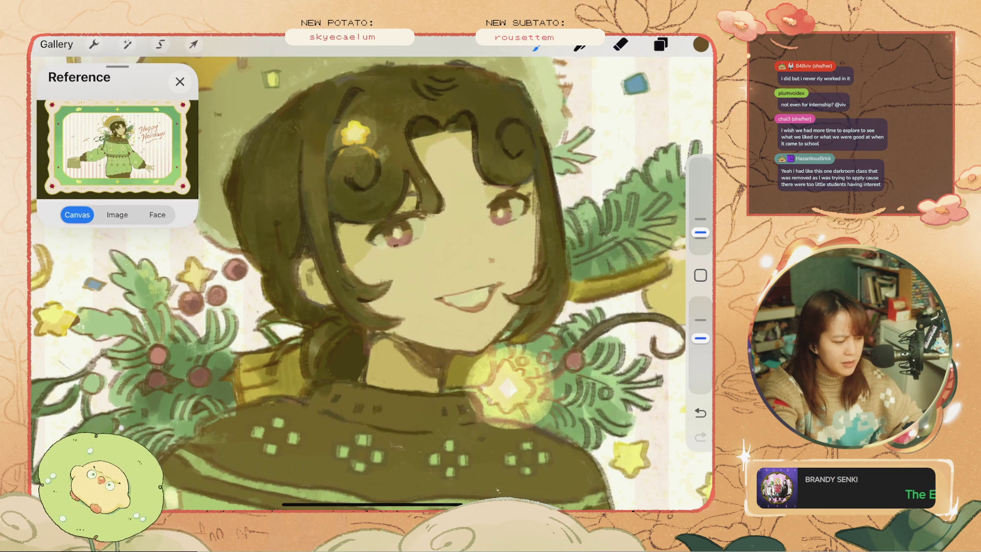
key(ctrl+z)
key(ctrl+z)
key(ctrl+z)
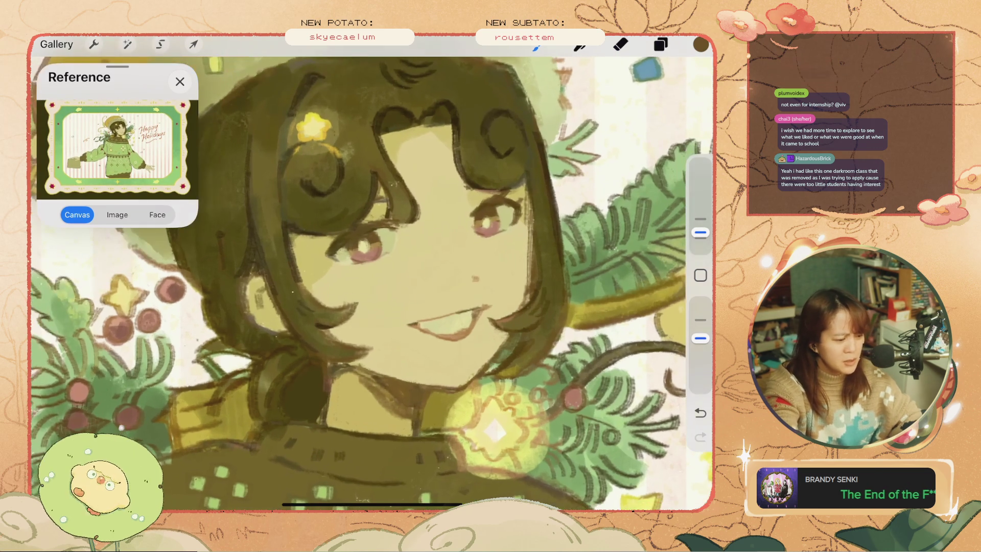
key(ctrl+z)
key(ctrl+z)
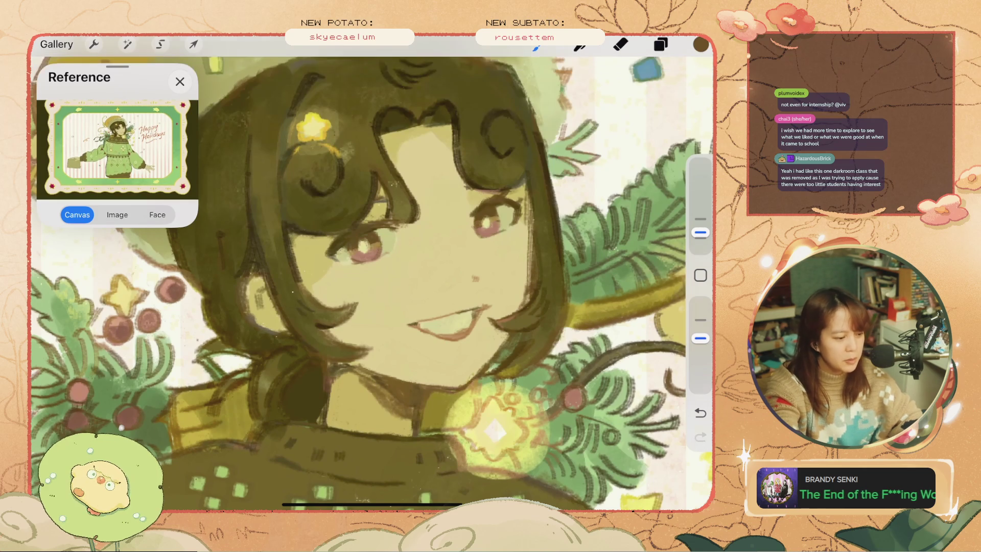
scroll(372, 283, down, 3)
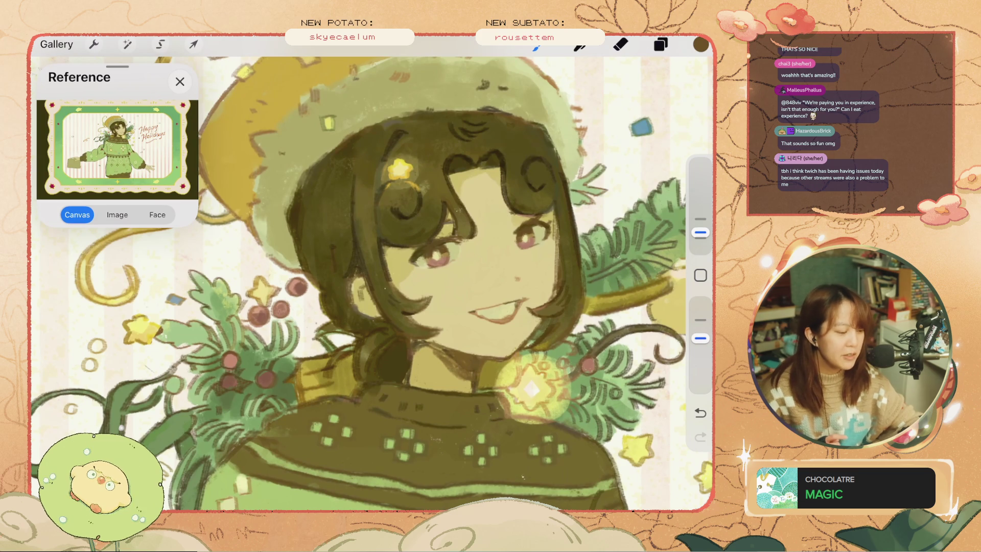
Undo several recent paint strokes around the character's face.
key(ctrl+z)
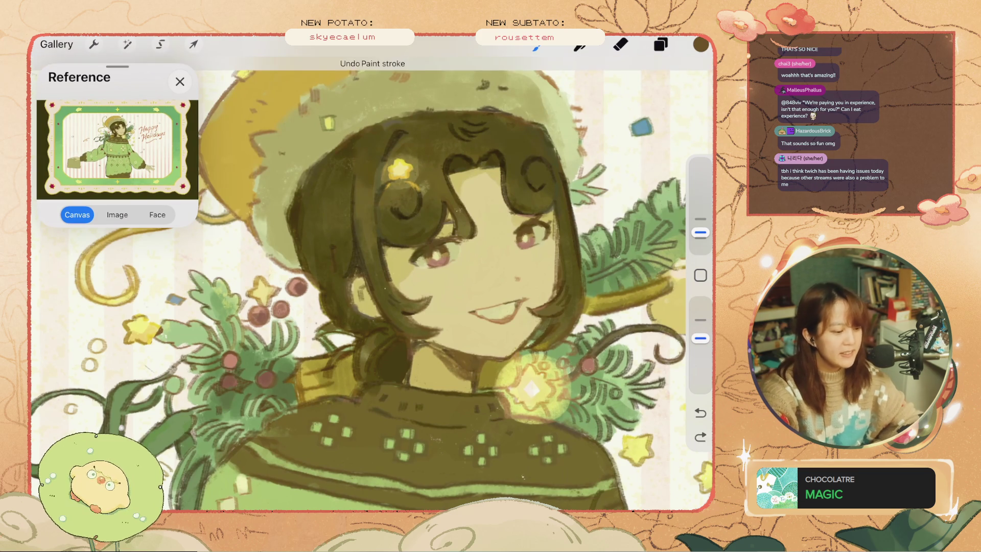
key(ctrl+z)
key(ctrl+z)
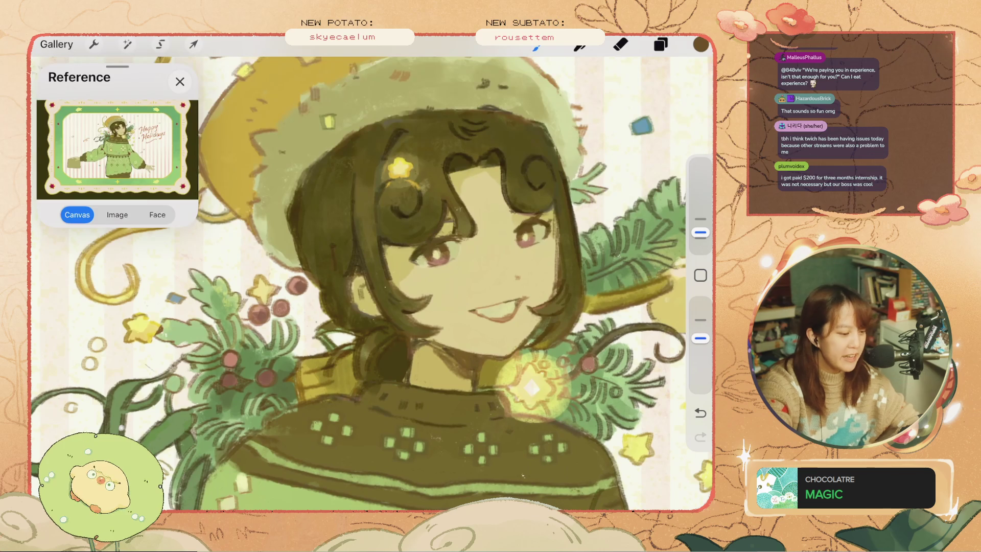
key(ctrl+z)
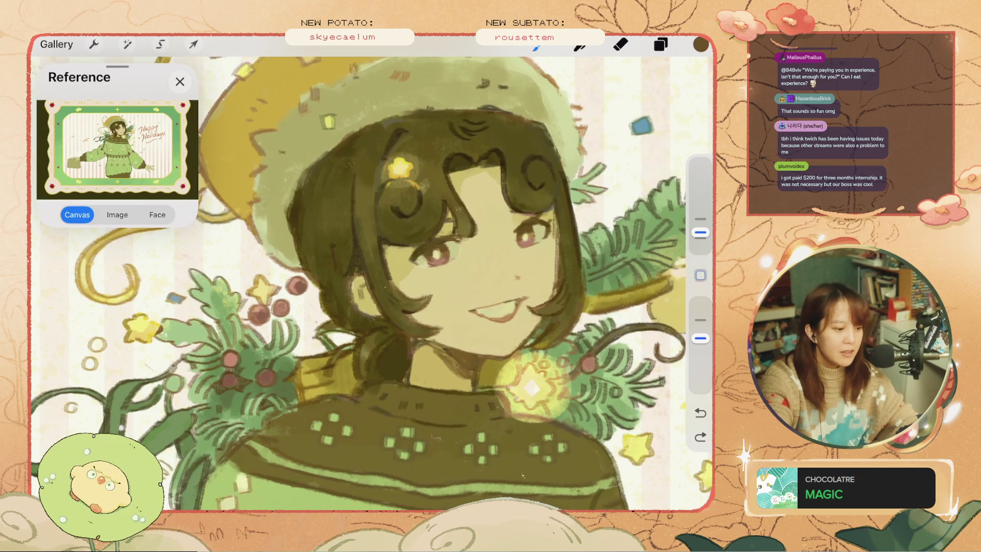
key(l)
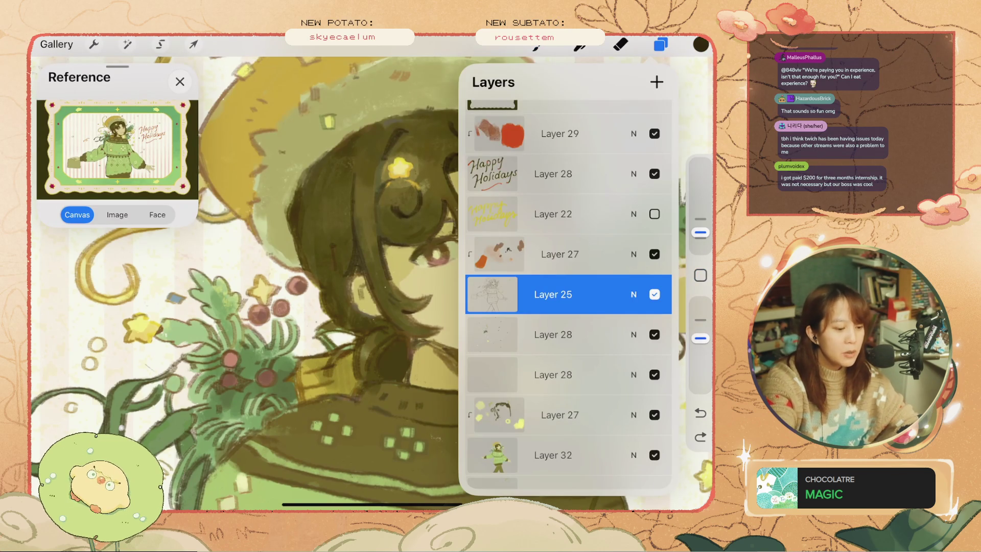
key(l)
key(ctrl+z)
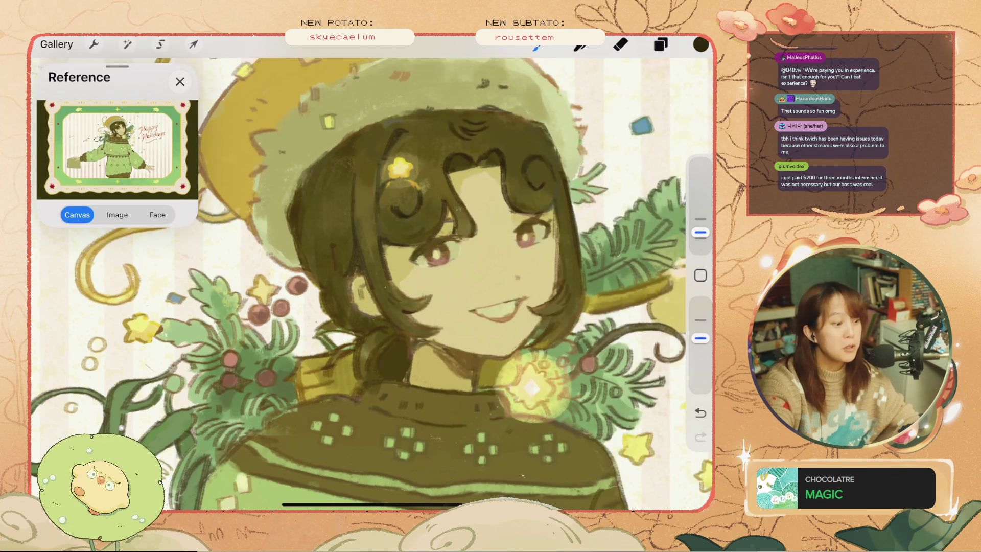
Paint and undo a test stroke beside the hair, remove more strokes, then switch to the eraser.
drag(380, 162, 380, 199)
key(ctrl+z)
key(ctrl+z)
key(ctrl+z)
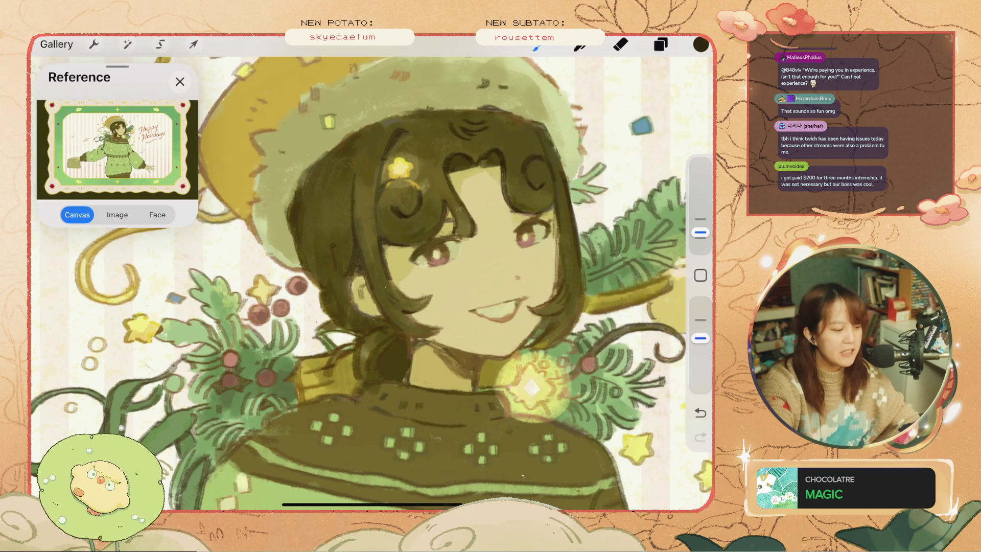
key(ctrl+z)
key(ctrl+z)
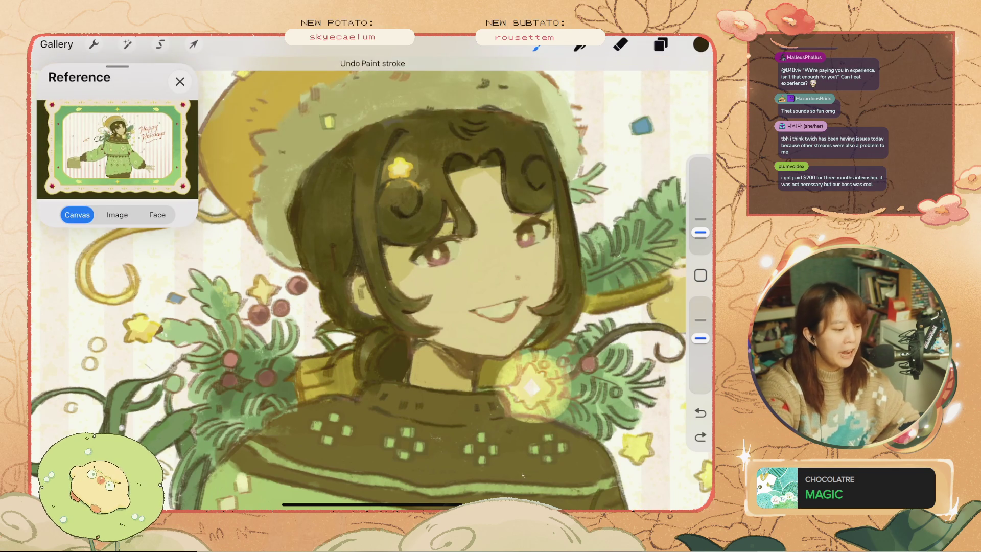
key(ctrl+z)
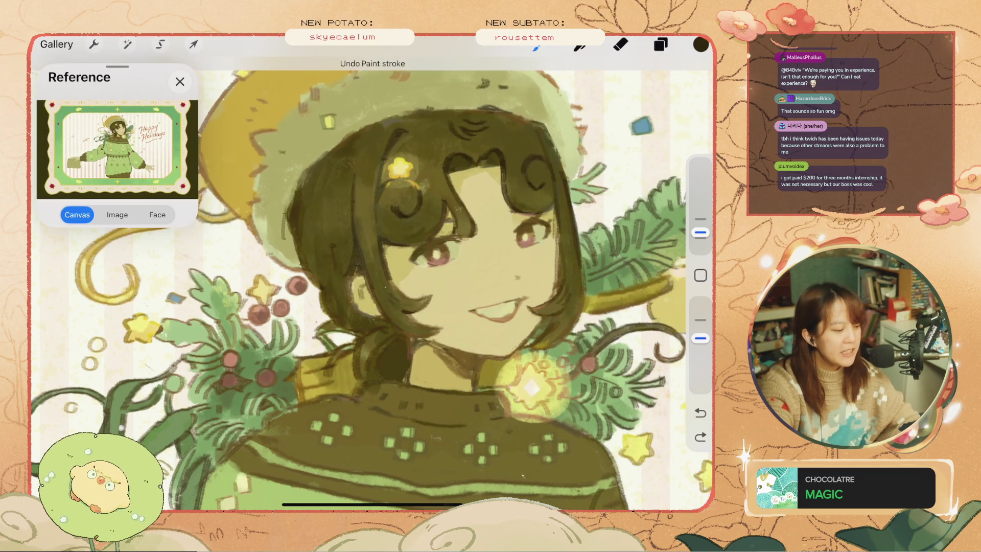
key(ctrl+z)
key(ctrl+z)
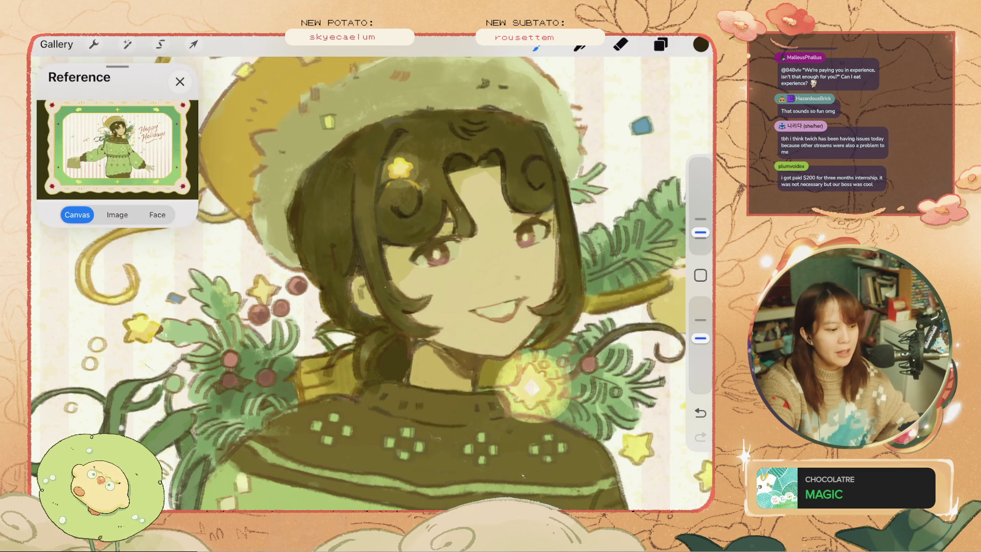
key(e)
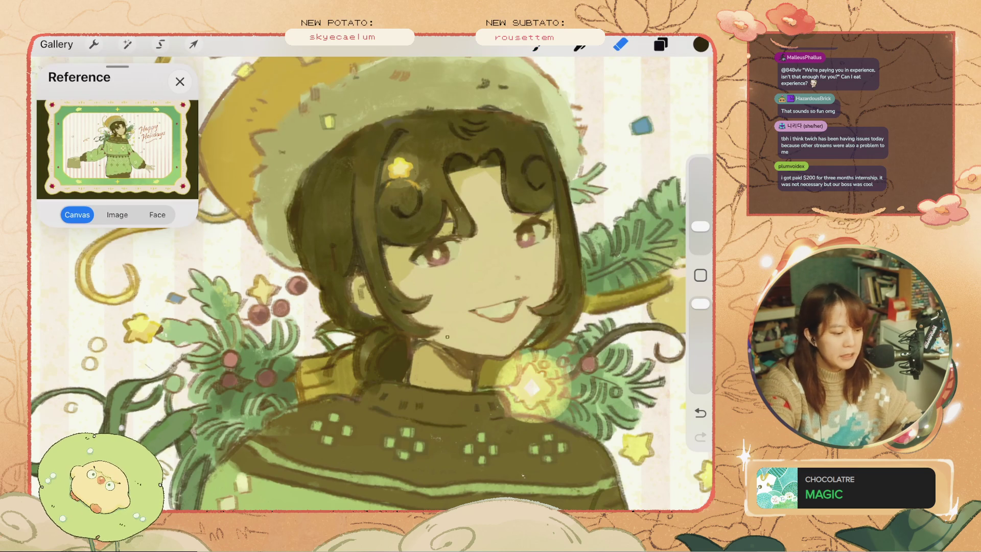
Undo the two erase strokes on the face to bring those marks back.
scroll(442, 340, up, 3)
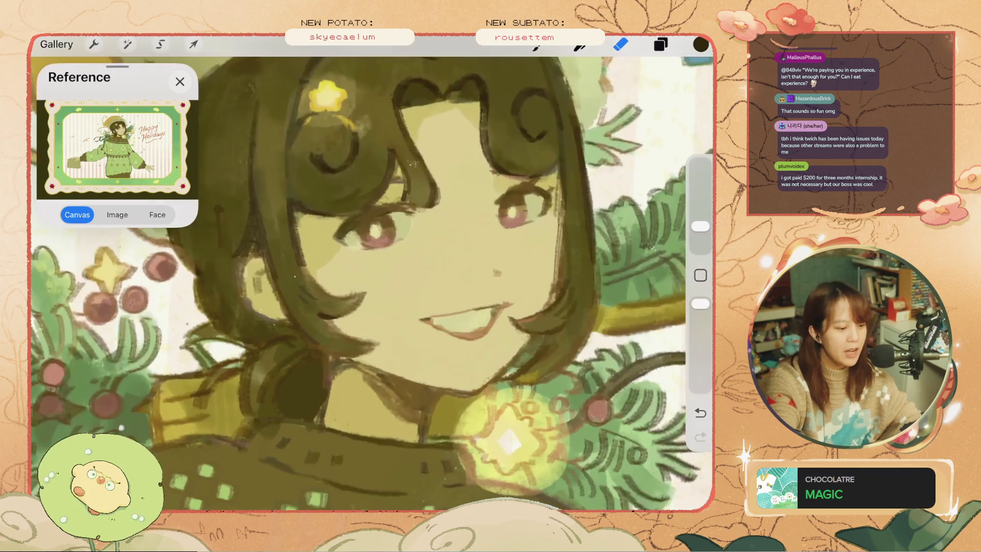
key(ctrl+z)
key(ctrl+z)
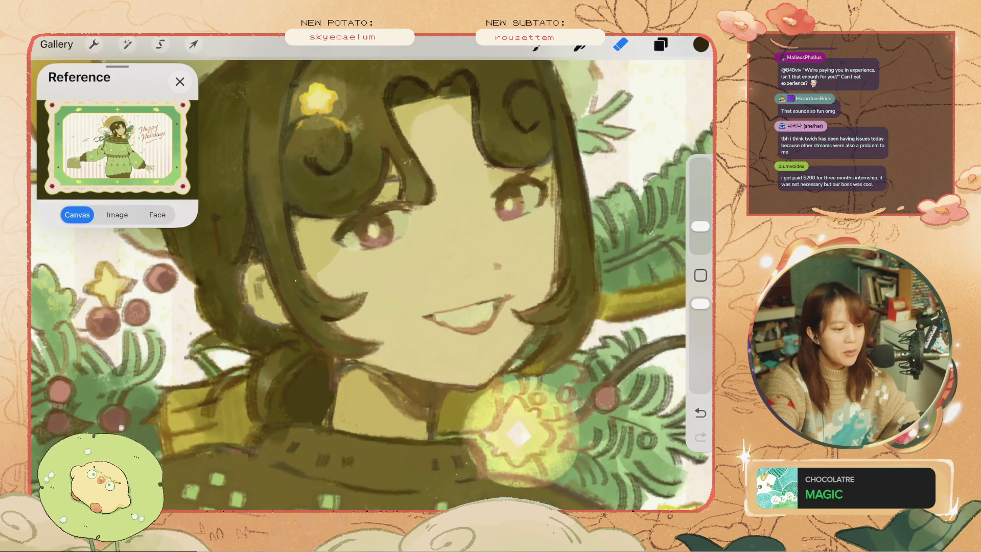
key(ctrl+z)
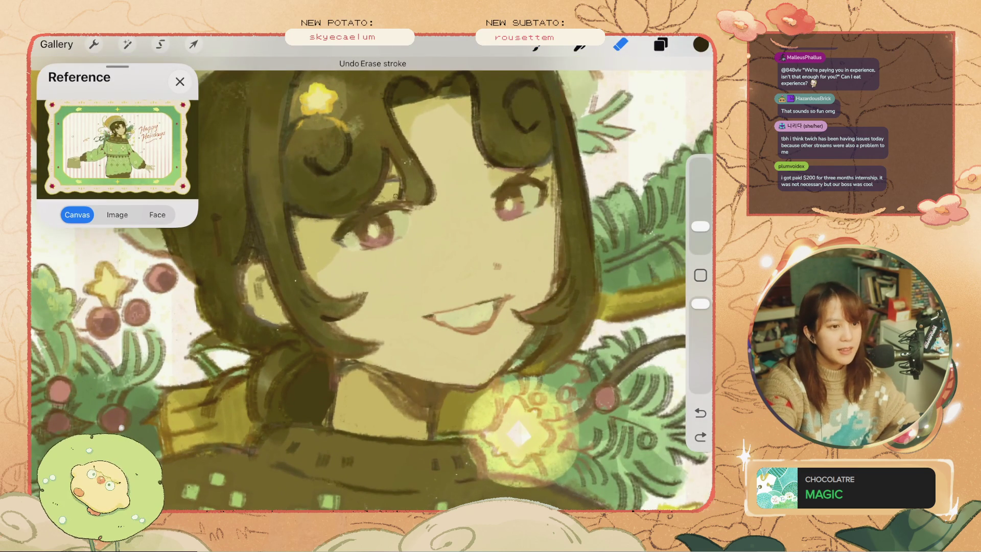
scroll(371, 273, down, 5)
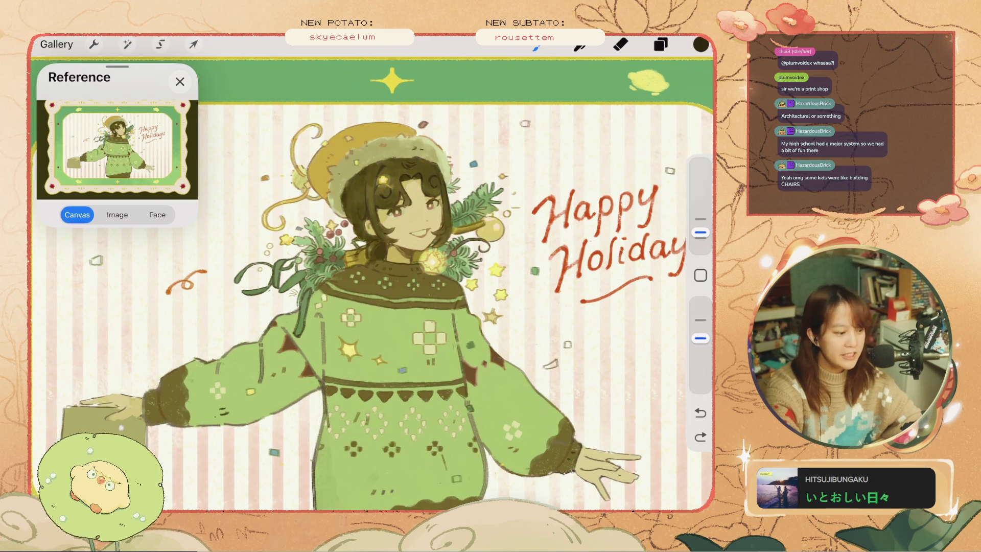
Undo four recent paint strokes around the sweater collar.
key(ctrl+z)
scroll(408, 358, up, 3)
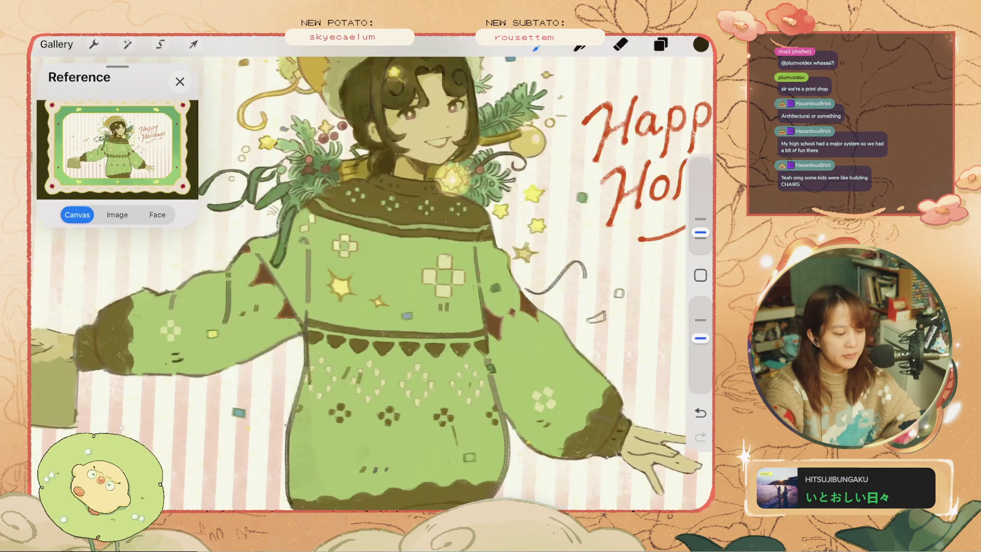
key(ctrl+z)
key(ctrl+z)
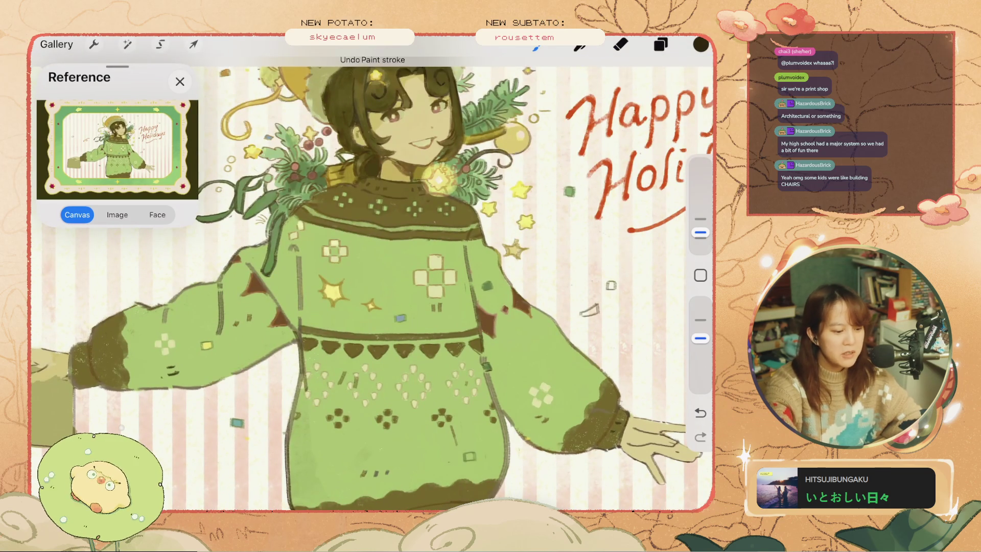
key(ctrl+z)
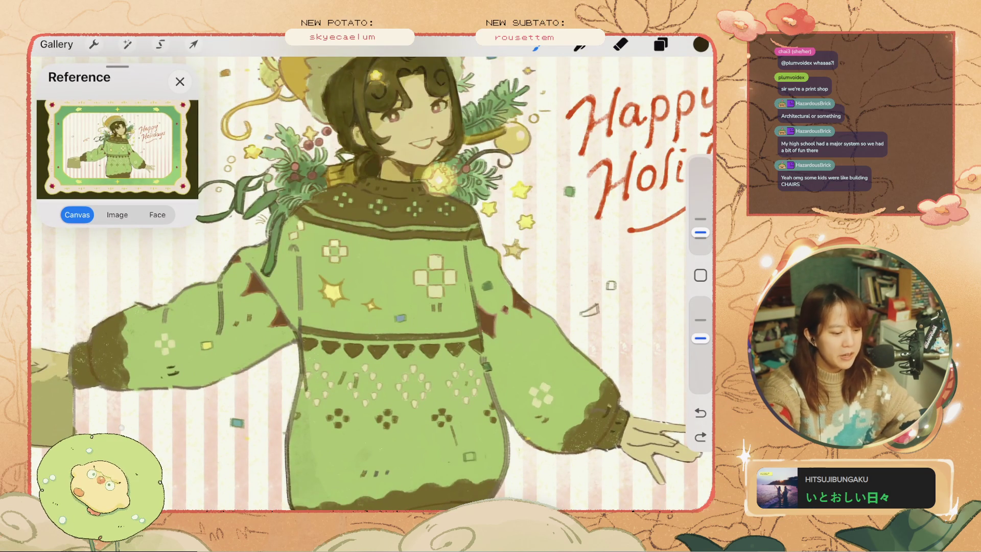
key(ctrl+z)
key(ctrl+z)
key(ctrl+z)
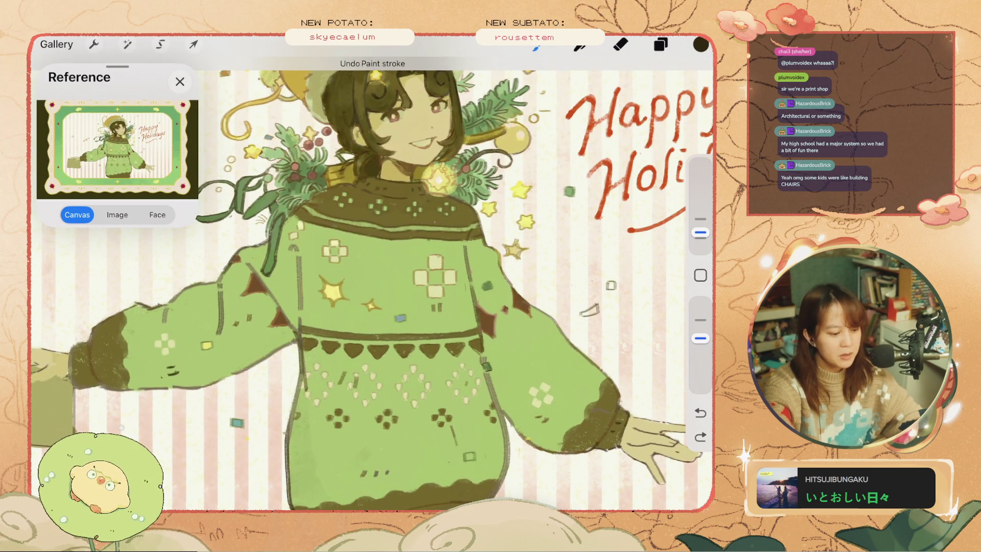
scroll(373, 276, down, 3)
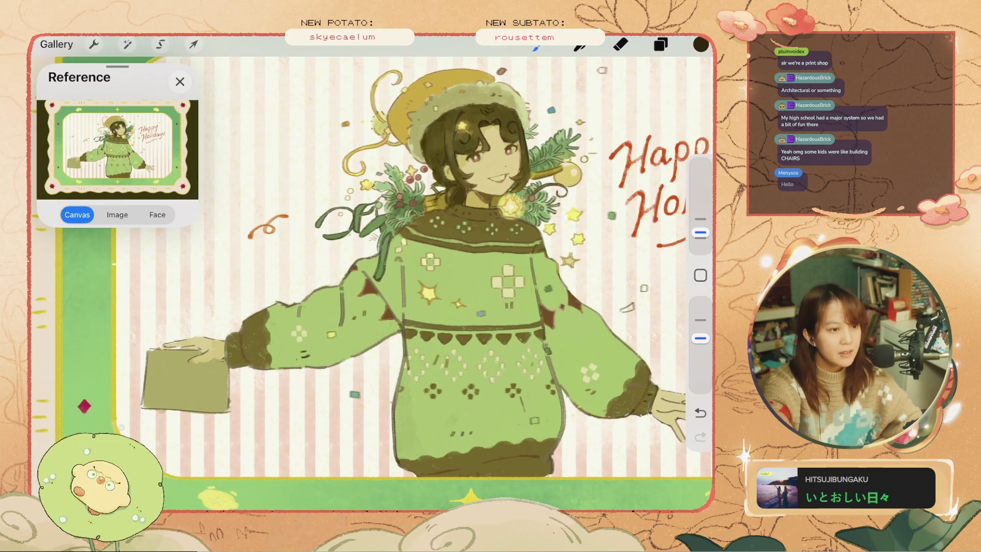
scroll(490, 286, up, 3)
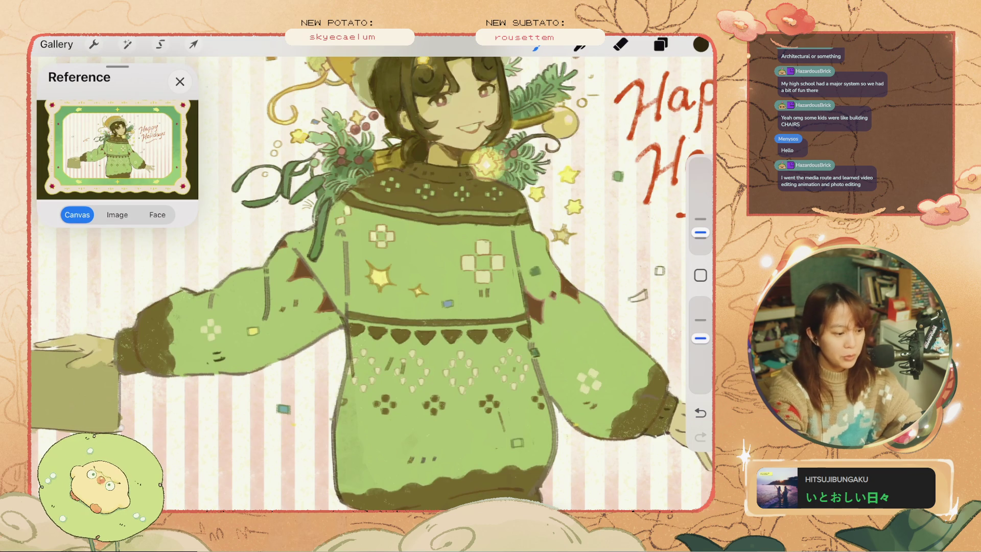
Undo four recent paint strokes on the sweater, including the small dark mark.
scroll(372, 283, up, 3)
key(ctrl+z)
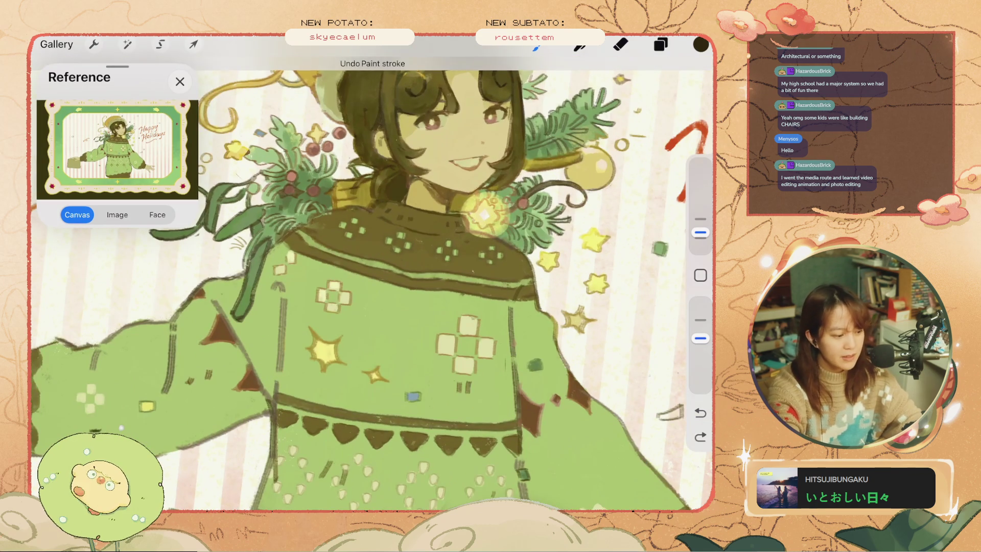
key(ctrl+z)
key(ctrl+z)
key(ctrl+z)
key(ctrl+z)
key(ctrl+z)
scroll(372, 283, down, 3)
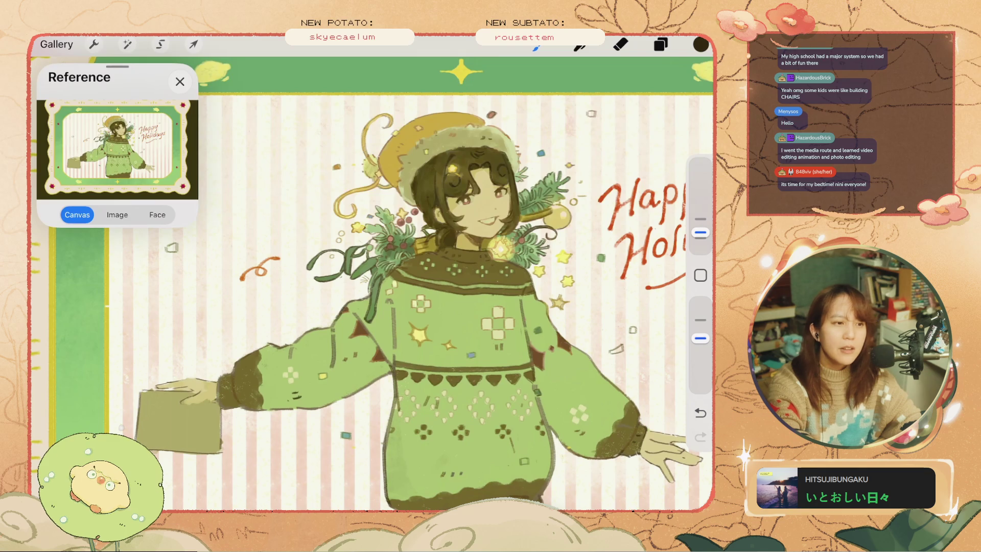
scroll(444, 265, up, 2)
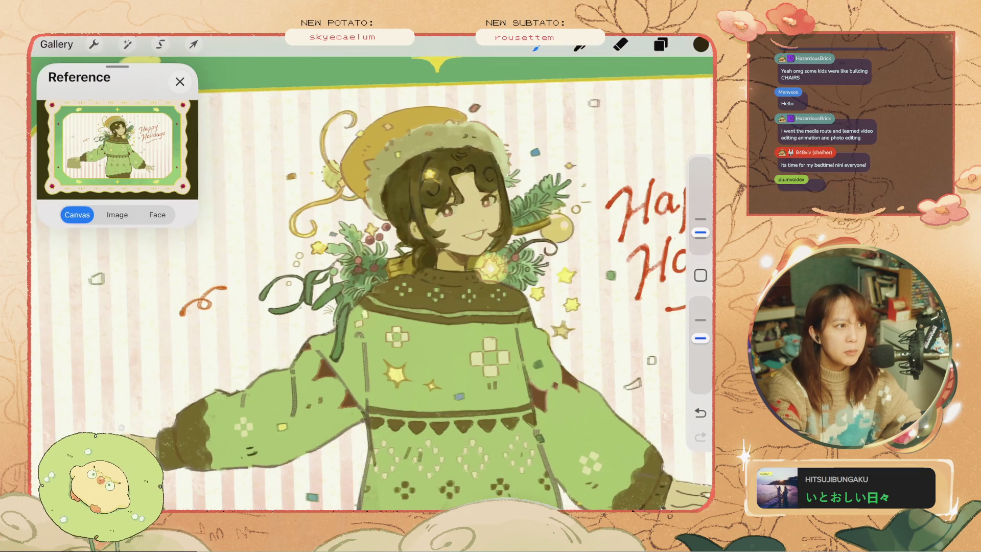
key(ctrl+z)
scroll(444, 266, up, 1)
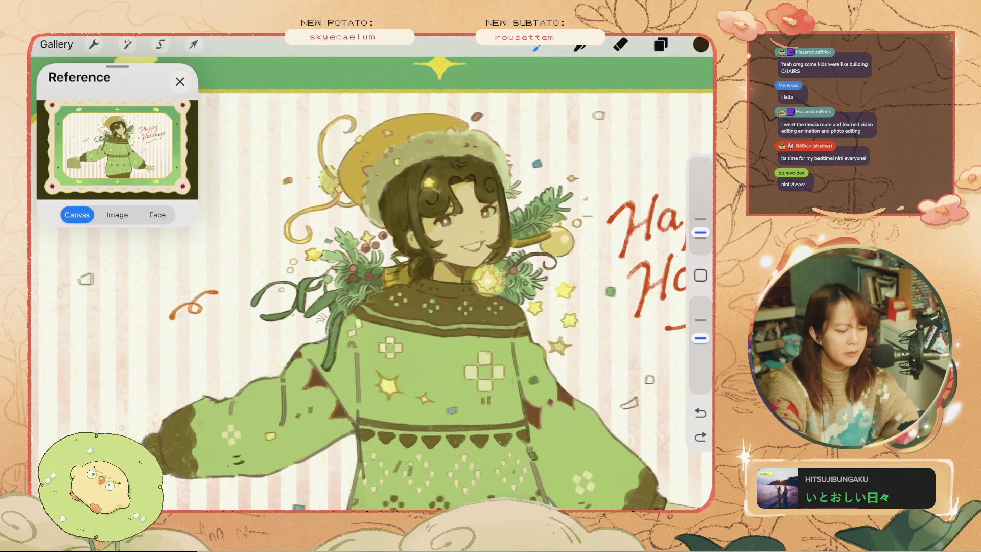
key(ctrl+z)
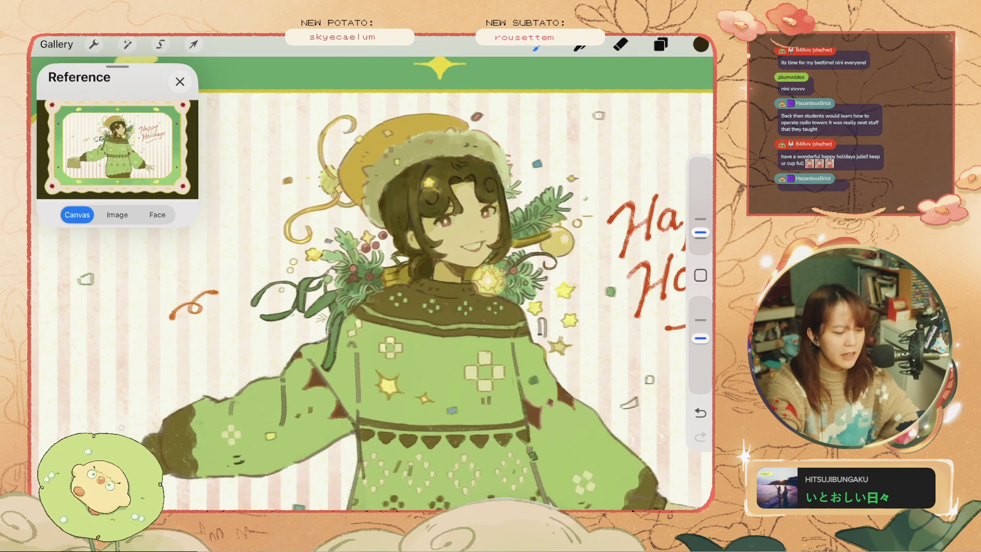
scroll(371, 283, up, 3)
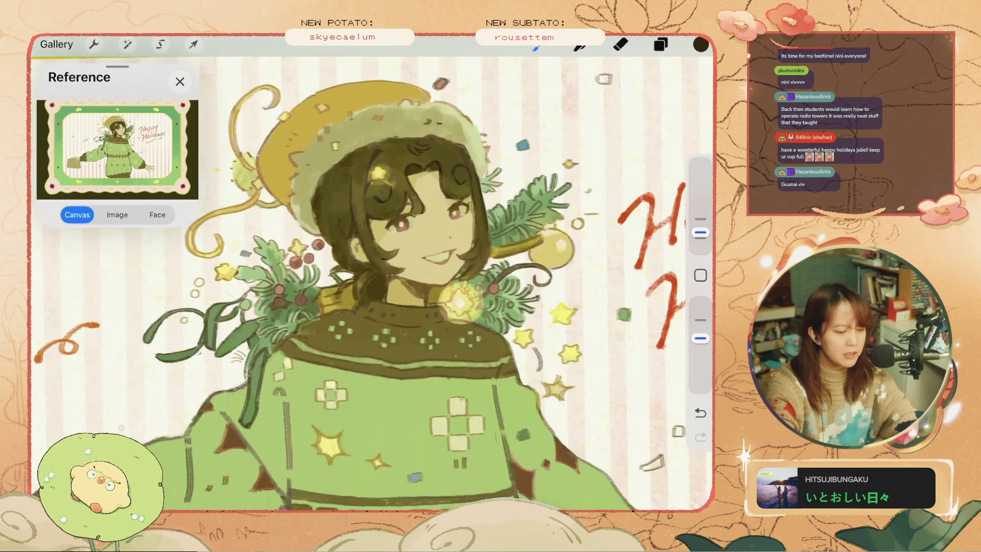
Shrink the brush to 1% and try a small curved motion line beside the shoulder.
drag(700, 232, 700, 237)
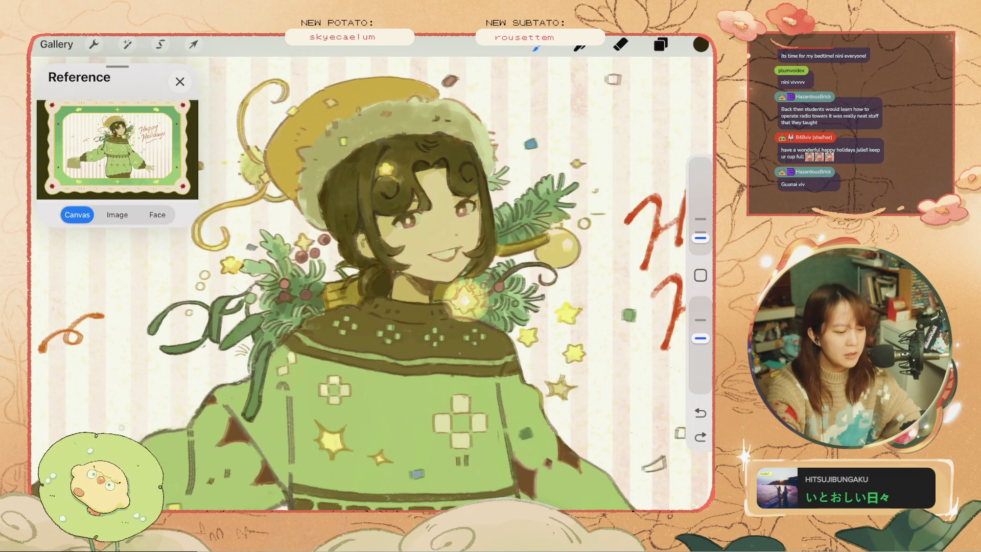
scroll(372, 284, up, 2)
key(ctrl+z)
click(700, 238)
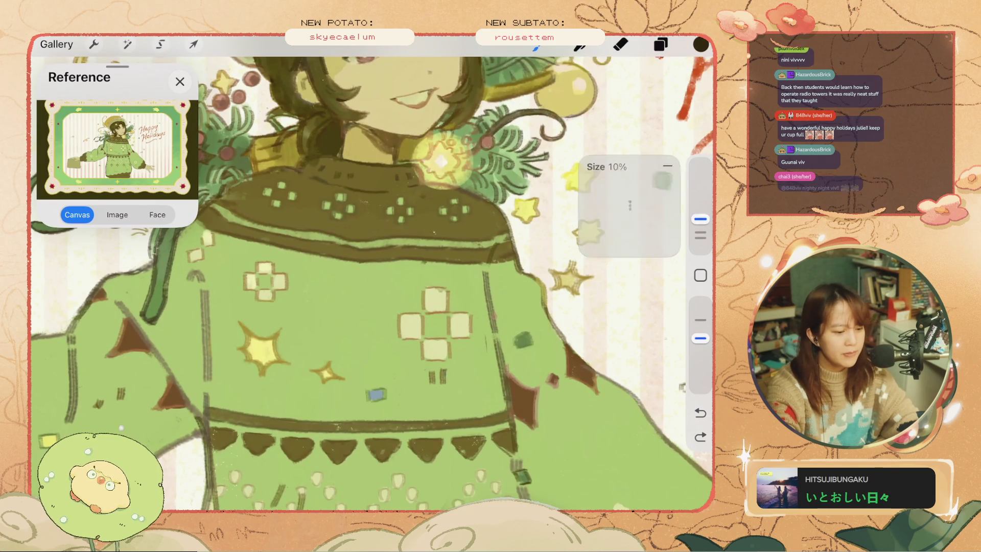
drag(544, 218, 550, 250)
key(ctrl+z)
key(ctrl+z)
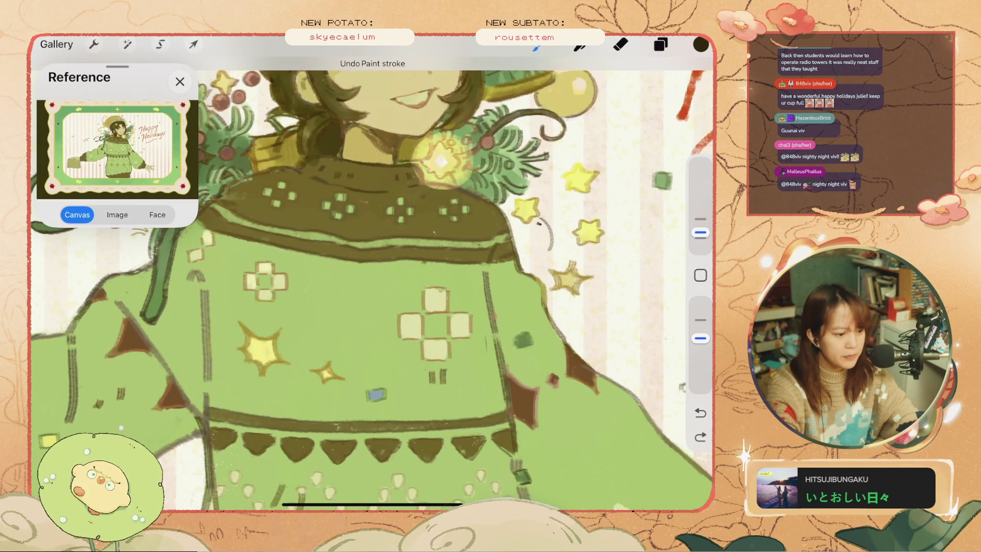
Redraw the curved motion lines beside the sweater shoulder several times, undoing each attempt.
drag(536, 224, 544, 247)
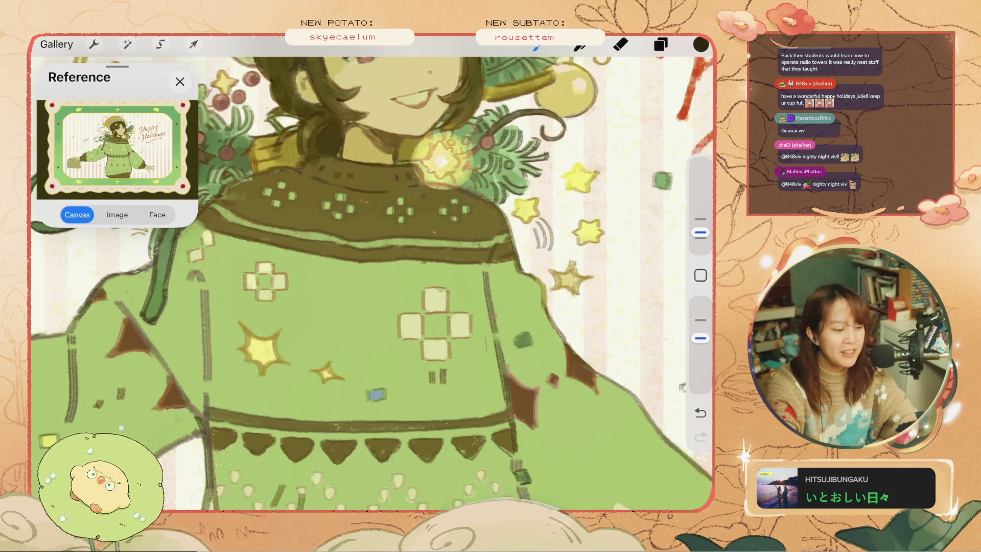
key(ctrl+z)
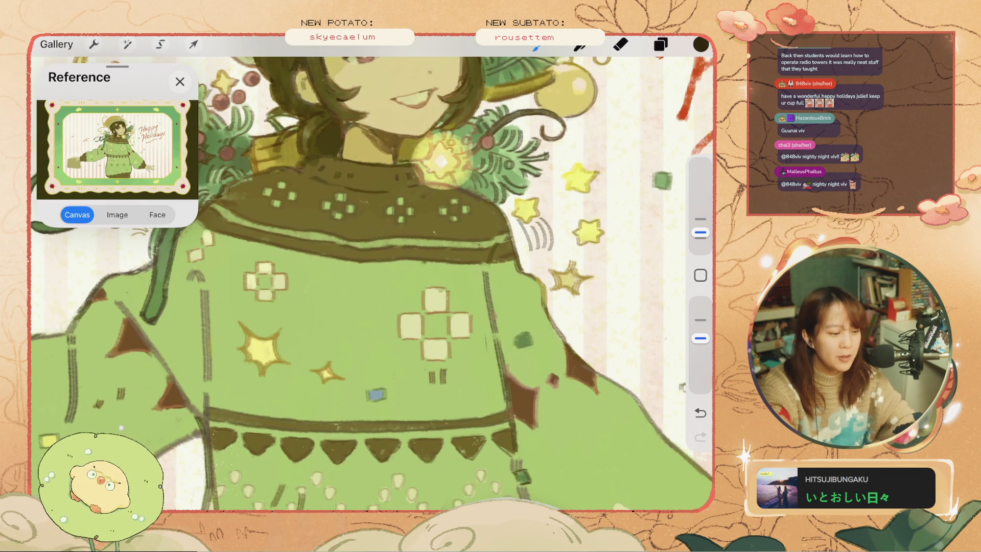
key(ctrl+z)
key(ctrl+z)
key(ctrl+z)
key(ctrl+z)
key(ctrl+z)
drag(534, 231, 542, 250)
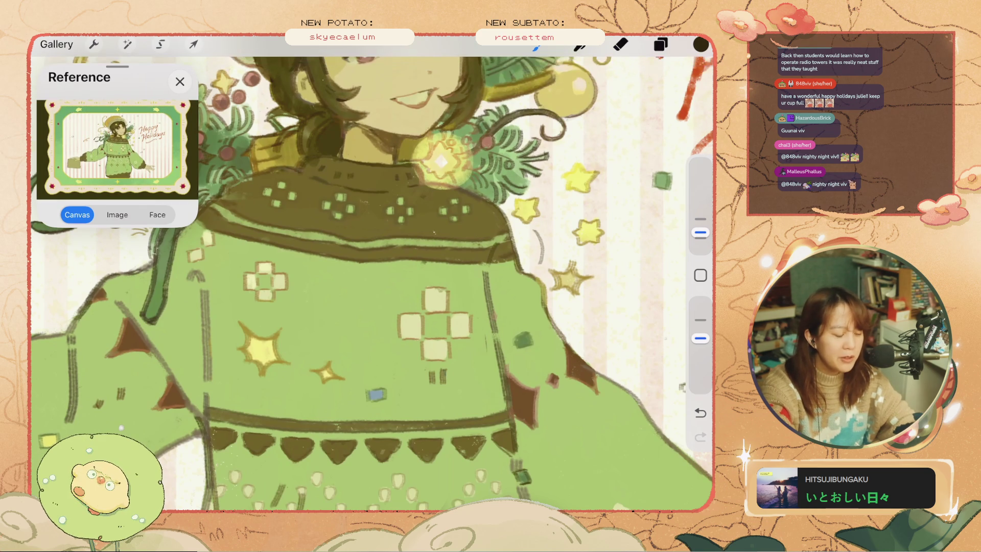
key(ctrl+z)
key(ctrl+z)
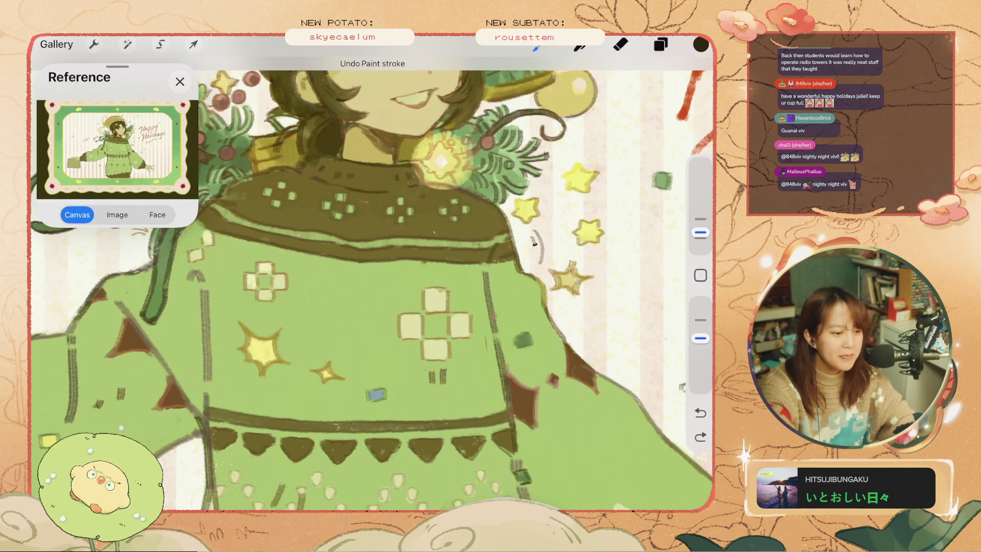
key(ctrl+z)
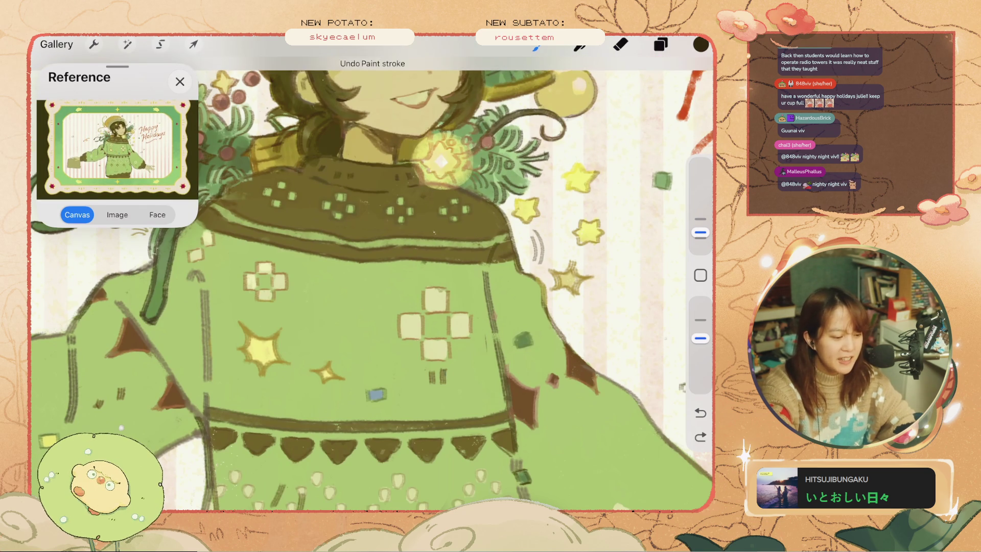
key(ctrl+z)
drag(533, 246, 535, 261)
key(ctrl+z)
key(ctrl+z)
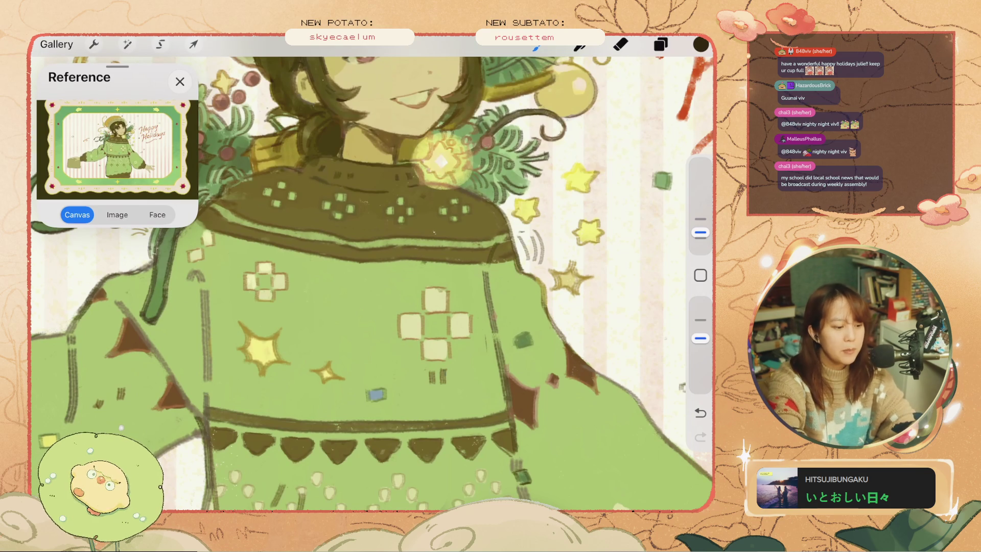
Remove the swirl marks and retry short strokes beside the sweater's right shoulder, undoing them.
key(ctrl+z)
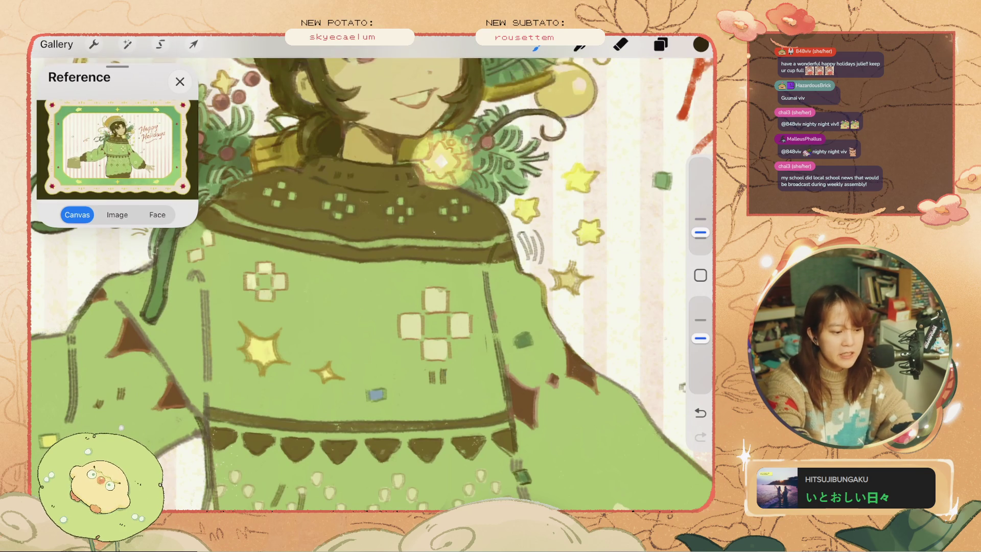
key(ctrl+z)
key(ctrl+z)
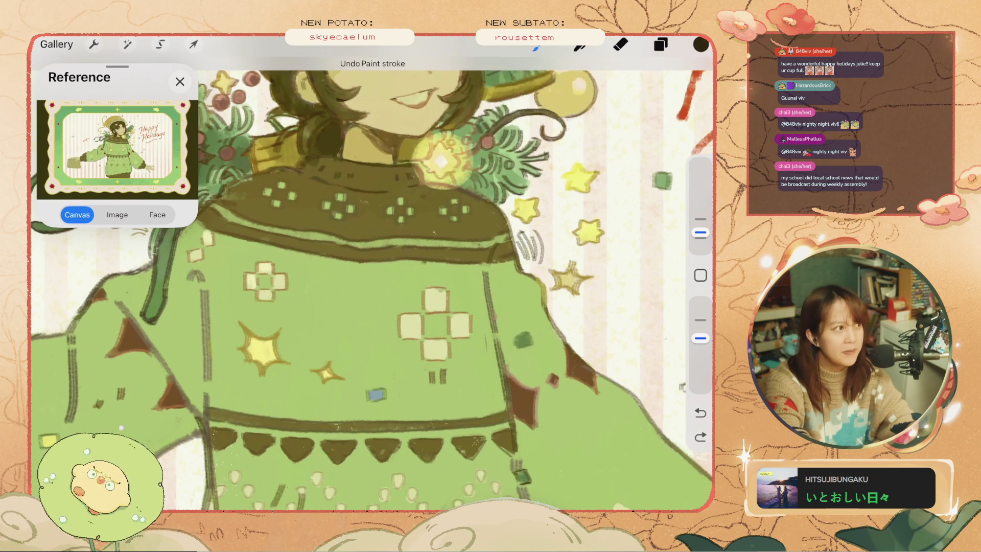
key(ctrl+z)
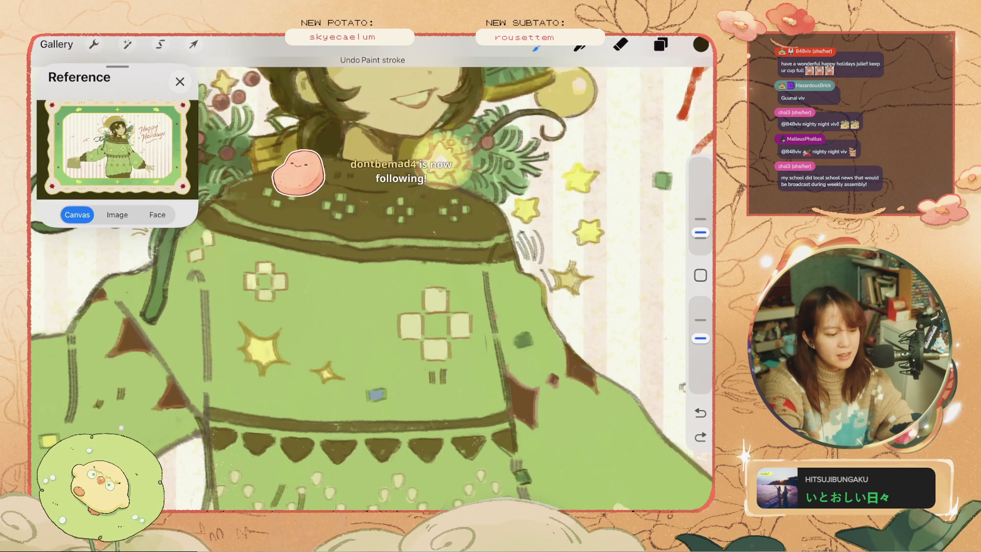
drag(542, 283, 555, 272)
key(ctrl+z)
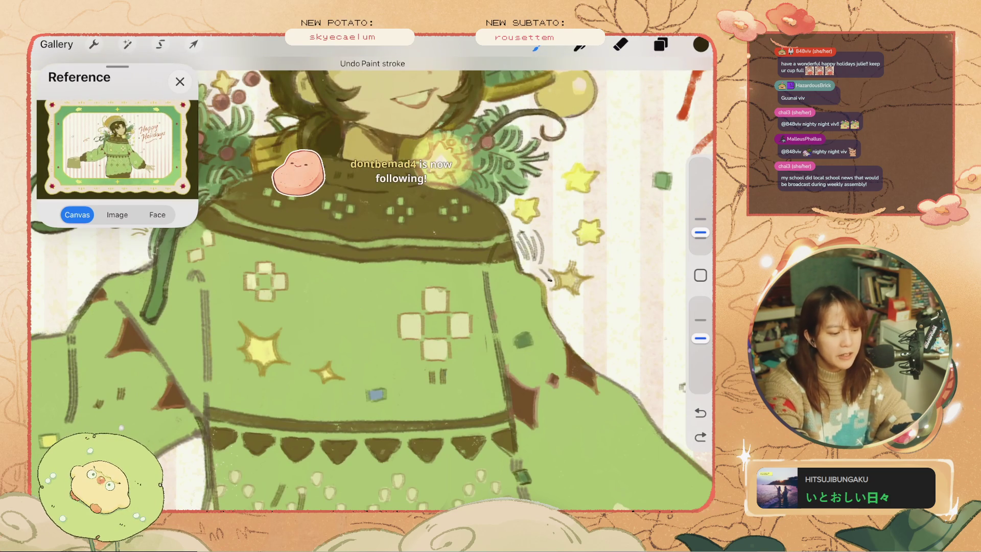
key(ctrl+z)
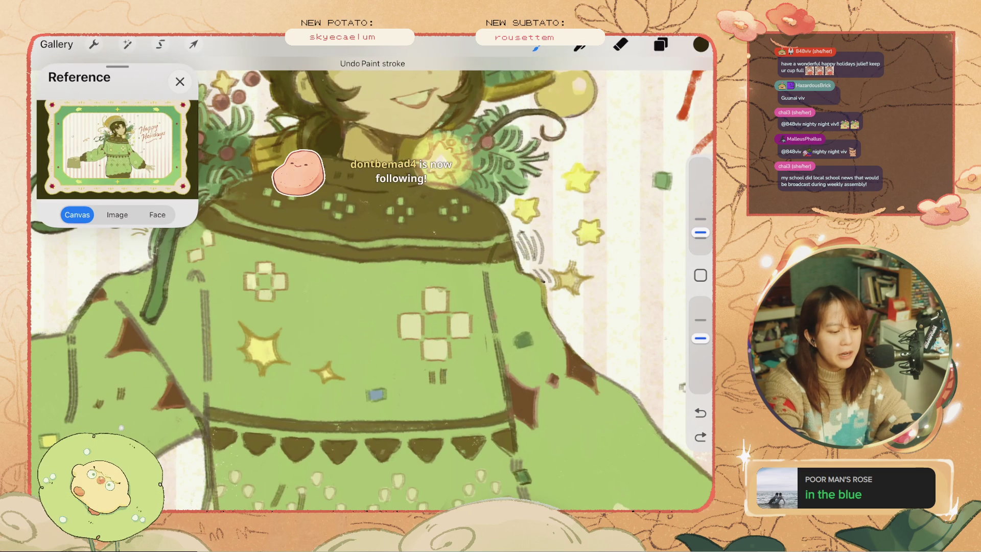
drag(527, 270, 543, 266)
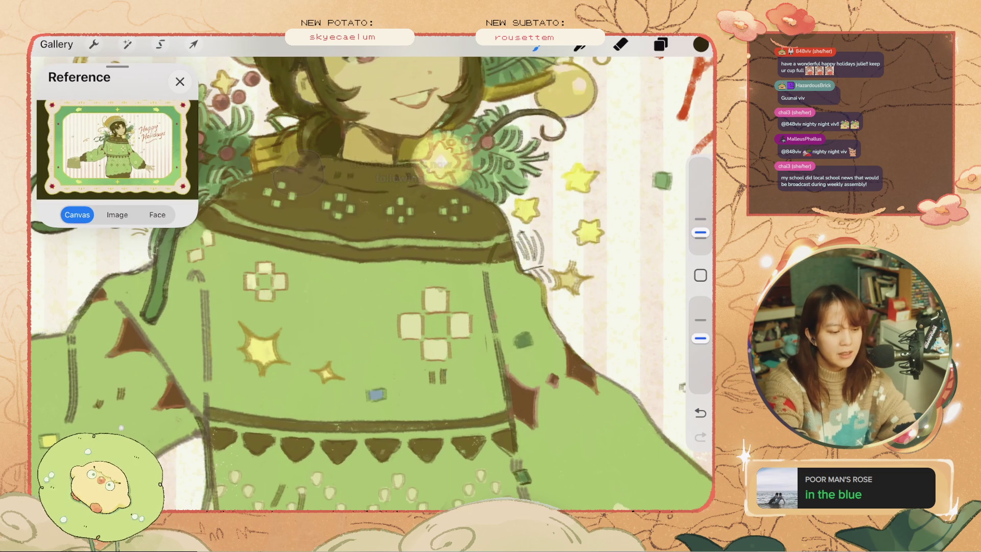
key(ctrl+z)
key(ctrl+z)
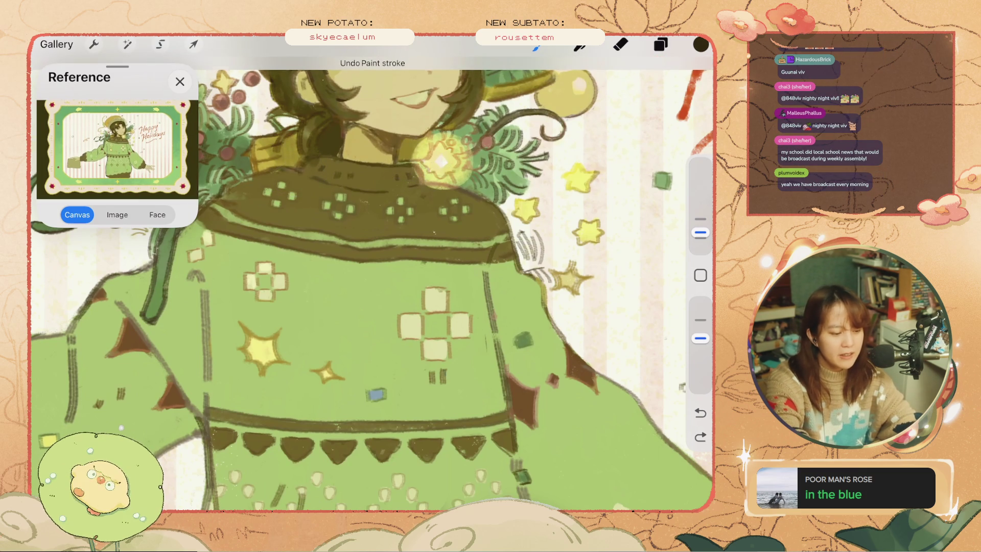
key(ctrl+z)
scroll(371, 273, down, 5)
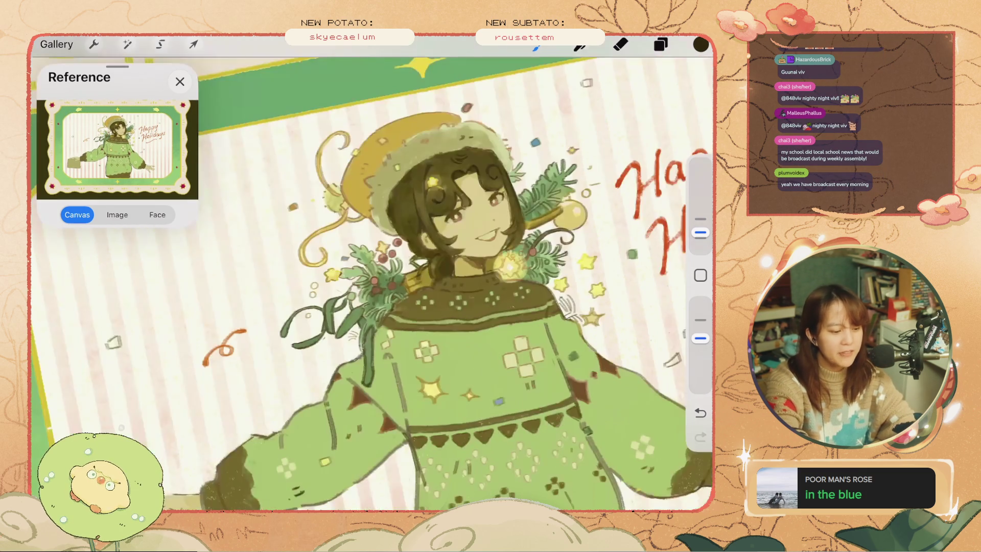
scroll(371, 273, up, 3)
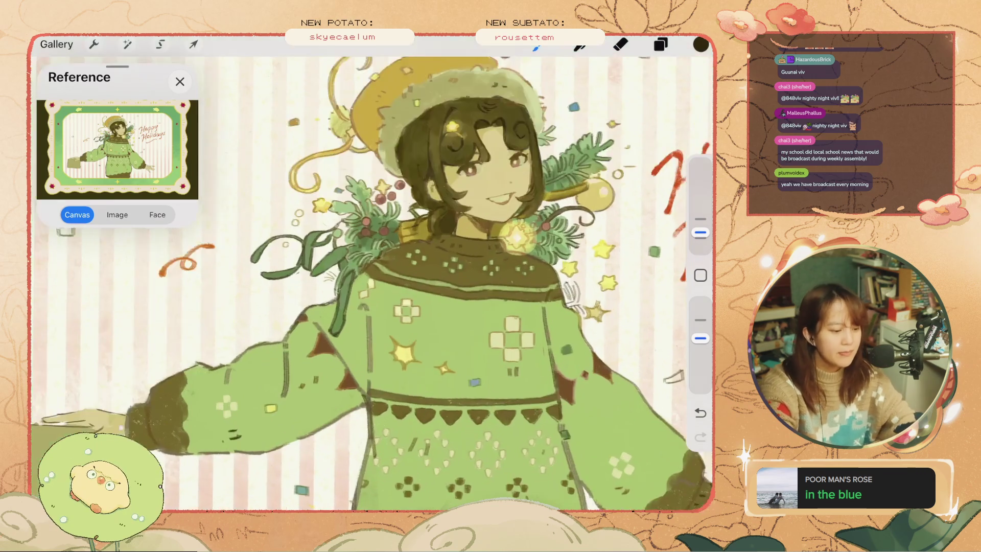
scroll(371, 273, up, 2)
key(ctrl+z)
key(ctrl+z)
key(ctrl+z)
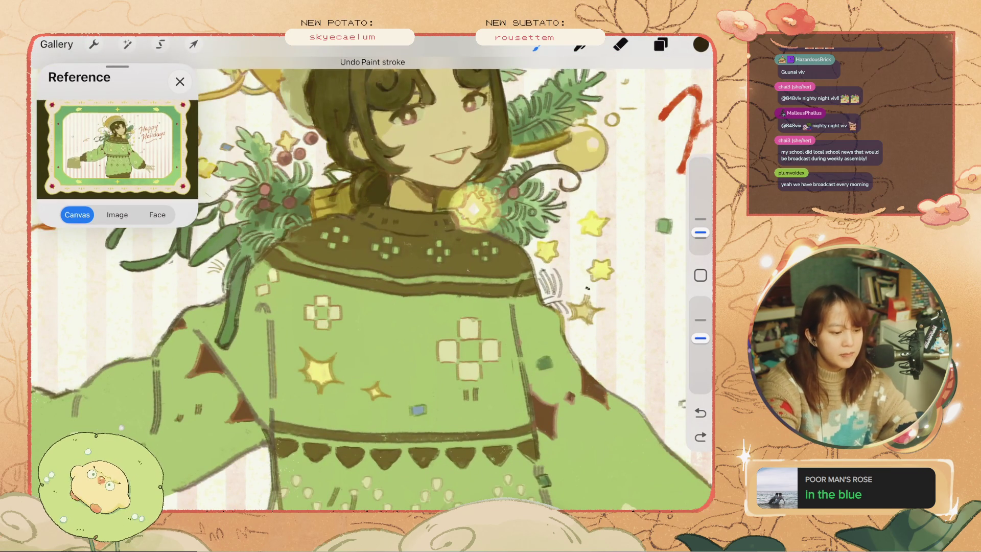
key(ctrl+z)
drag(581, 275, 566, 295)
mouse_move(571, 291)
mouse_down()
mouse_move(563, 298)
mouse_move(569, 278)
mouse_up()
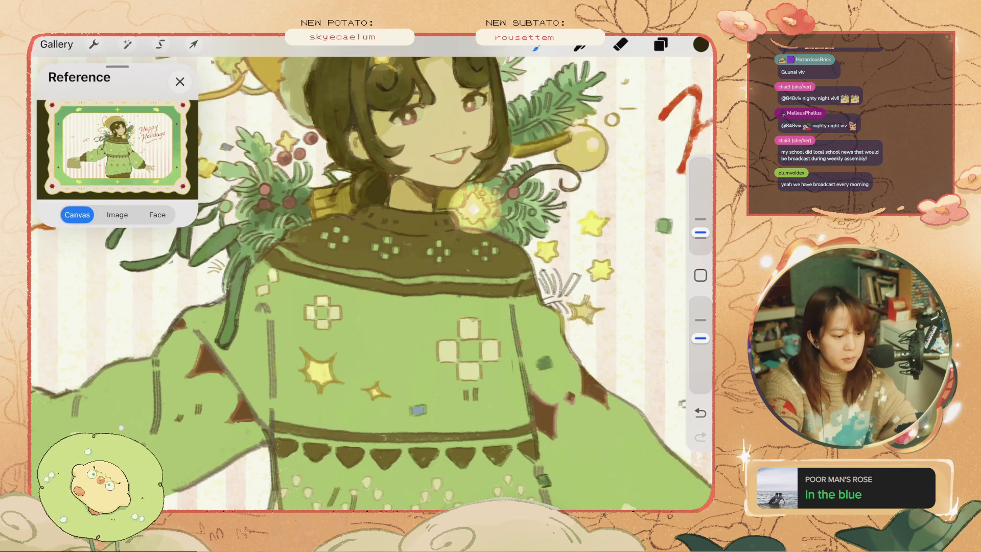
key(ctrl+z)
key(ctrl+z)
key(ctrl+z)
key(ctrl+z)
click(562, 292)
key(ctrl+z)
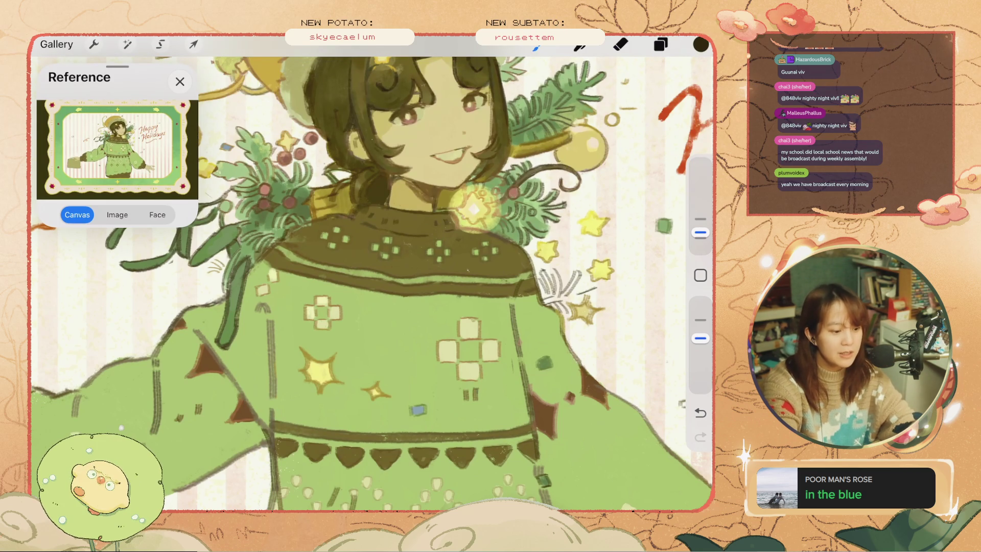
key(ctrl+z)
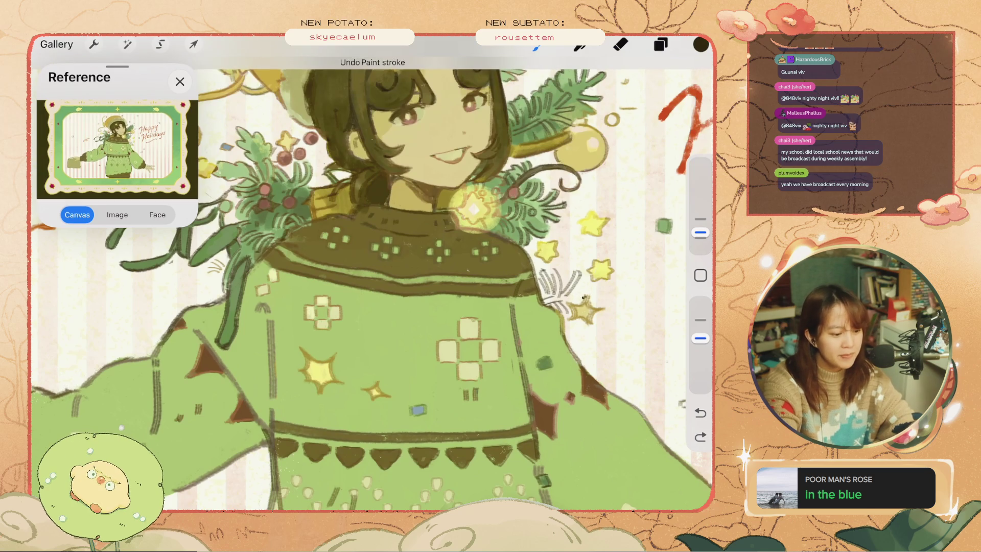
click(590, 301)
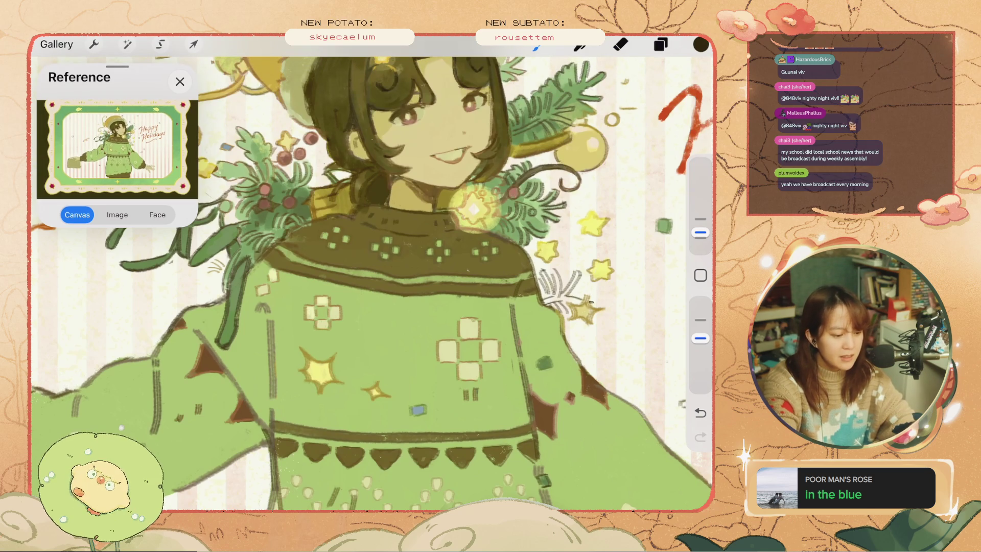
key(ctrl+z)
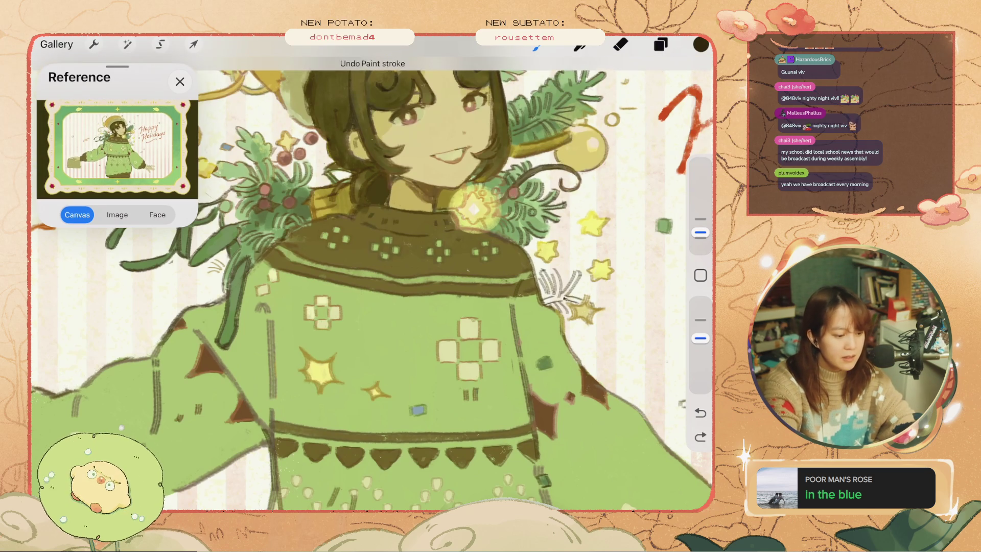
scroll(372, 284, down, 5)
key(ctrl+z)
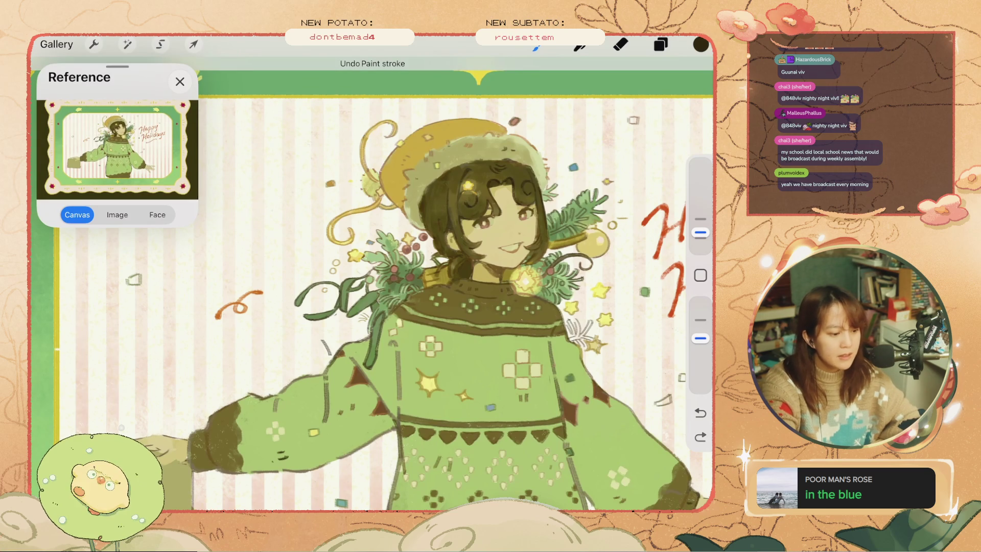
scroll(613, 224, up, 5)
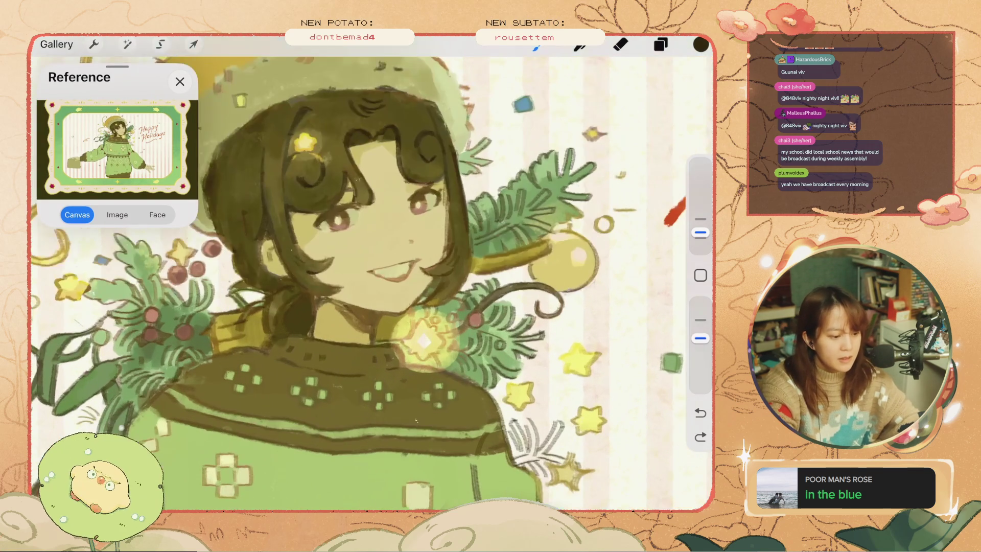
Undo six recent paint strokes on the character's face and sweater.
key(ctrl+z)
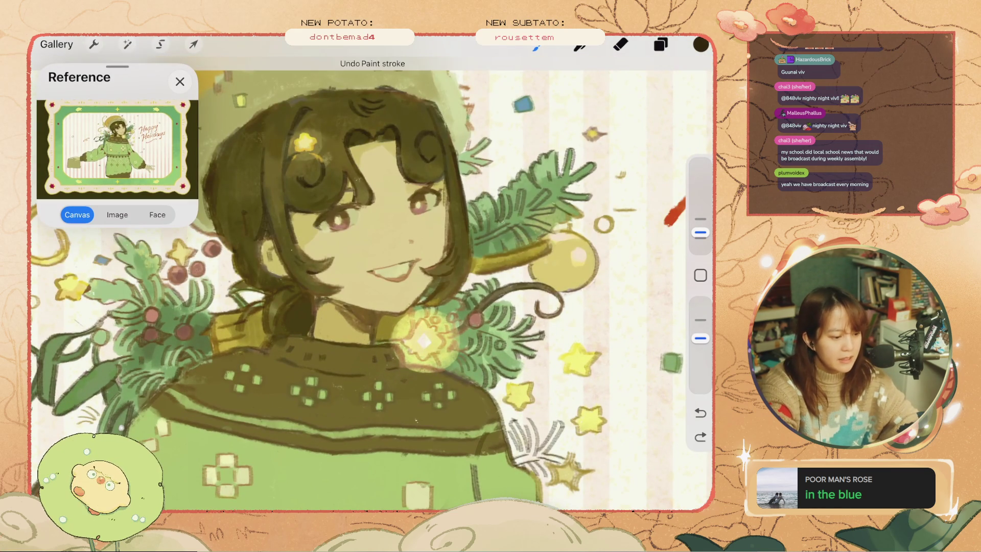
key(ctrl+z)
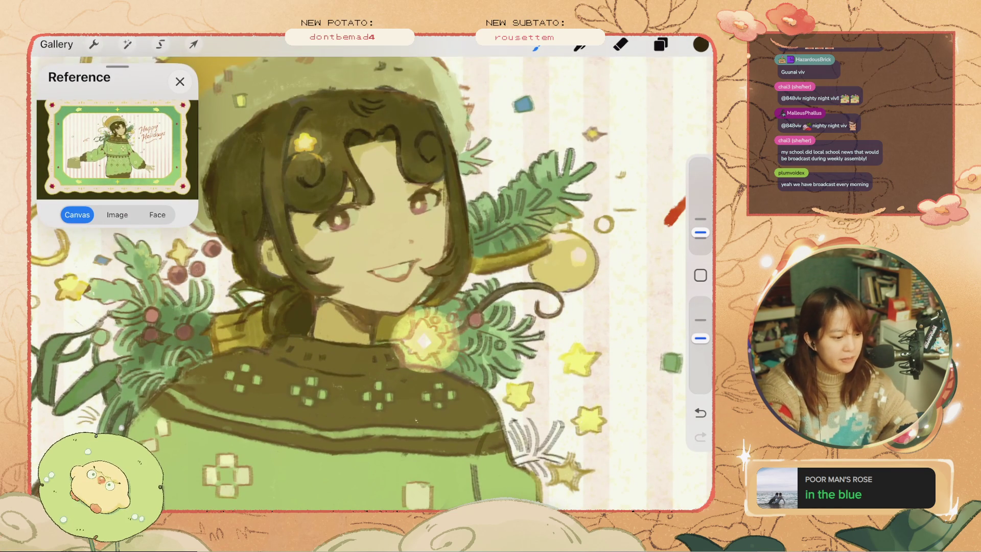
key(ctrl+z)
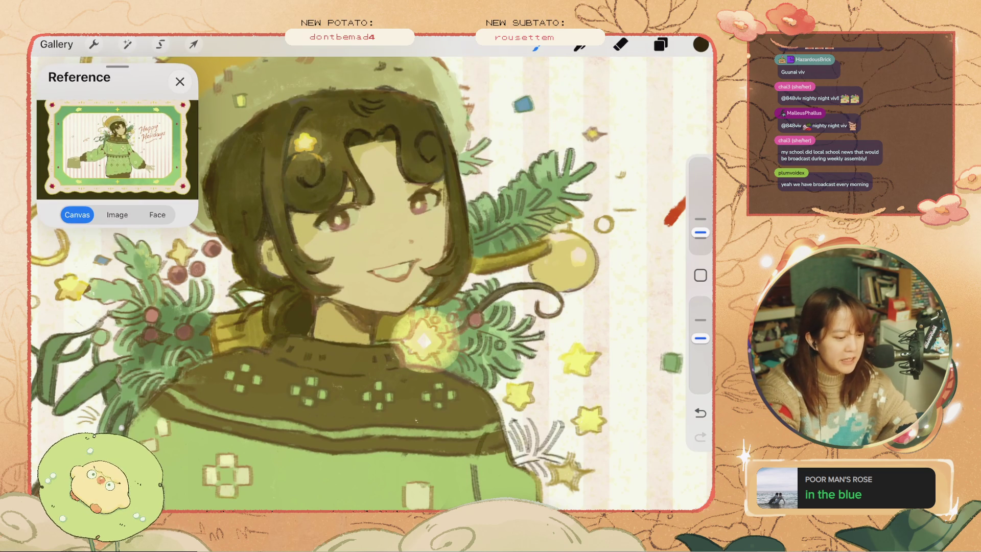
key(ctrl+z)
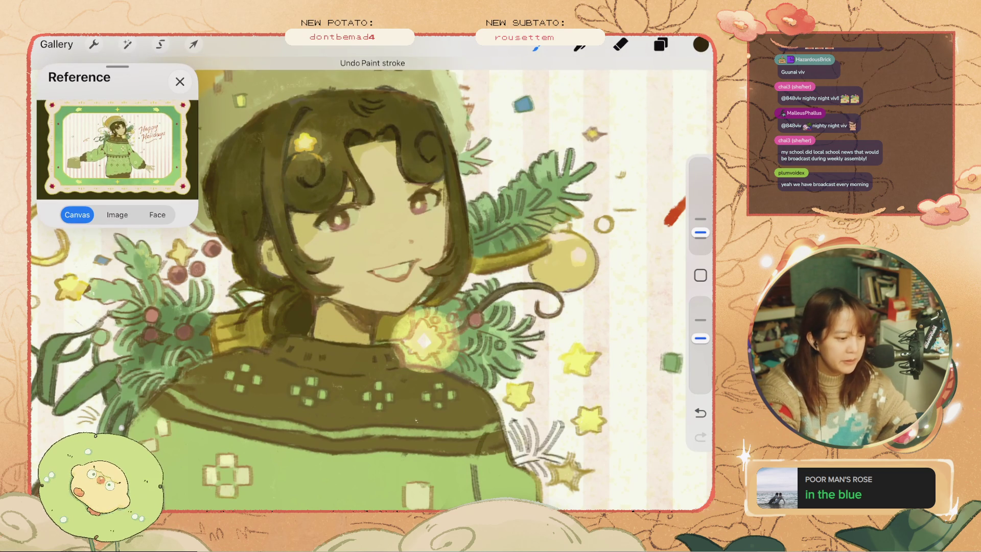
key(ctrl+z)
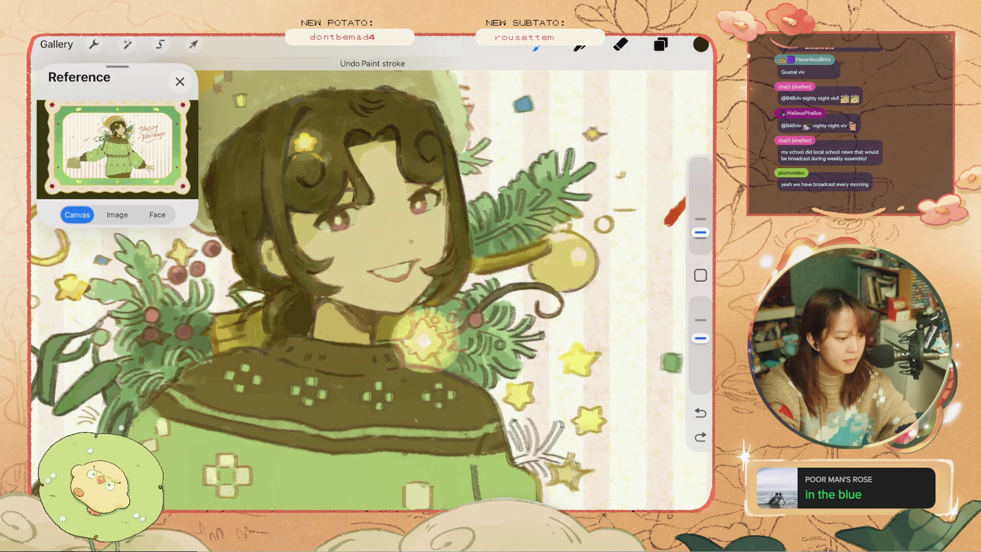
key(ctrl+z)
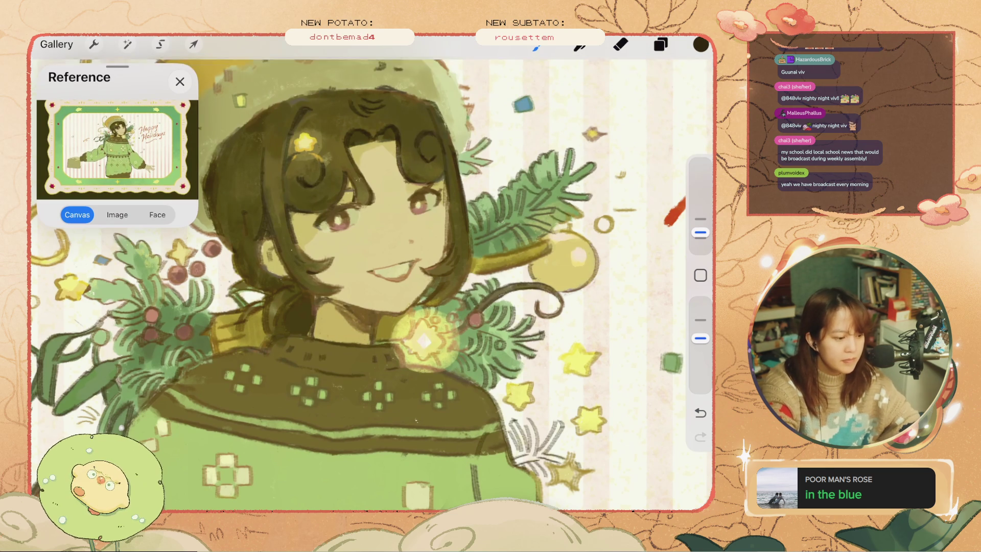
scroll(372, 274, down, 5)
scroll(372, 286, down, 2)
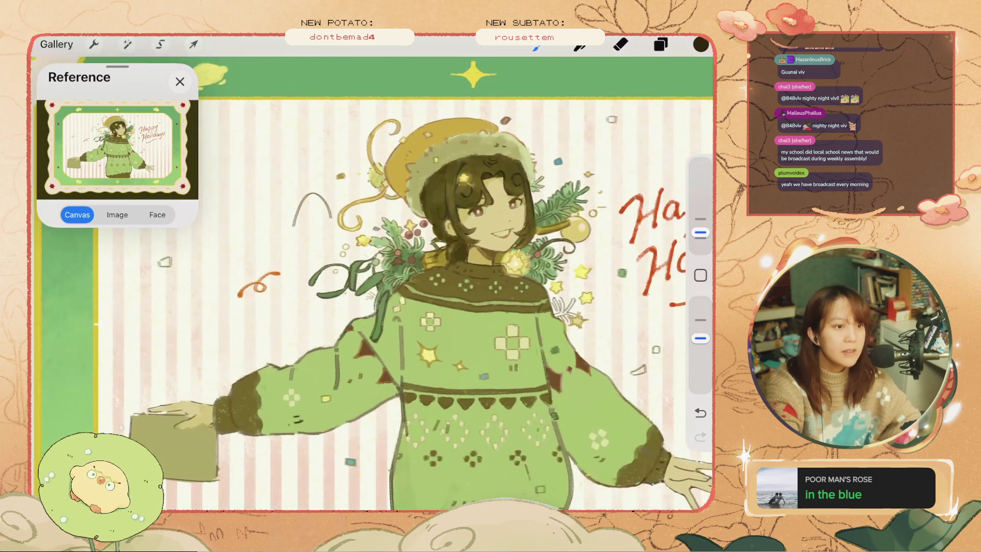
Undo five more paint strokes on the green sweater's sleeve and collar.
key(ctrl+z)
scroll(372, 276, up, 2)
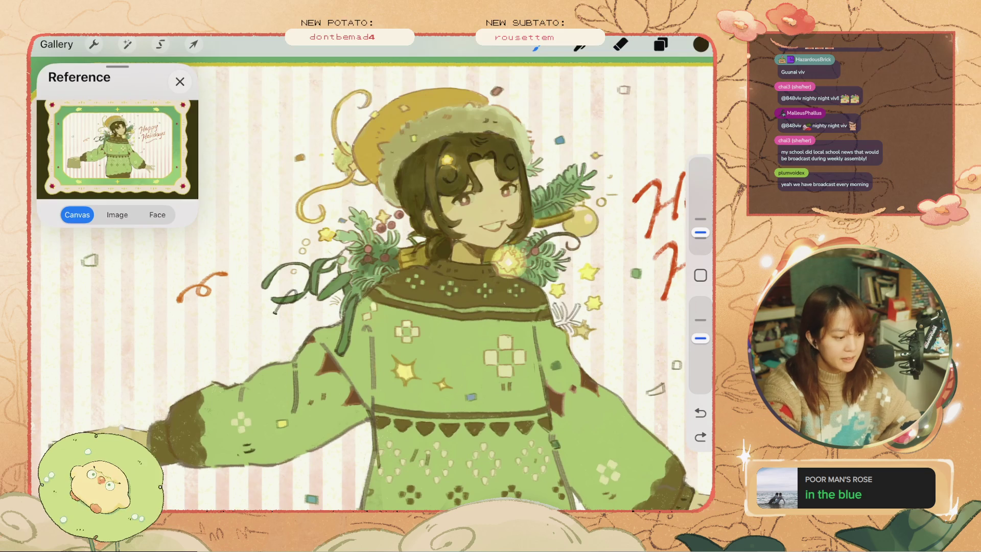
key(ctrl+z)
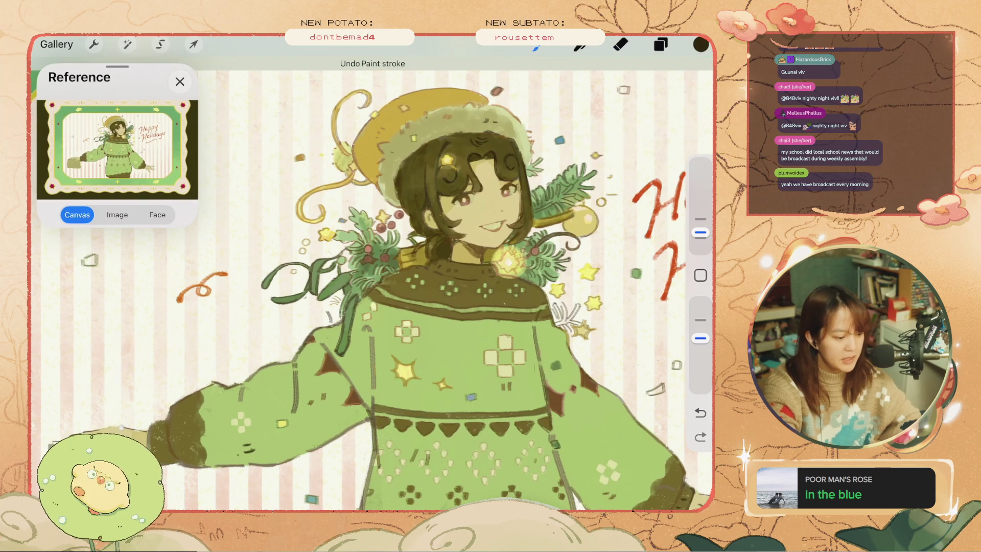
scroll(371, 286, down, 3)
scroll(372, 286, up, 2)
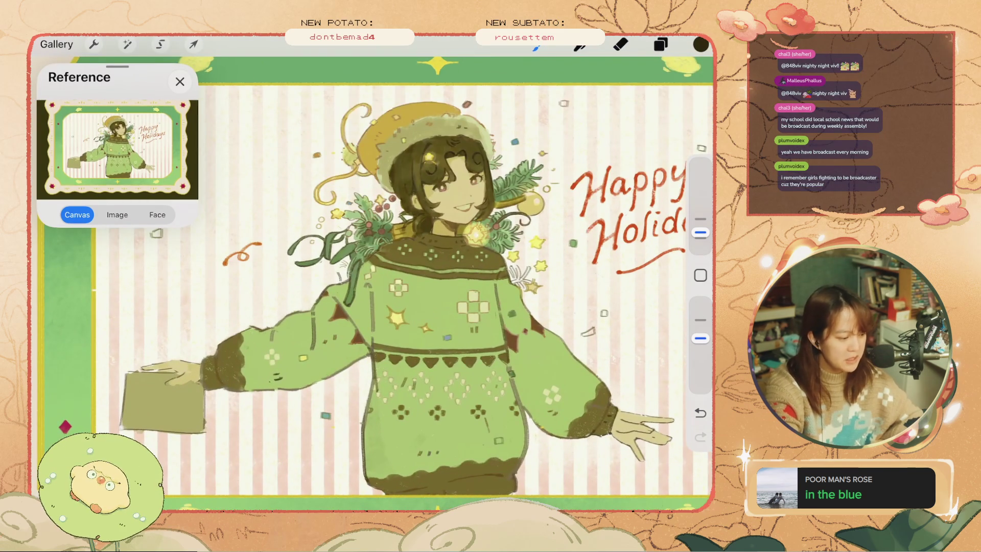
key(ctrl+z)
key(ctrl+z)
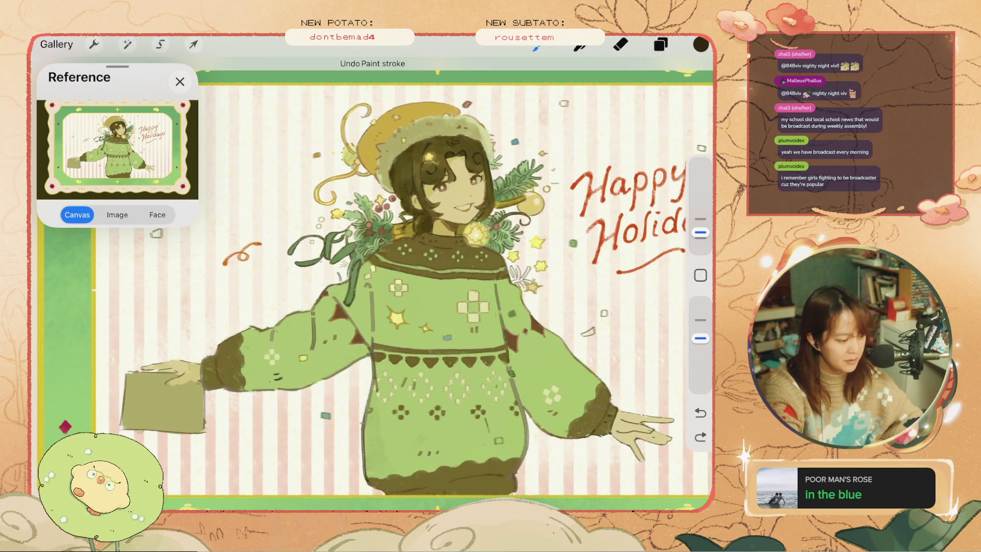
key(ctrl+z)
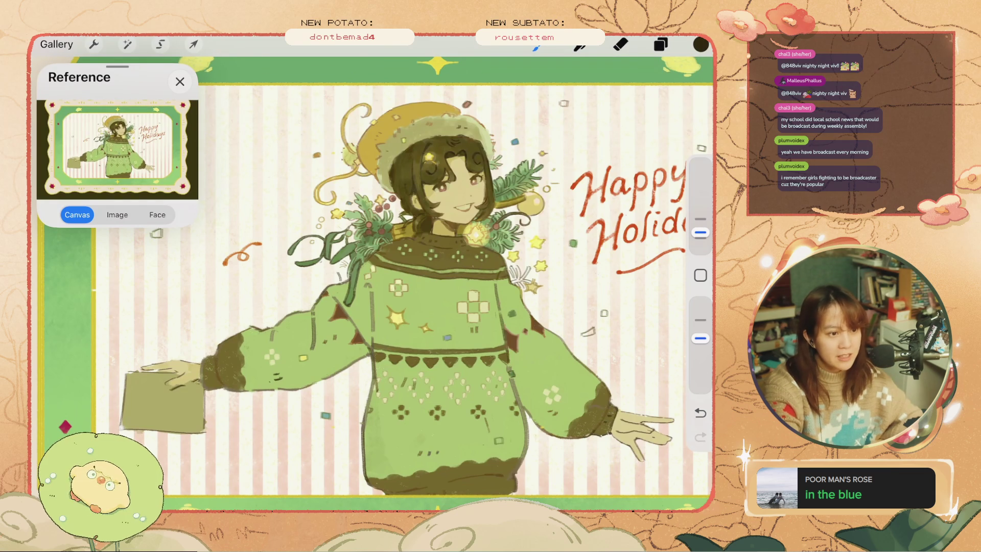
scroll(460, 256, up, 2)
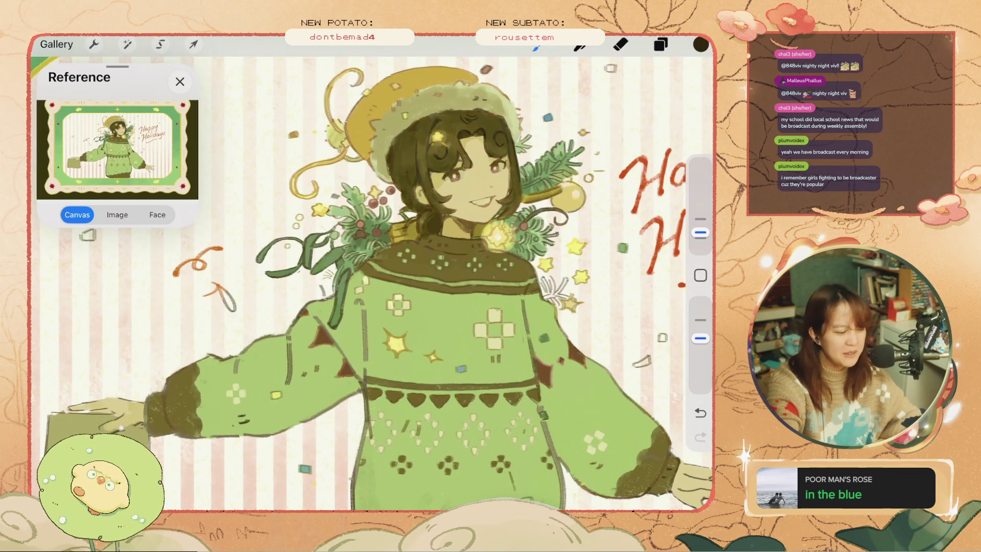
scroll(460, 255, up, 3)
key(ctrl+z)
scroll(459, 255, up, 2)
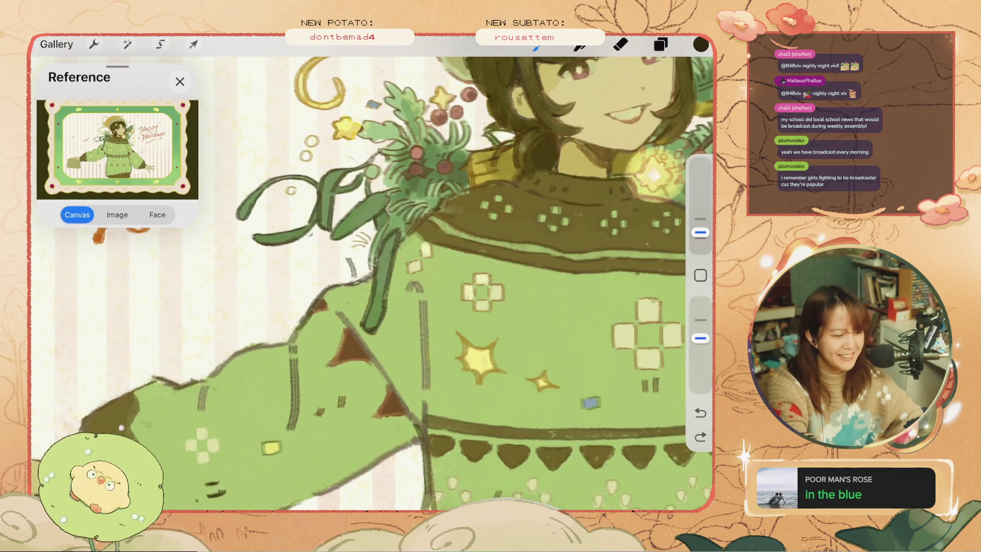
Undo the last two eraser strokes on the green sweater, then zoom in on the hat and face.
key(e)
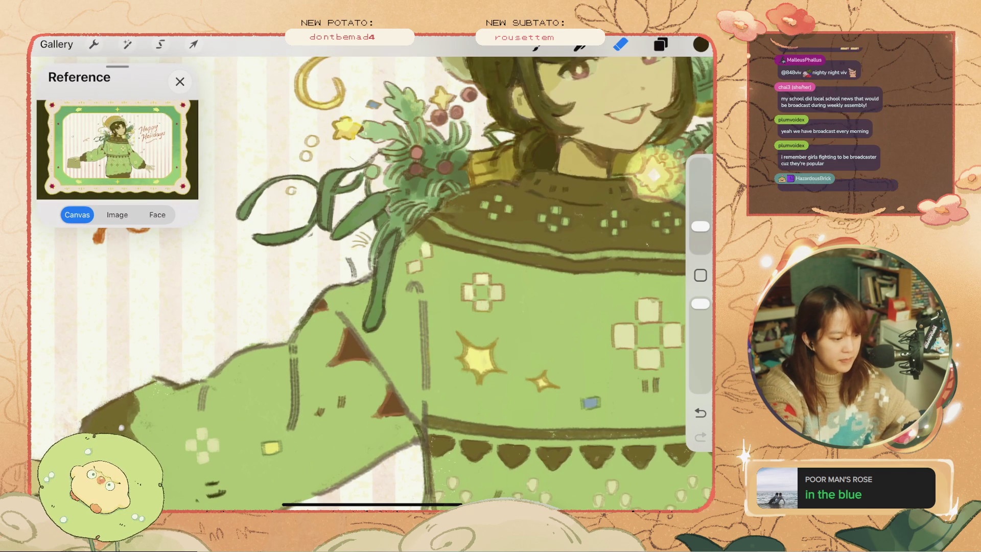
key(ctrl+z)
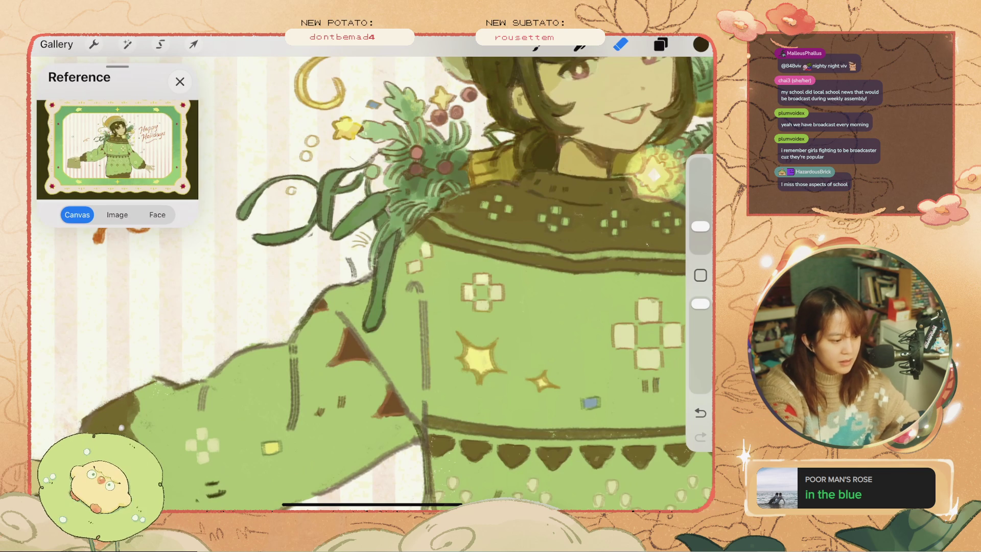
key(ctrl+z)
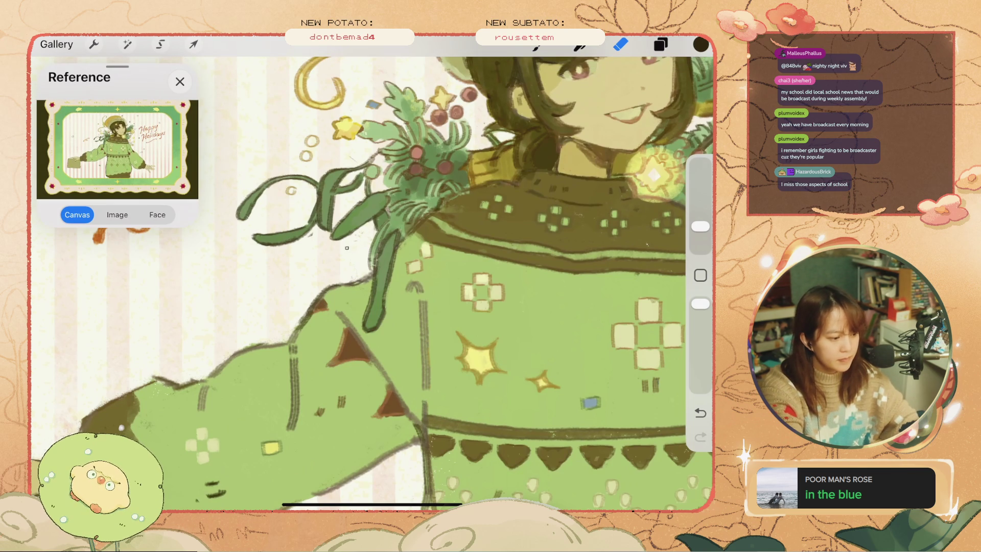
scroll(371, 281, down, 3)
scroll(371, 281, down, 3)
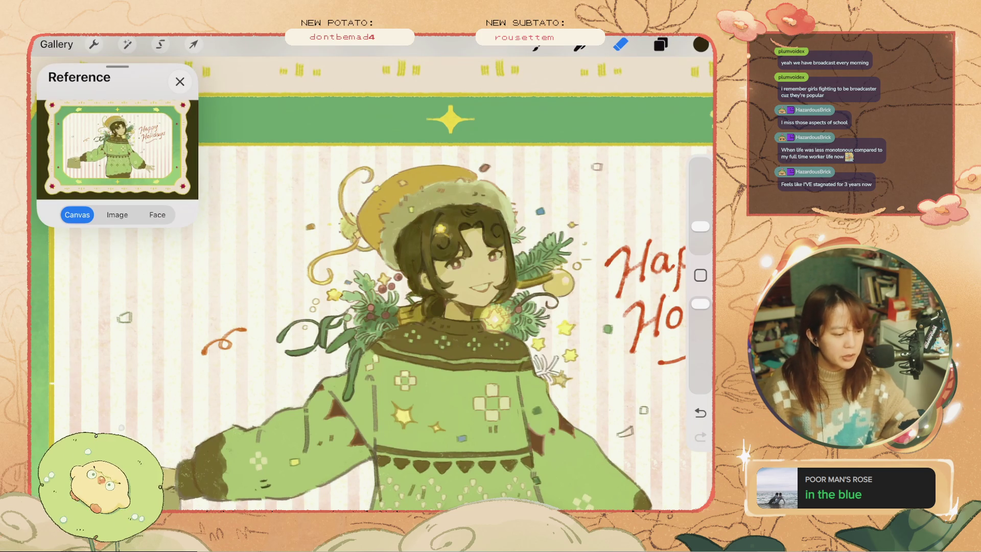
scroll(447, 296, up, 5)
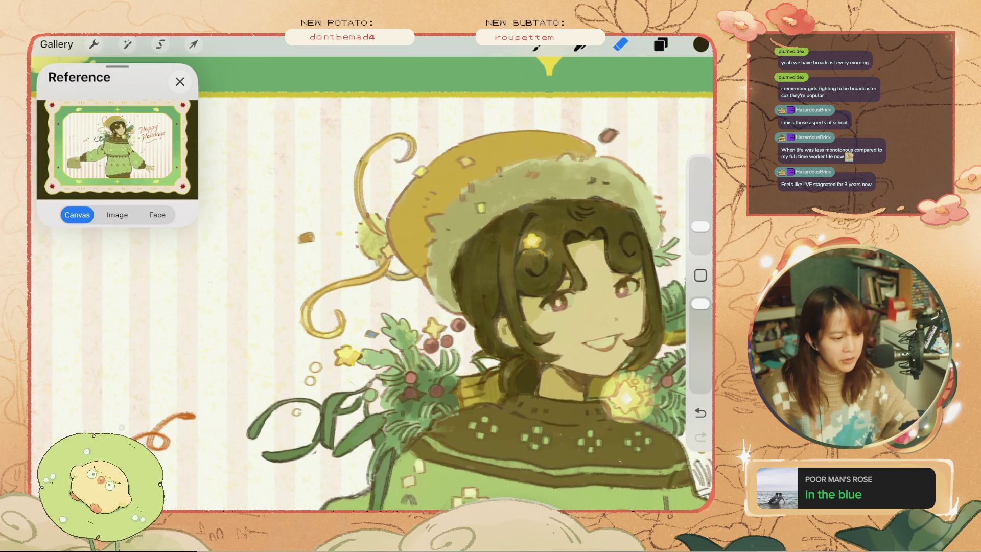
Switch back to the brush and sample a beige colour from the drawing.
key(b)
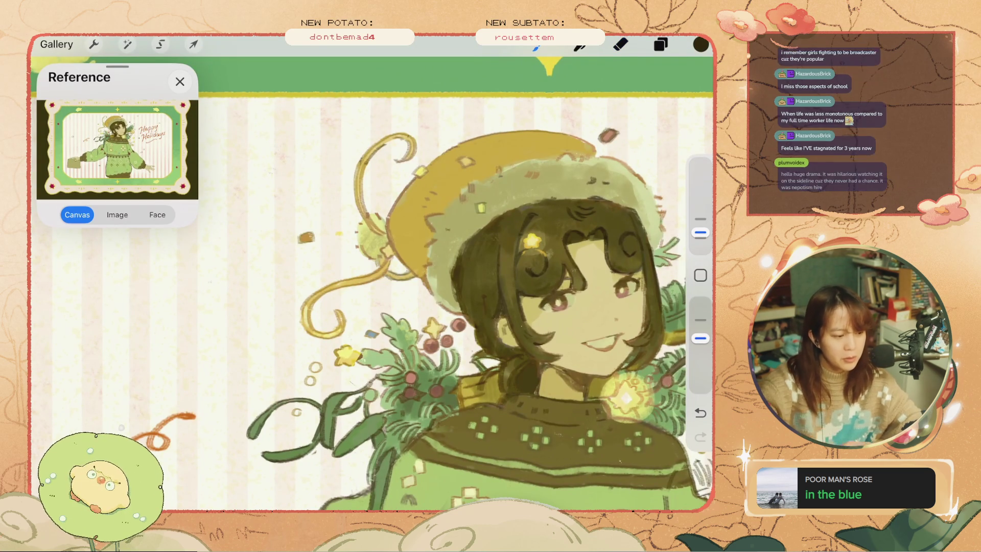
key(ctrl+z)
click(700, 274)
click(397, 163)
key(ctrl+z)
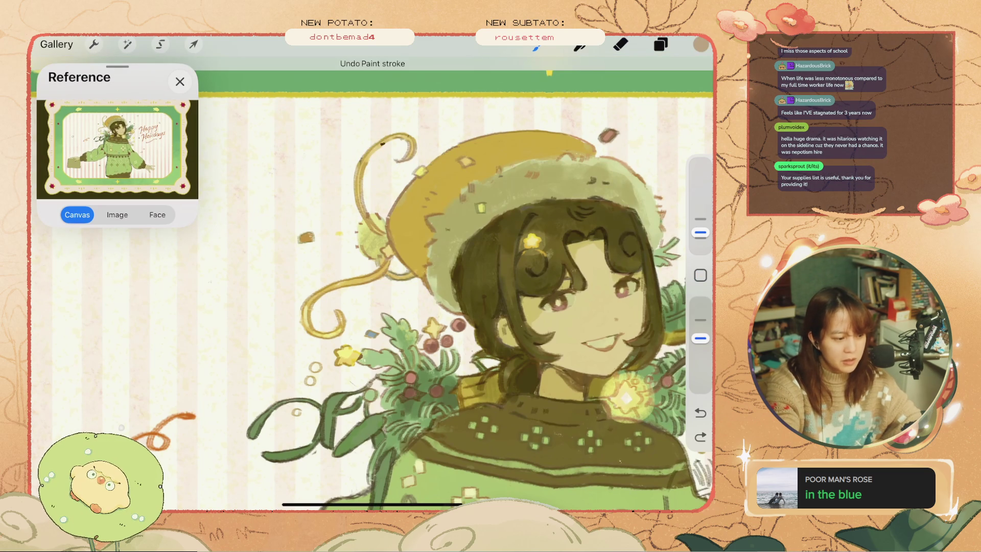
Check the colour values in the Colors panel and choose a darker brown.
click(700, 44)
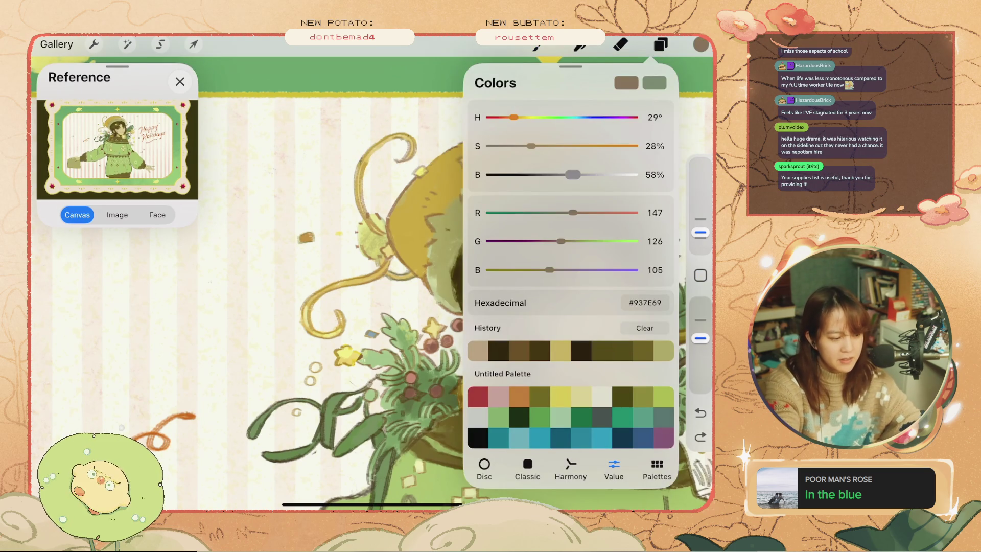
click(701, 44)
key(ctrl+z)
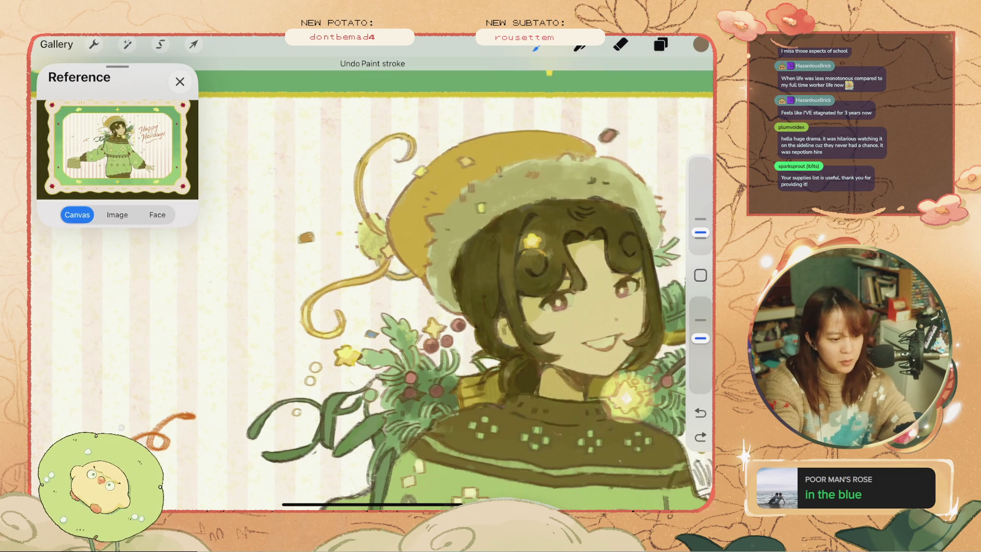
click(700, 44)
click(700, 44)
key(ctrl+z)
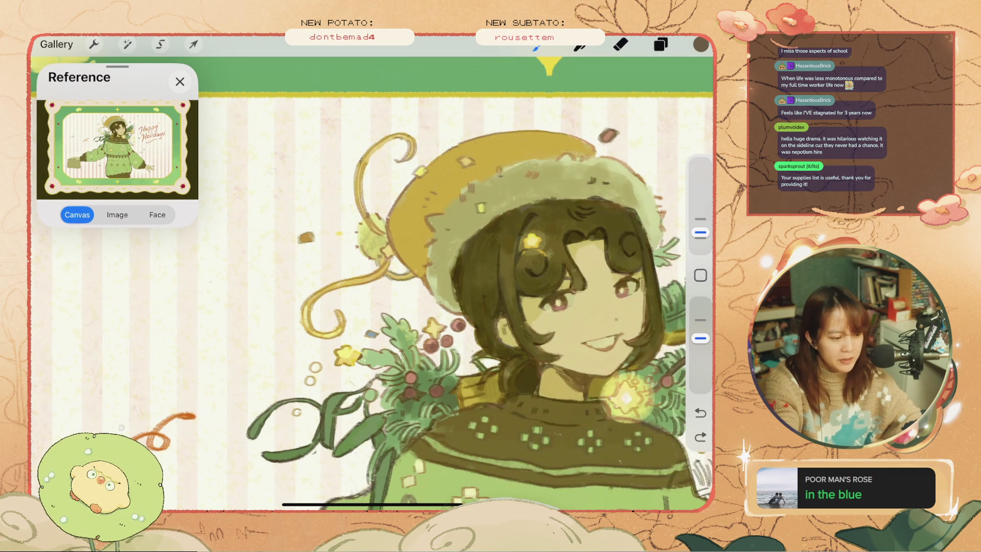
Sample a lighter brown near the hat and remove the small trial marks around it.
click(379, 217)
key(ctrl+z)
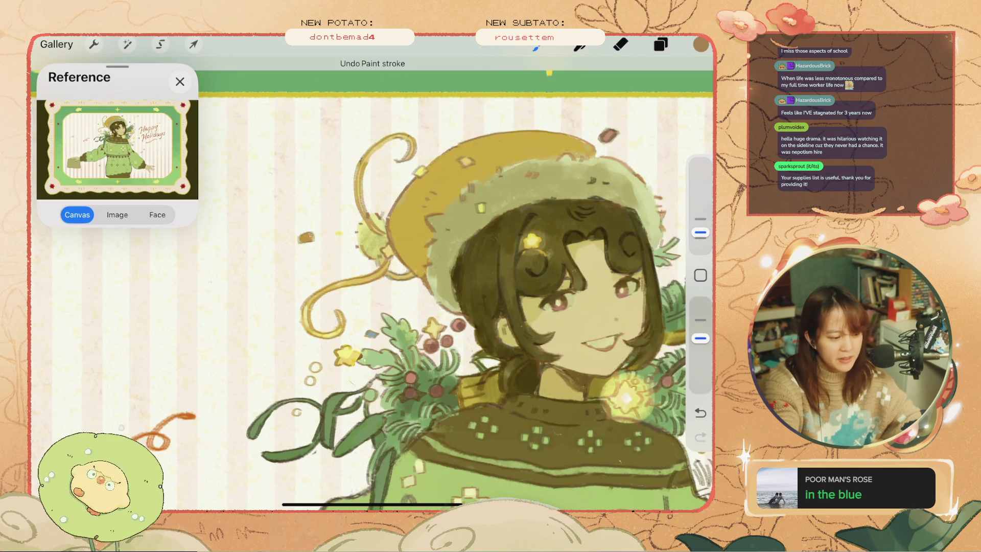
key(ctrl+z)
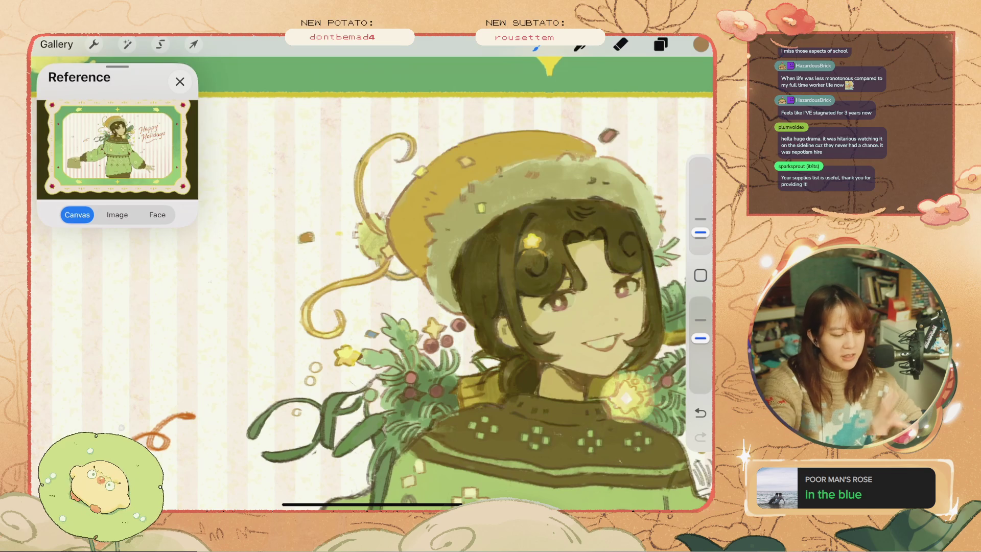
scroll(455, 283, up, 3)
key(ctrl+z)
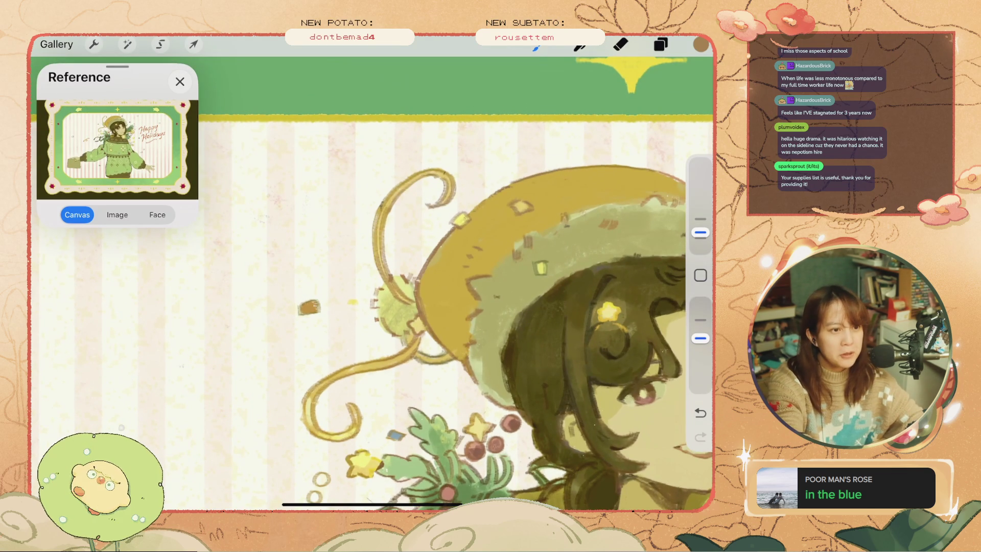
scroll(372, 283, down, 5)
scroll(372, 284, up, 3)
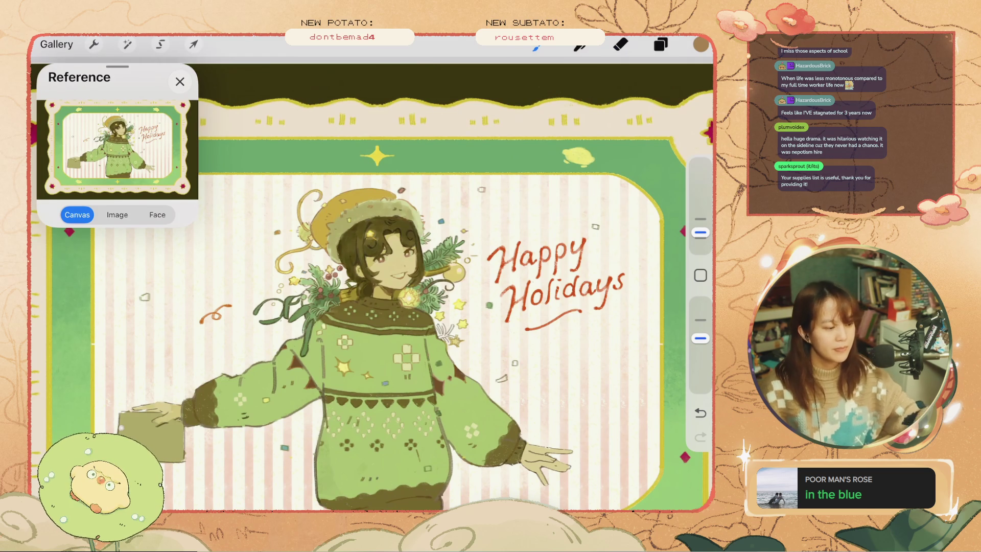
Undo strokes near the yellow swirl, then draw and remove a thin grey stroke left of the hat.
scroll(305, 221, up, 5)
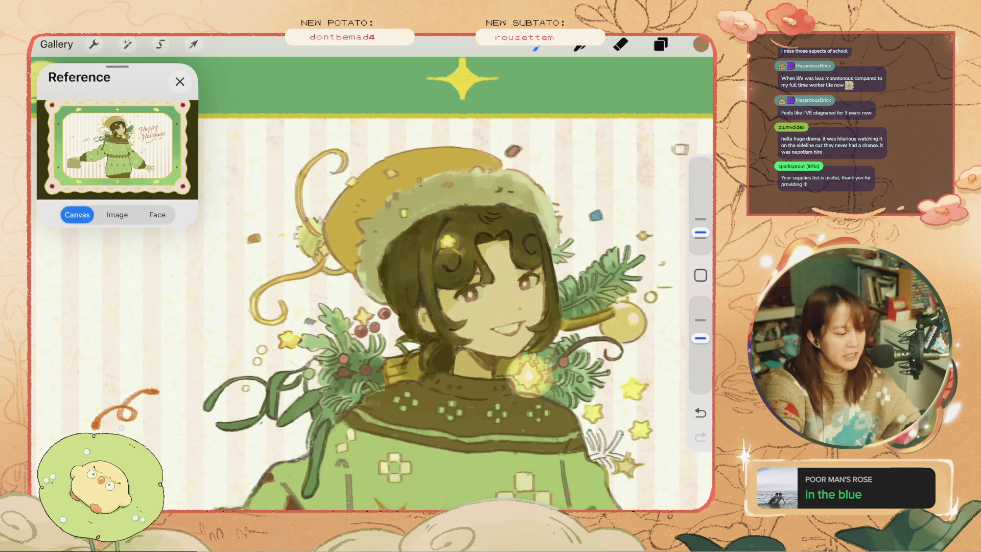
key(ctrl+z)
key(ctrl+z)
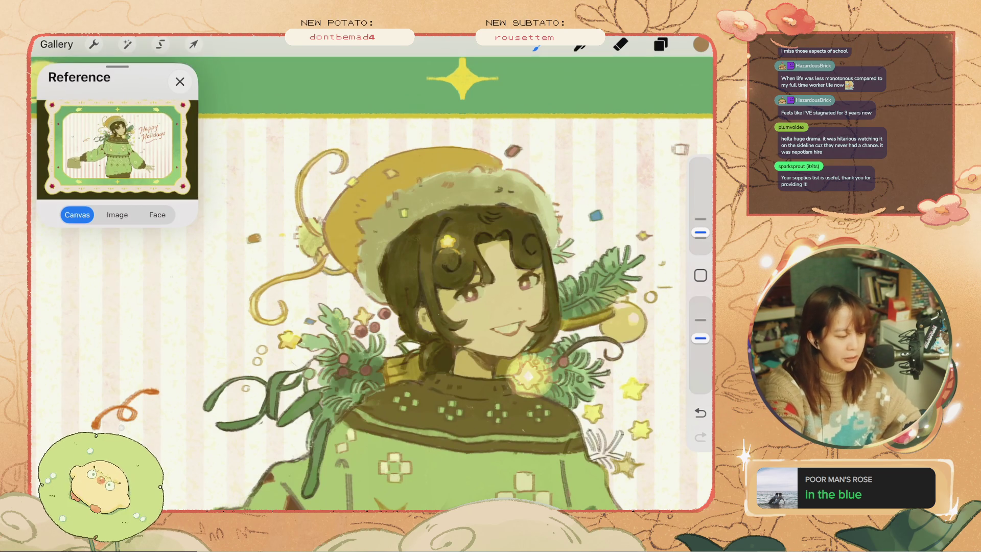
key(ctrl+z)
key(ctrl+z)
drag(262, 192, 302, 236)
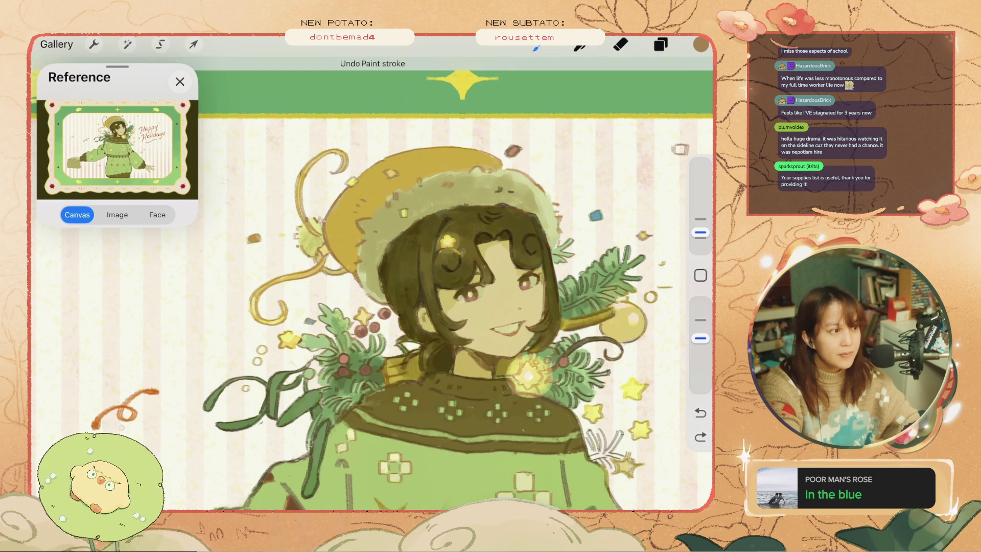
key(ctrl+z)
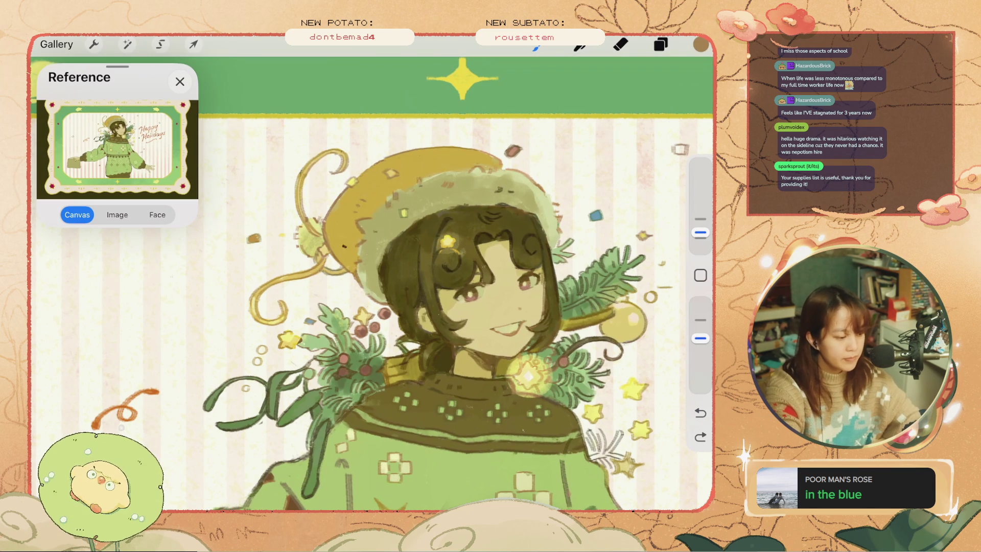
key(ctrl+z)
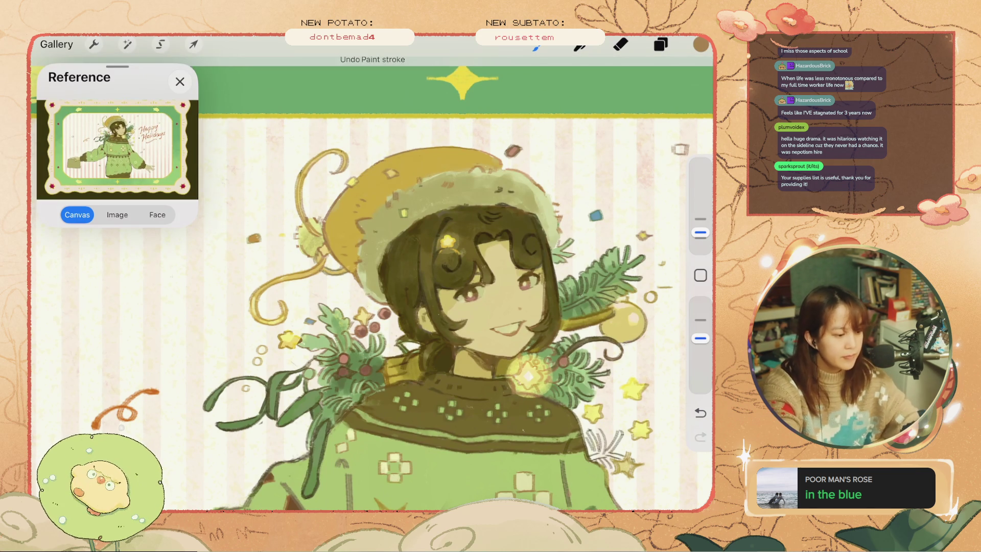
Toggle to the eraser and back to the brush, undoing two more strokes.
key(ctrl+z)
key(e)
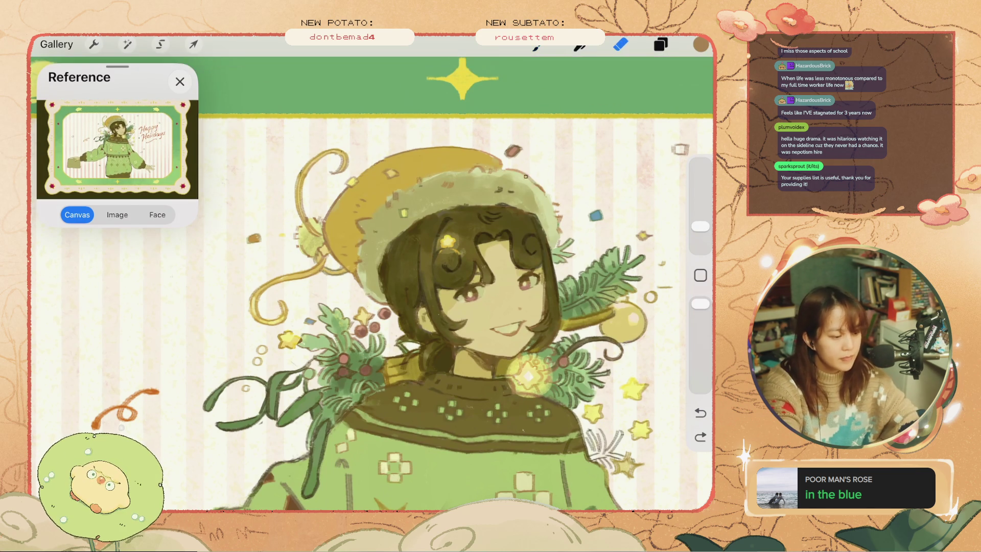
scroll(539, 187, up, 3)
key(b)
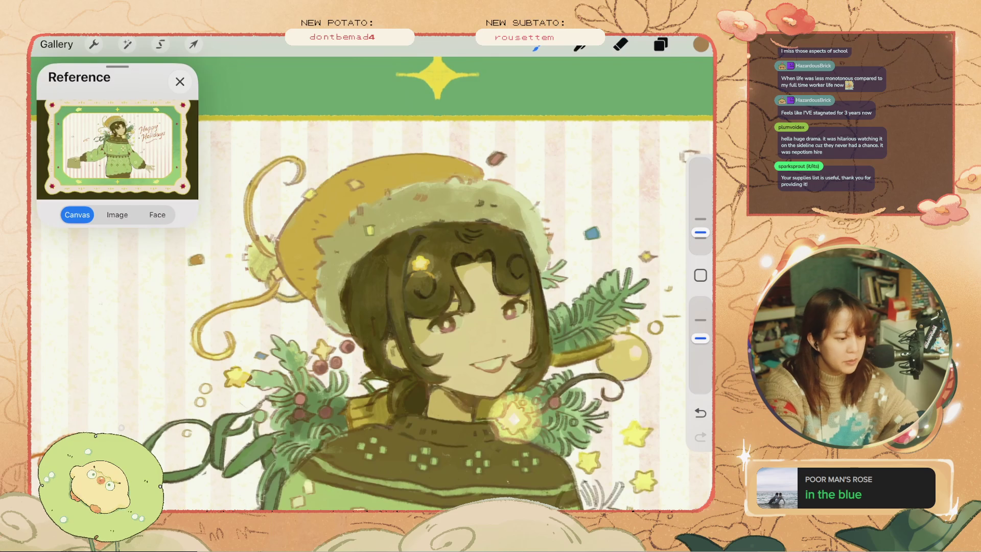
key(ctrl+z)
Paint and undo a small dab, then check the current brown (hue 27°, saturation 45%, brightness 58%).
click(519, 192)
key(ctrl+z)
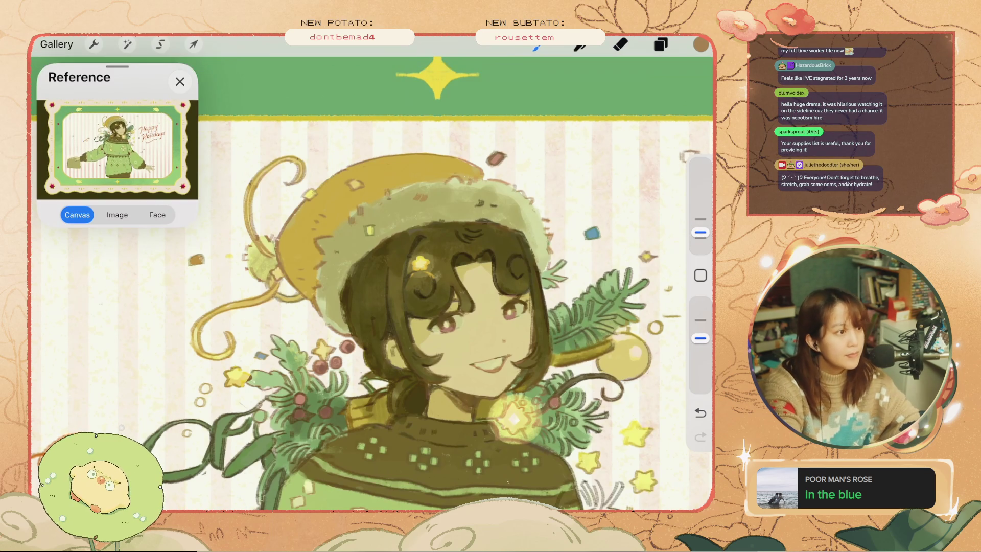
key(ctrl+z)
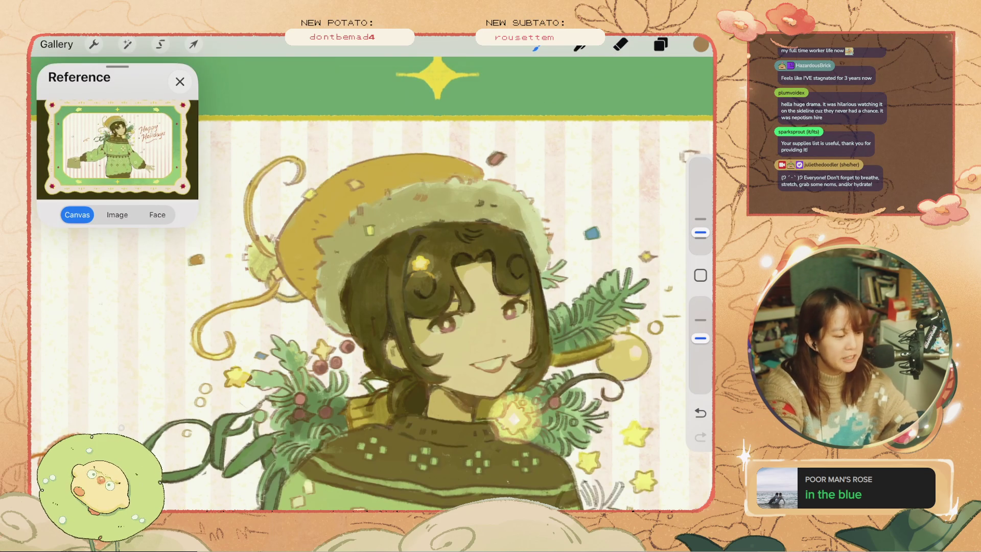
click(700, 44)
click(700, 44)
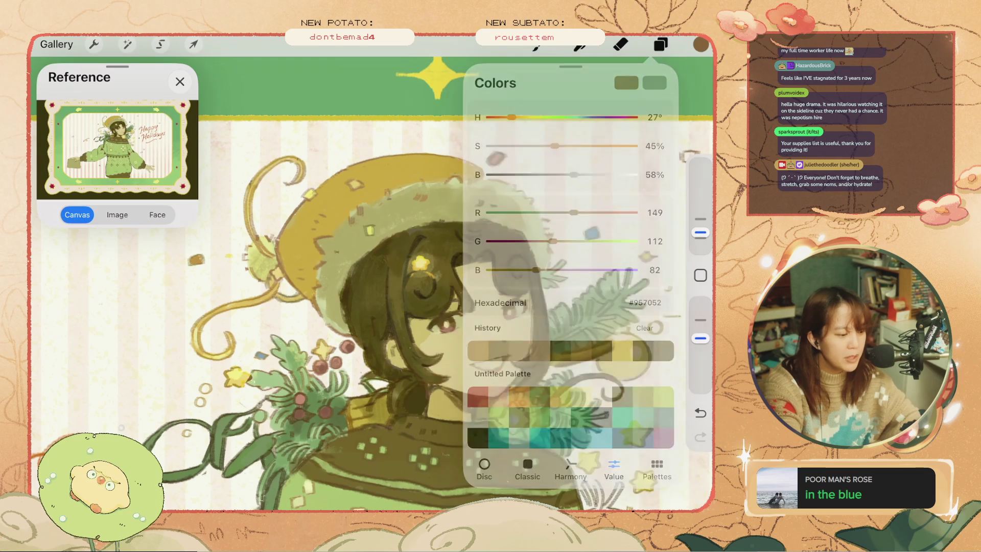
Undo several recent strokes around the face and sample a colour from the drawing.
key(ctrl+z)
key(ctrl+z)
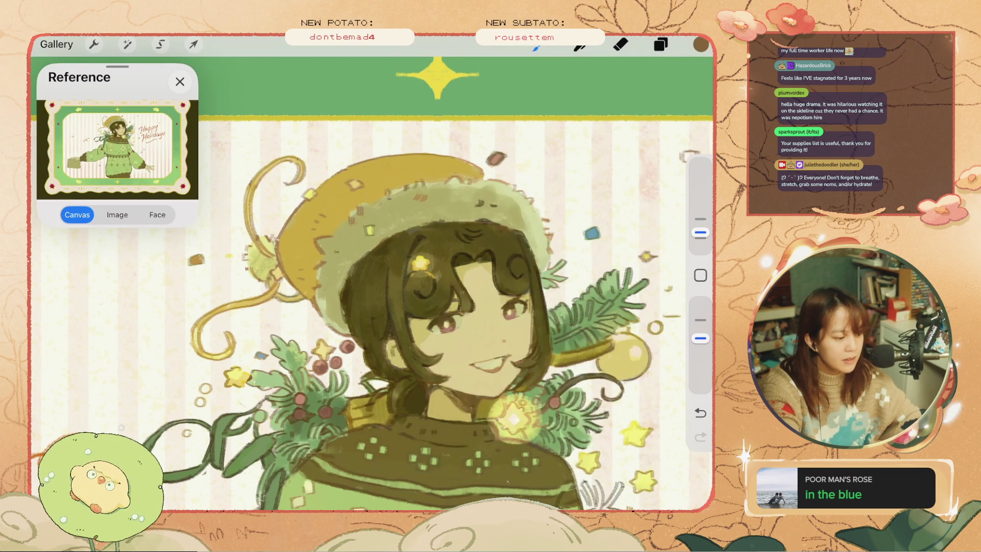
key(ctrl+z)
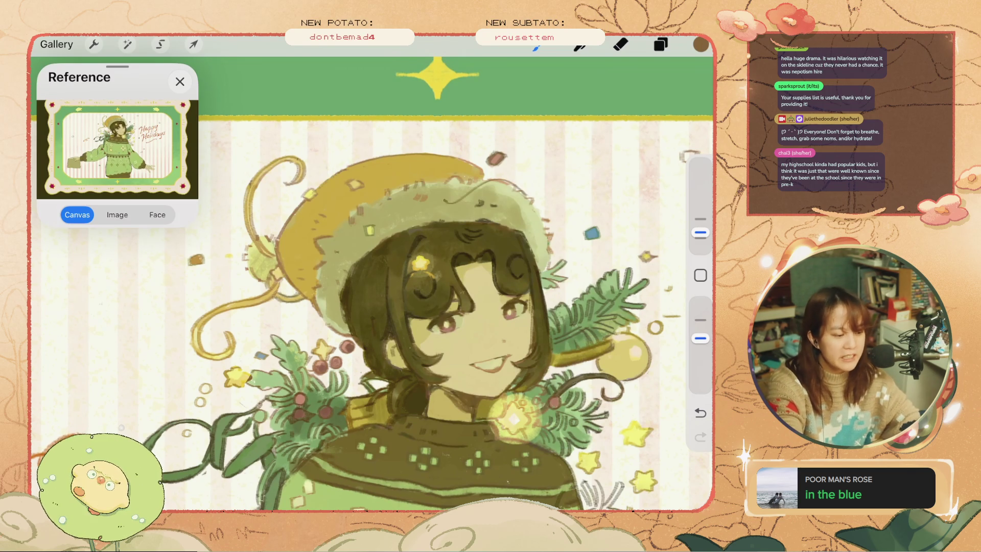
key(ctrl+z)
key(ctrl+z)
click(482, 220)
key(ctrl+z)
Set the brush size to 9% and undo or restore the latest hair strokes.
drag(700, 232, 700, 225)
key(ctrl+shift+z)
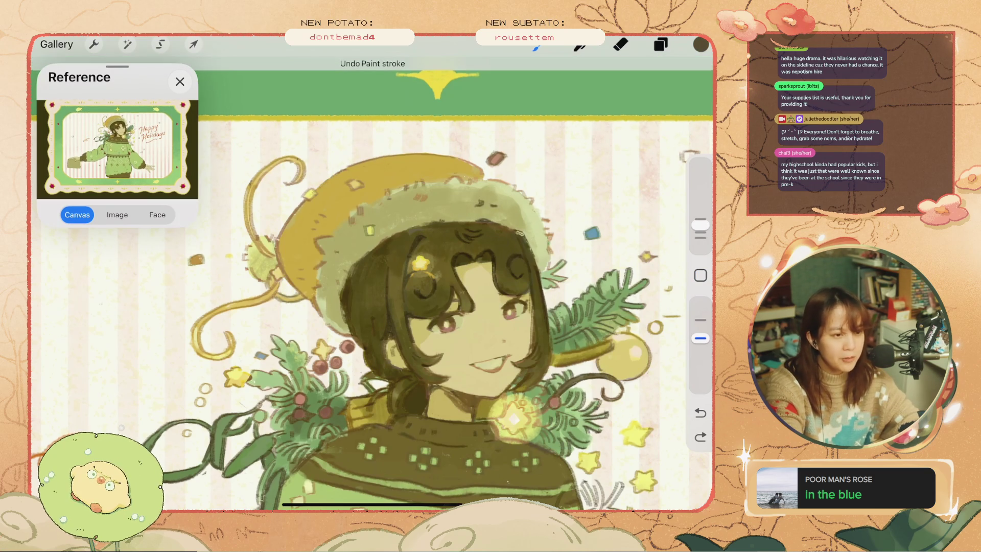
key(ctrl+z)
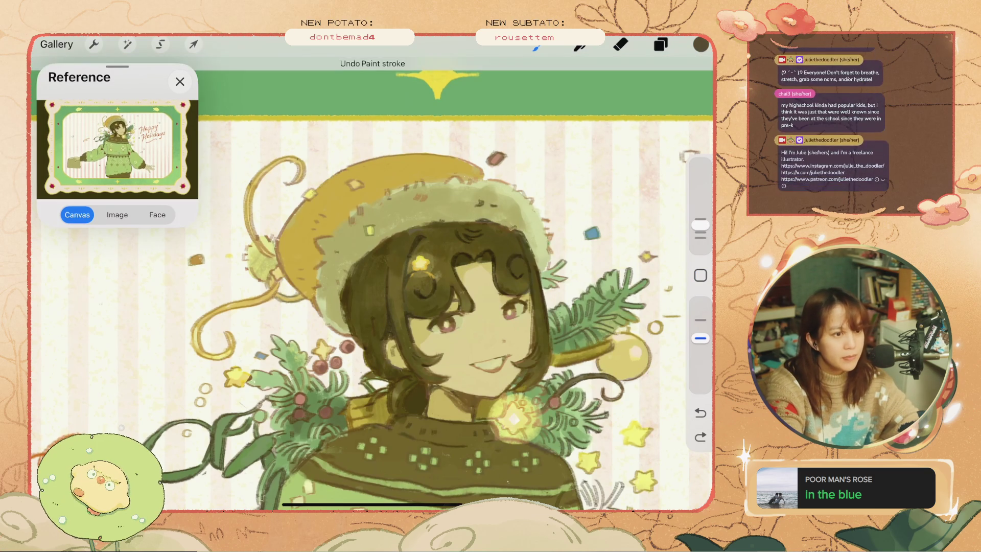
key(ctrl+shift+z)
key(ctrl+z)
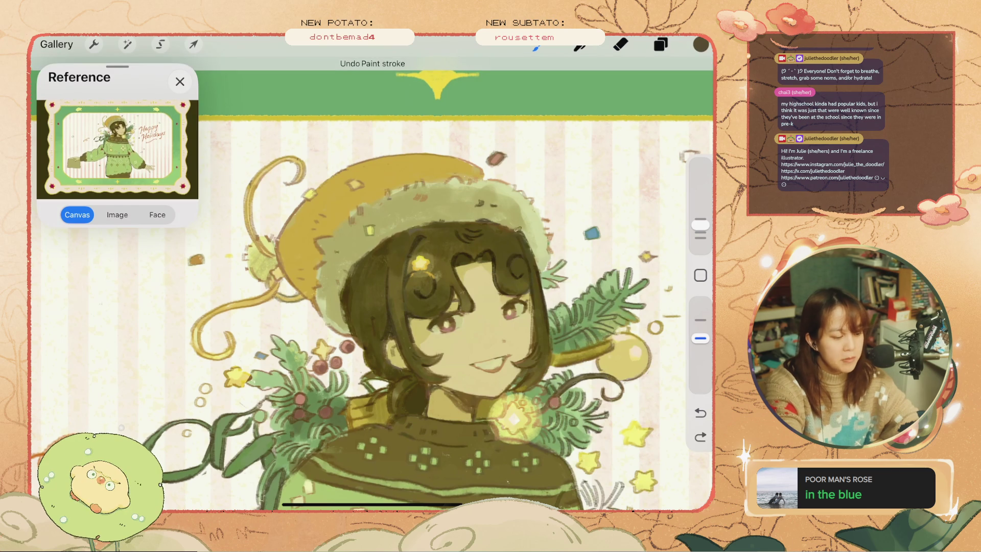
key(ctrl+z)
key(ctrl+shift+z)
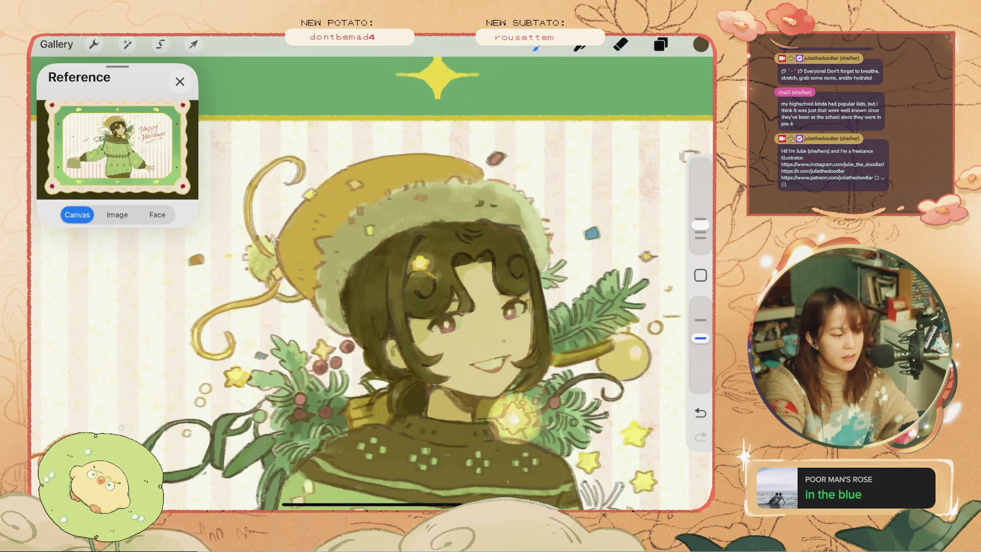
key(ctrl+z)
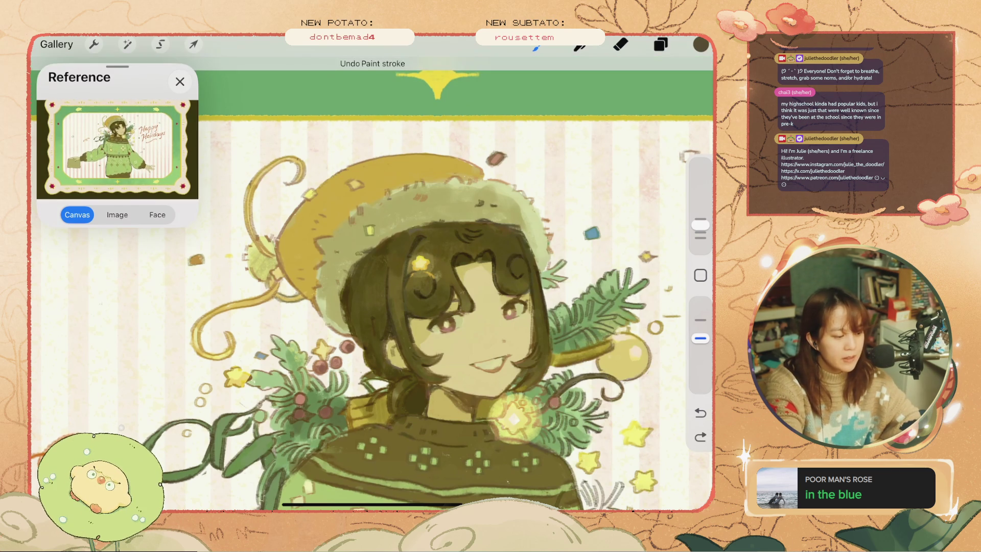
Shrink the brush for fine hair work and undo several small hair strokes.
drag(700, 225, 700, 232)
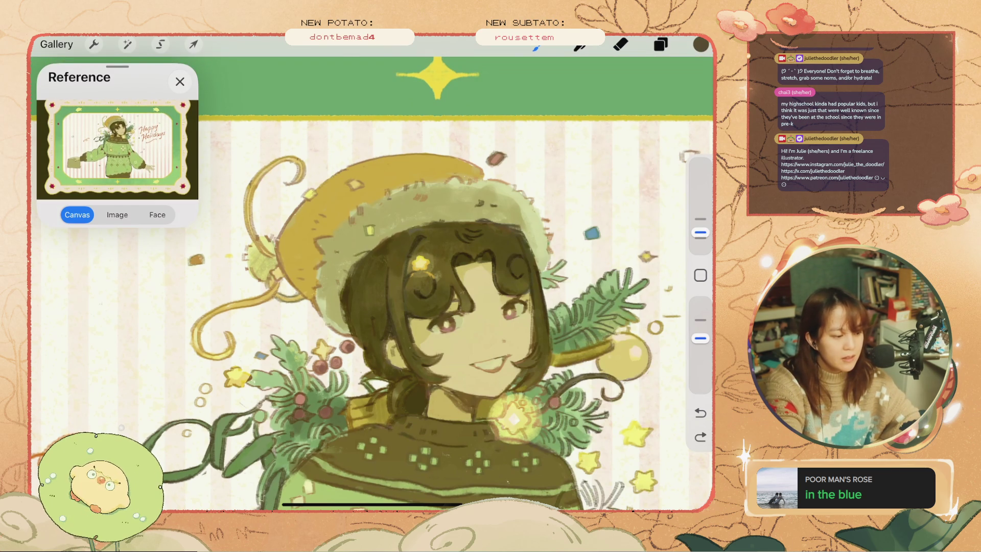
key(ctrl+z)
key(ctrl+z)
key(ctrl+z)
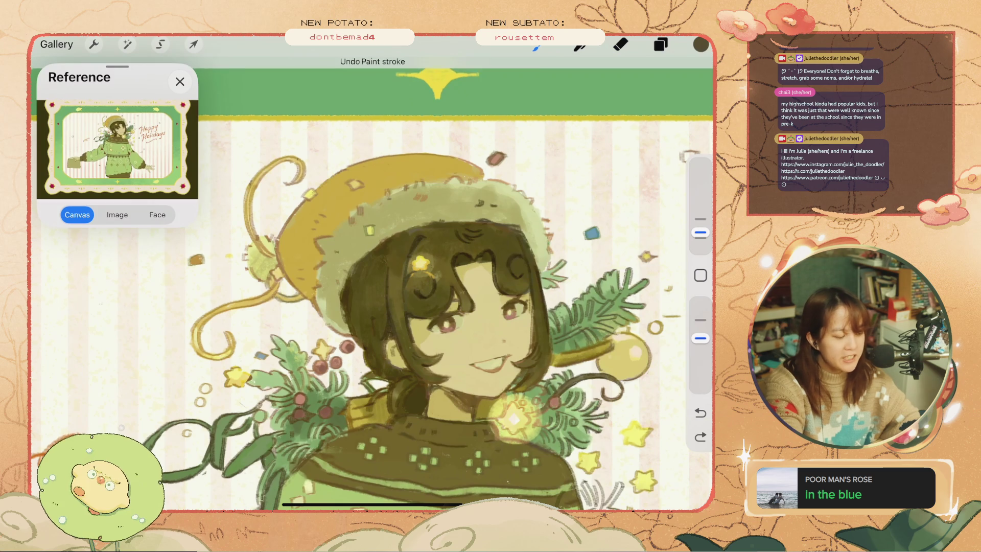
key(ctrl+z)
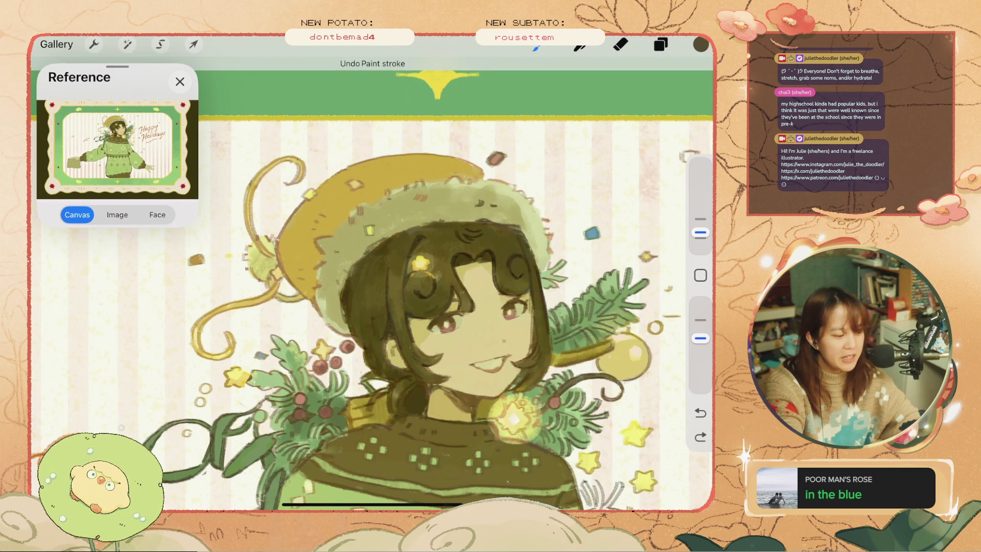
key(ctrl+z)
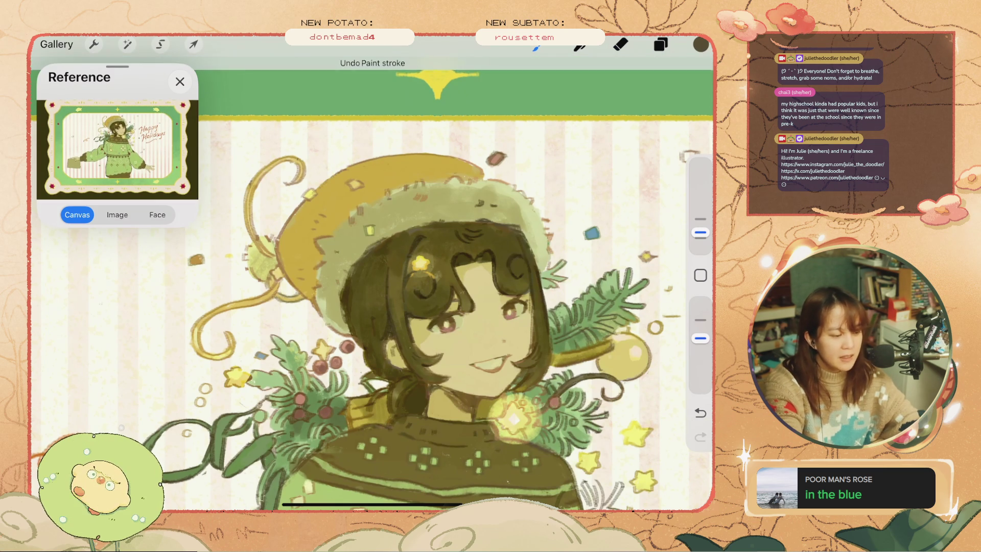
key(ctrl+z)
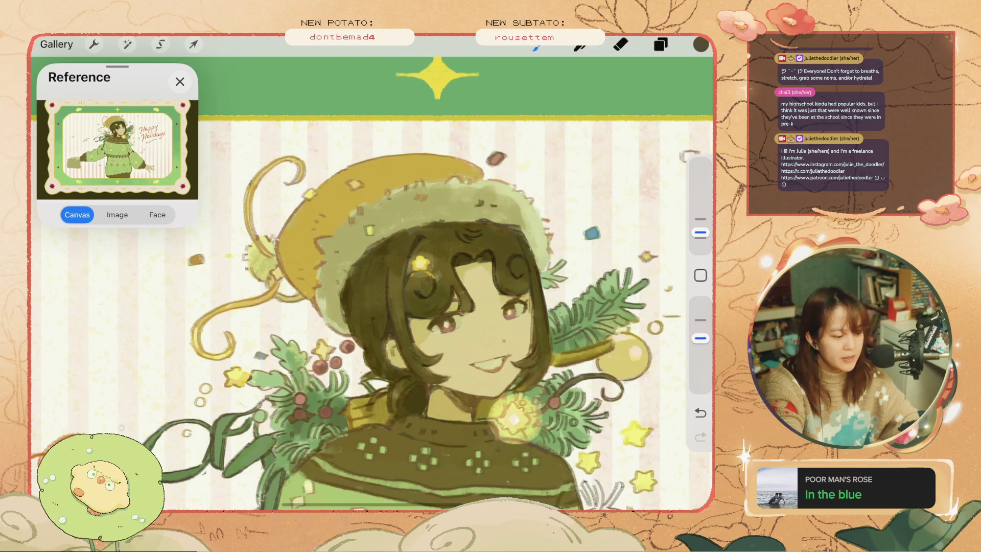
scroll(524, 326, up, 2)
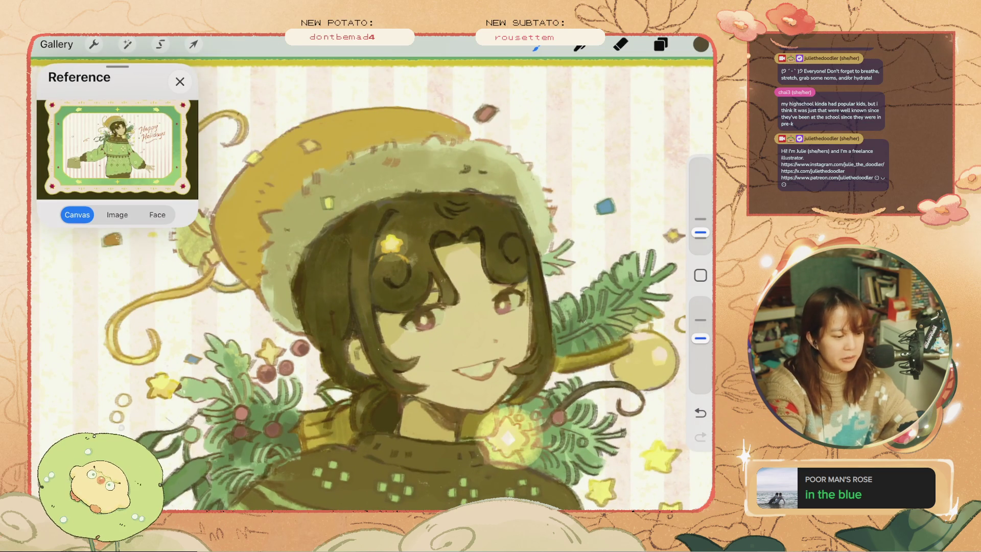
key(ctrl+z)
Set the brush to about 5%, sample the dark hair colour, and undo trial strokes.
drag(701, 233, 700, 237)
click(506, 258)
key(ctrl+z)
key(ctrl+z)
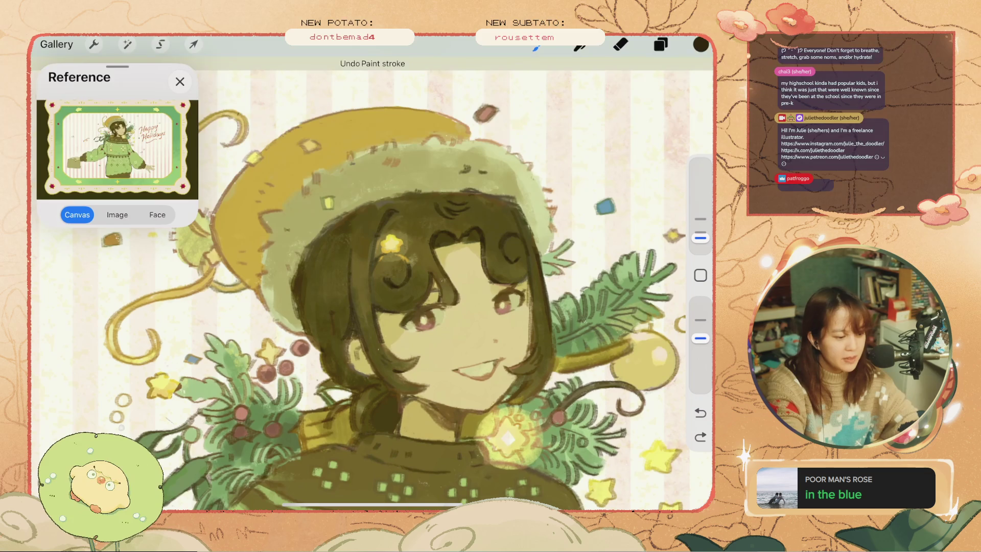
key(ctrl+shift+z)
key(ctrl+shift+z)
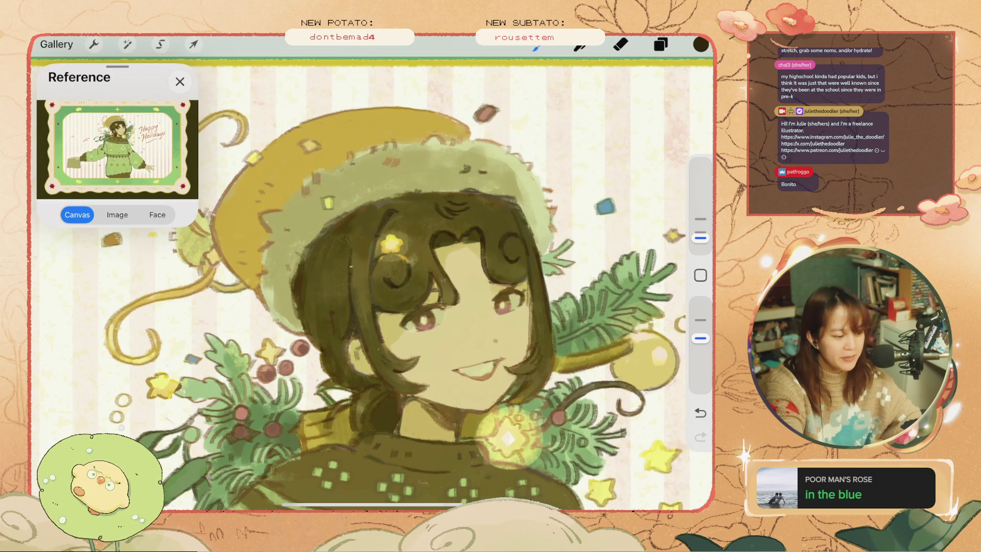
key(ctrl+z)
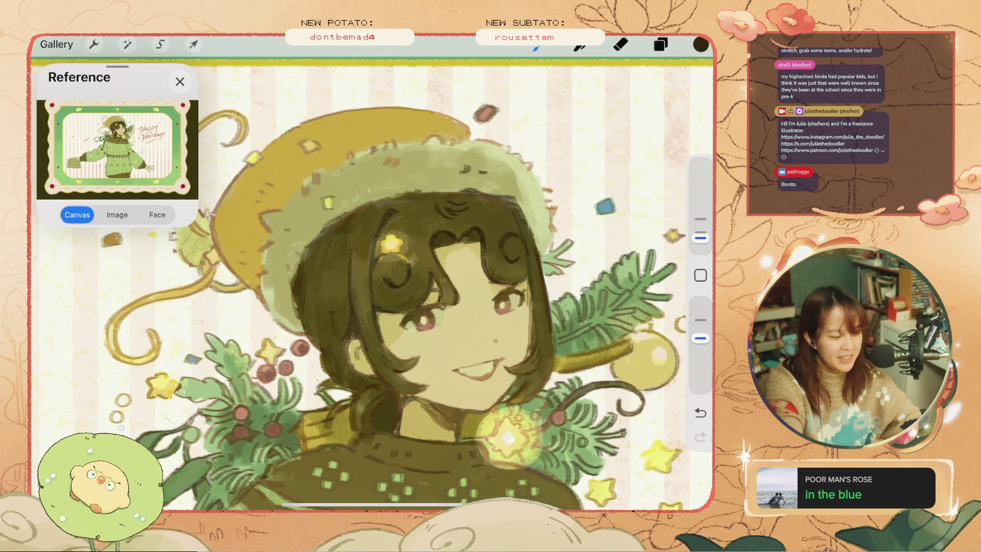
key(ctrl+z)
Enlarge the brush to about 9% and darken a small hair patch, then undo the strokes.
drag(700, 238, 700, 219)
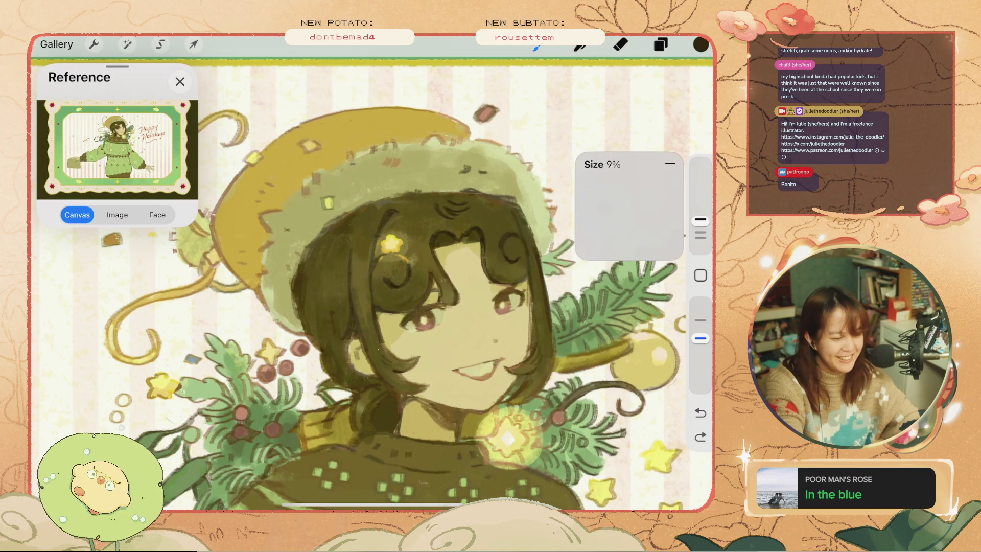
key(ctrl+z)
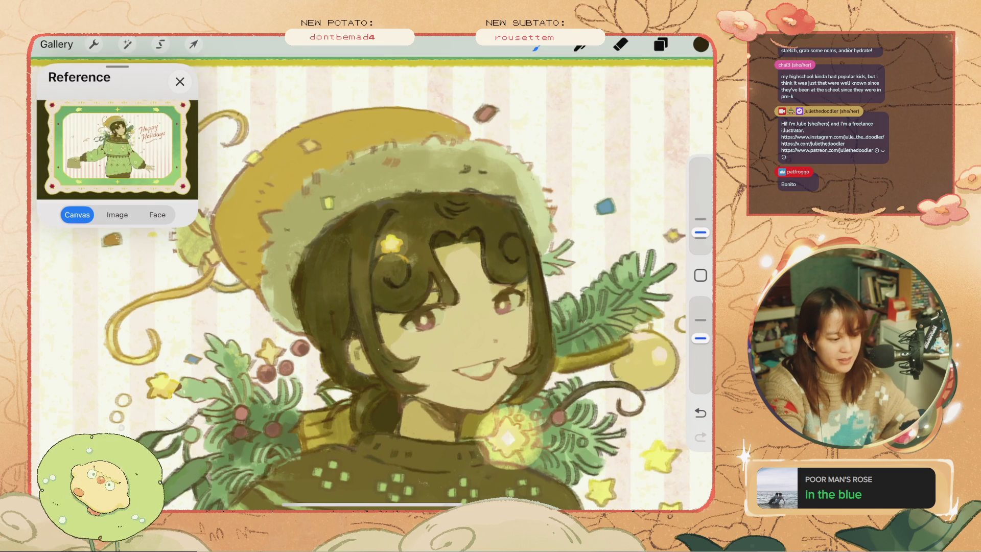
key(ctrl+z)
drag(431, 262, 431, 284)
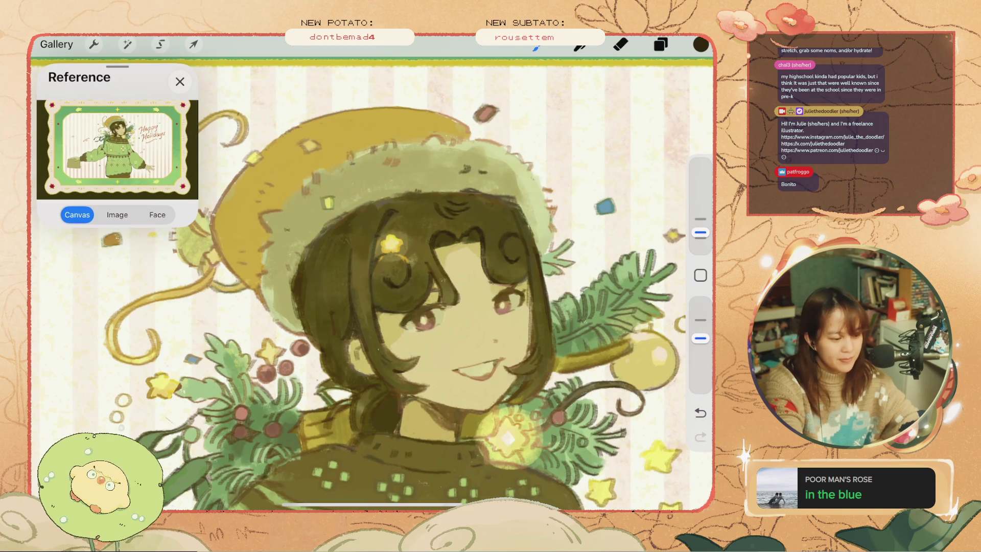
key(ctrl+z)
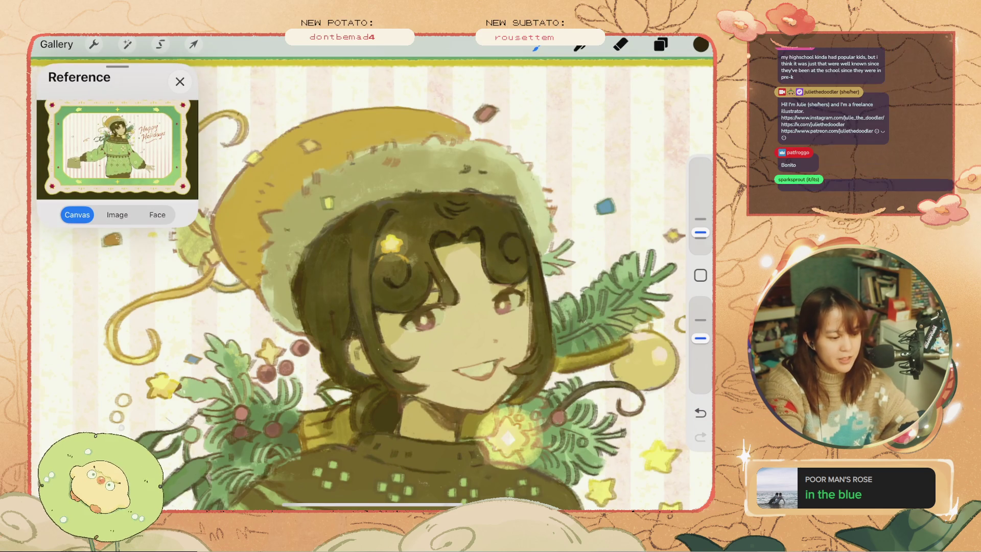
key(ctrl+z)
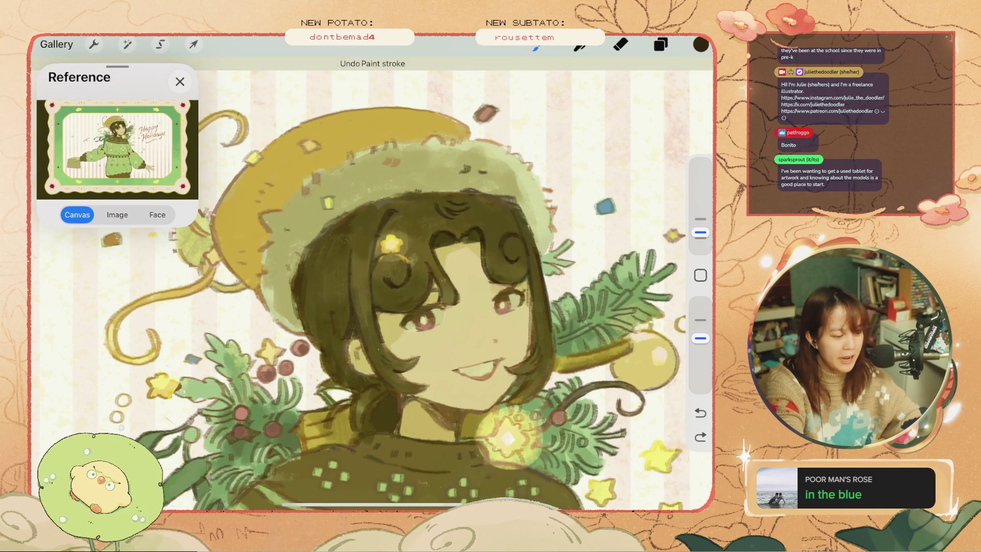
key(ctrl+z)
scroll(372, 283, down, 5)
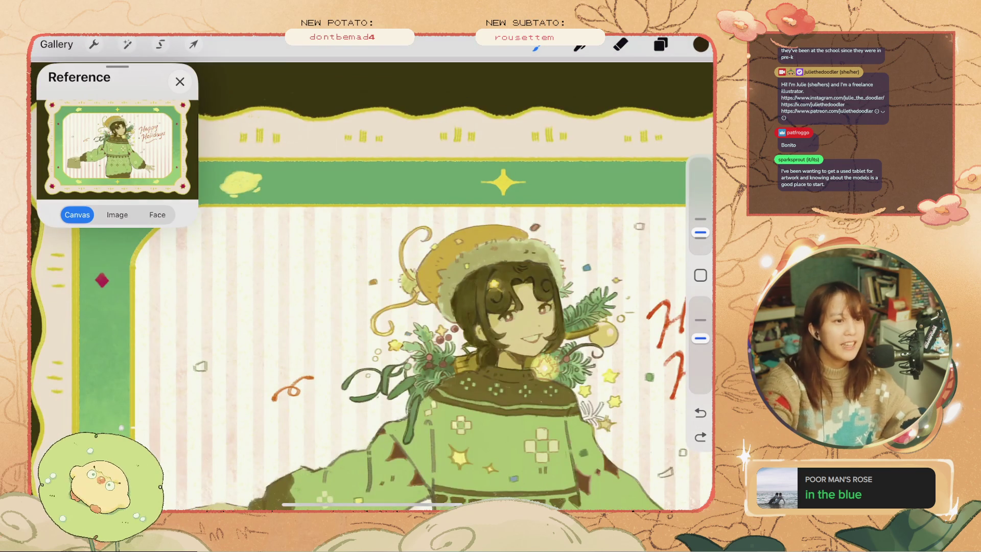
scroll(372, 284, down, 3)
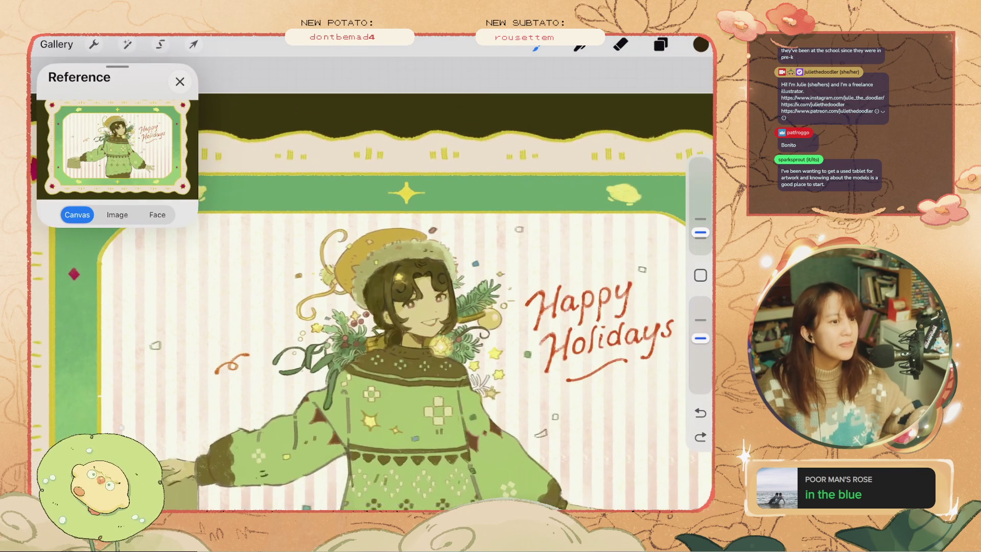
scroll(372, 284, up, 2)
scroll(429, 332, up, 1)
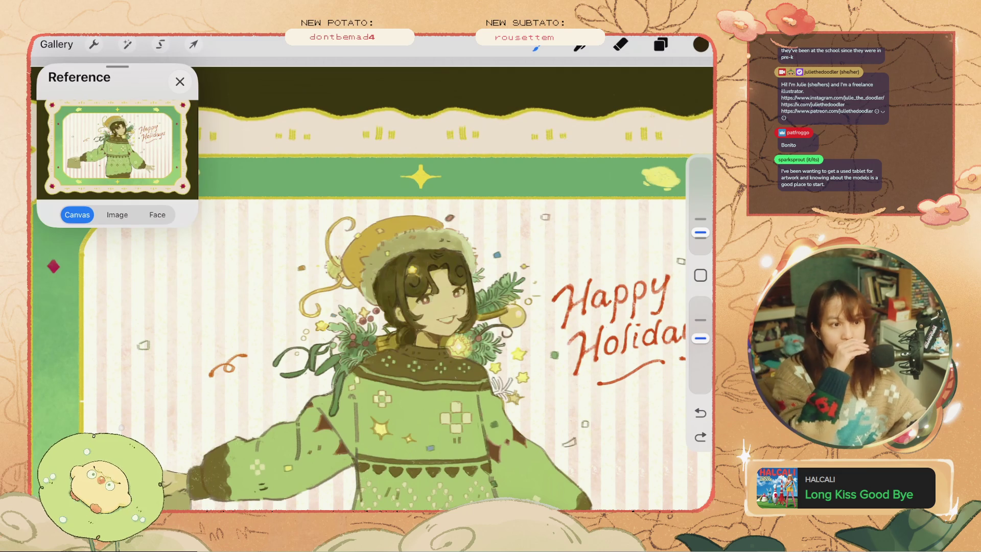
scroll(373, 286, up, 3)
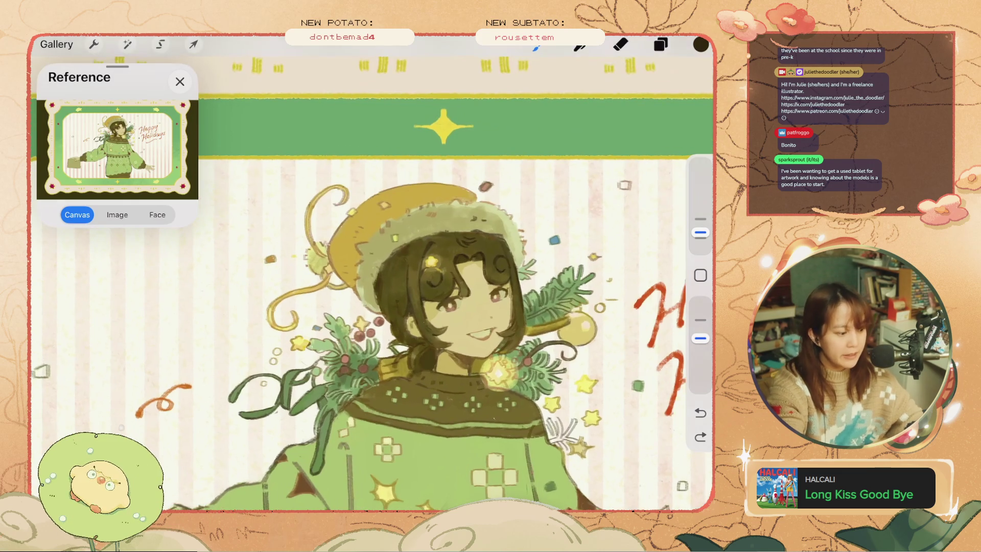
Add a small dark mark on the fur hat brim, then undo it and two earlier strokes.
scroll(373, 287, up, 3)
key(ctrl+z)
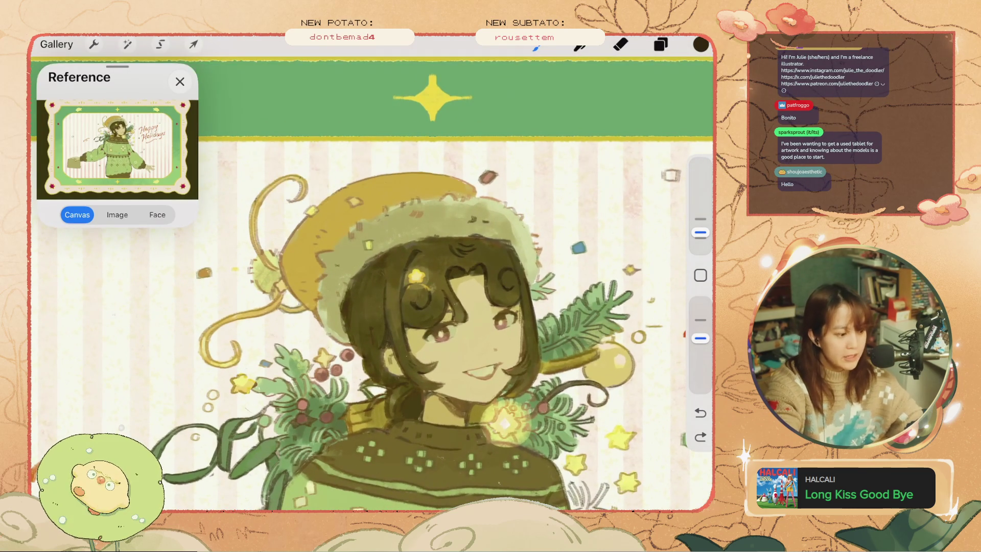
click(408, 187)
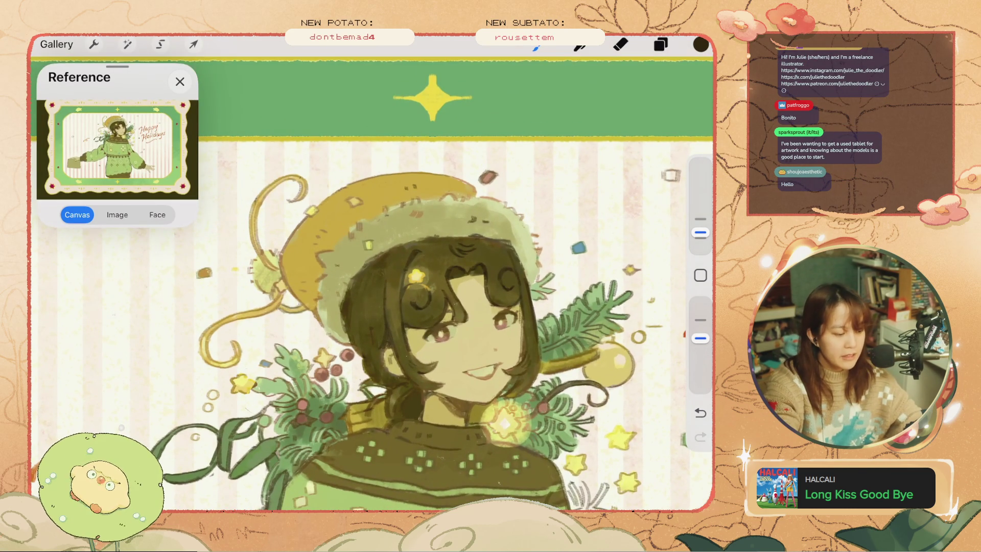
key(ctrl+z)
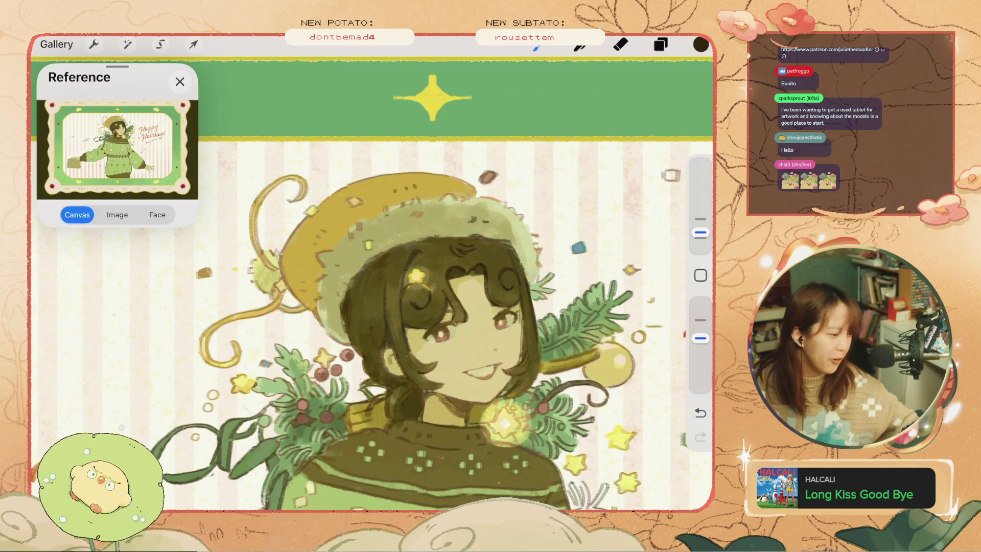
key(ctrl+z)
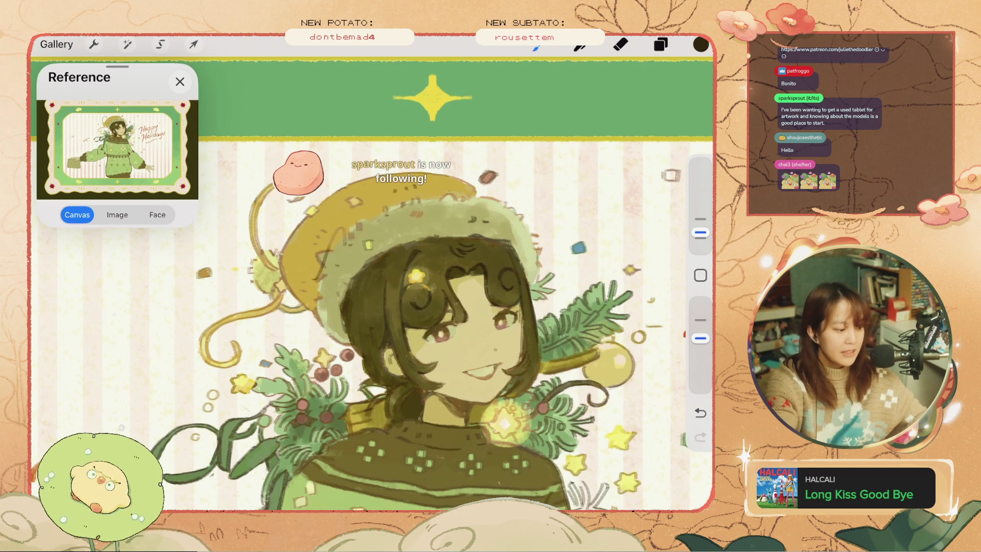
key(ctrl+z)
key(ctrl+z)
key(ctrl+z)
key(ctrl+z)
scroll(371, 286, down, 3)
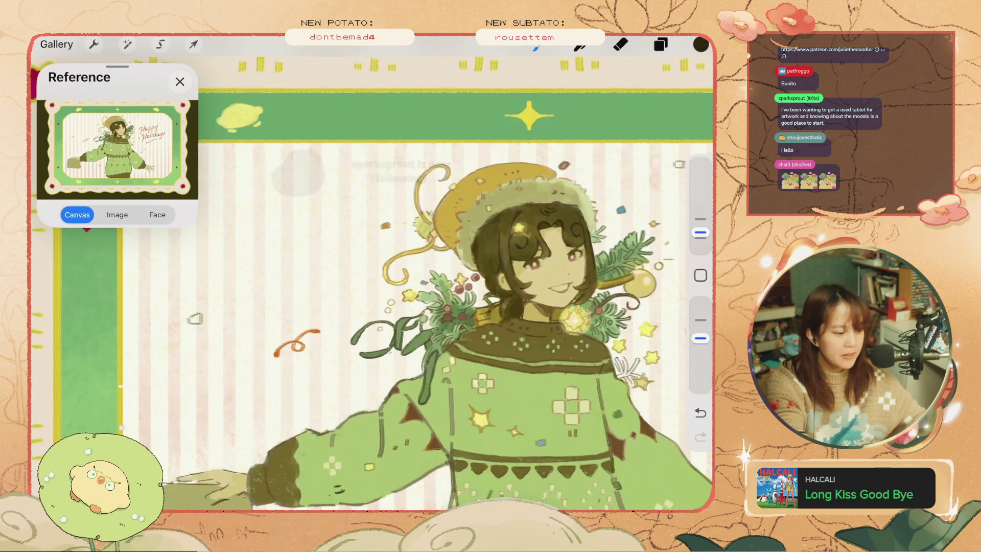
drag(170, 390, 225, 361)
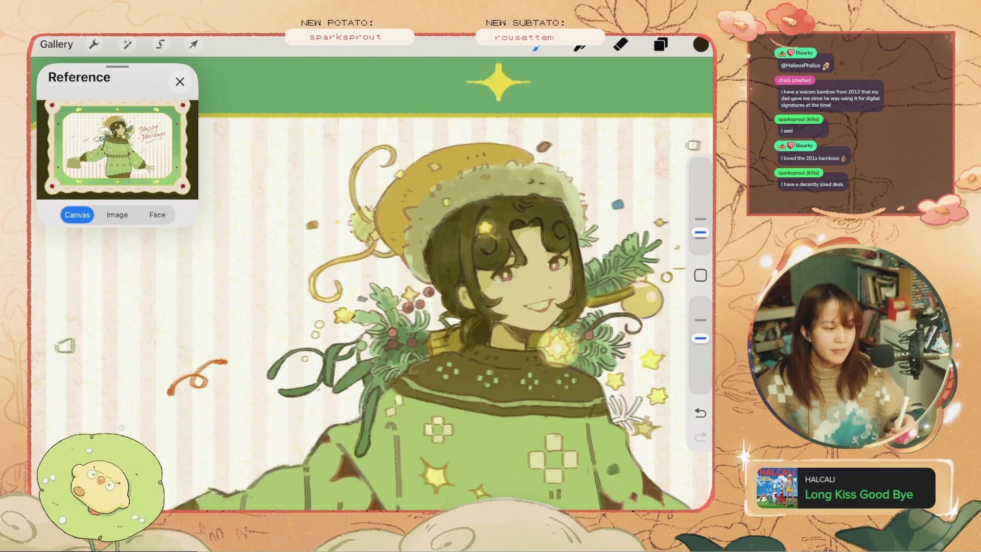
Undo four recent strokes and sample the yellow of the hat.
key(ctrl+z)
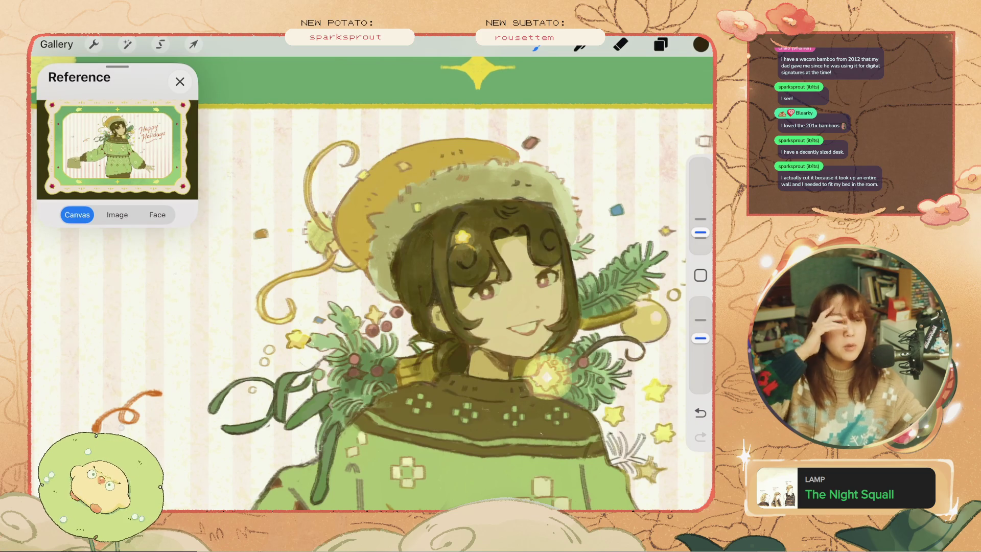
key(ctrl+z)
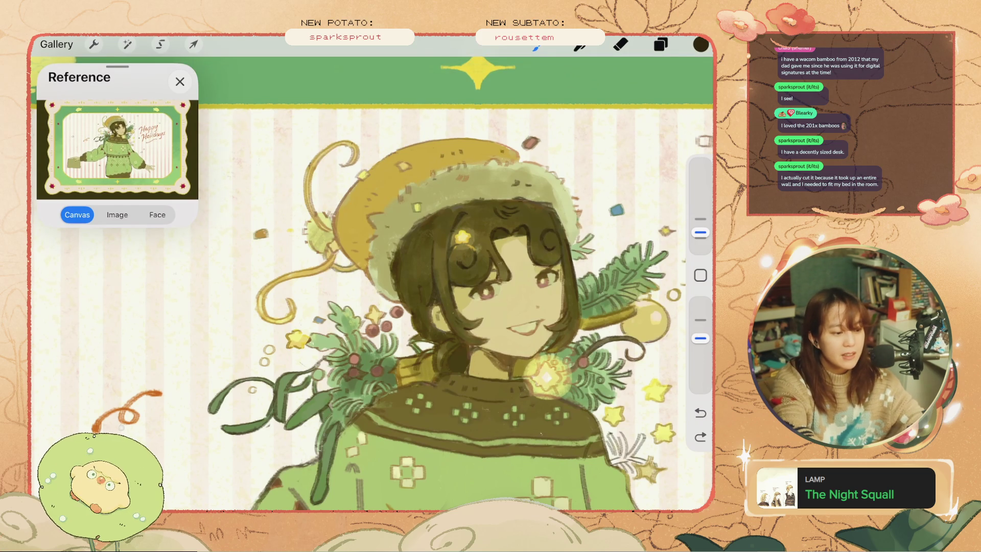
key(ctrl+z)
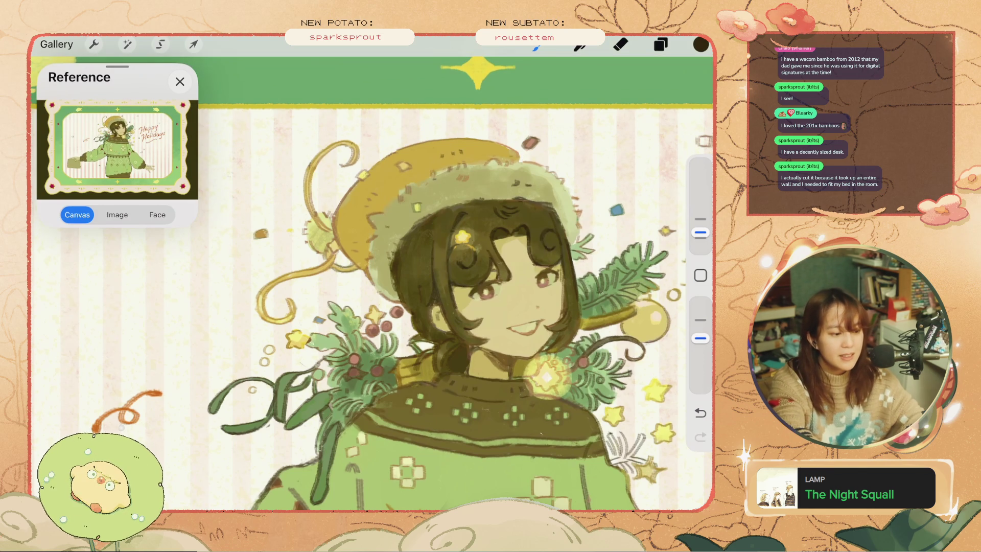
key(ctrl+z)
click(510, 154)
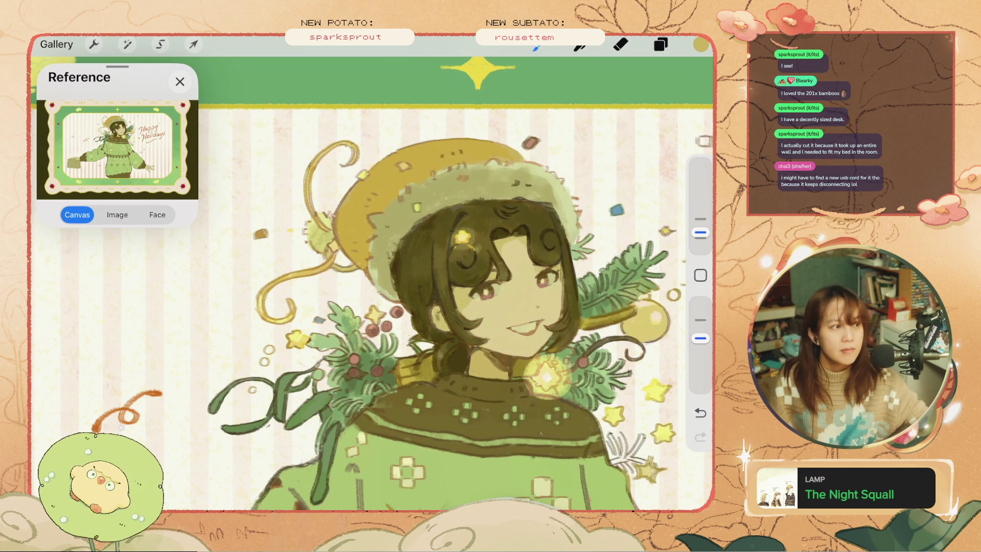
Undo two more strokes and pick a tan at hue 40°, saturation 49%, brightness 59%.
key(ctrl+z)
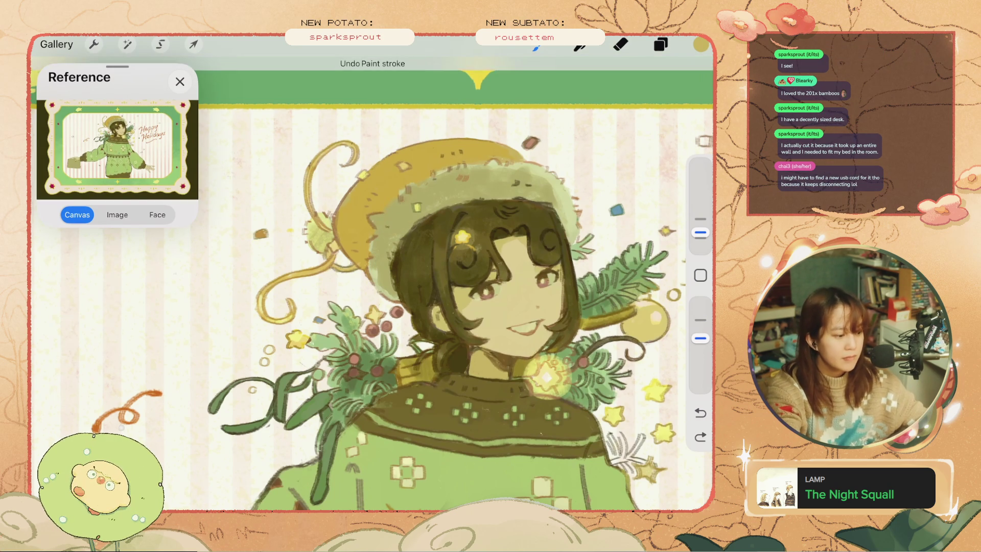
key(ctrl+z)
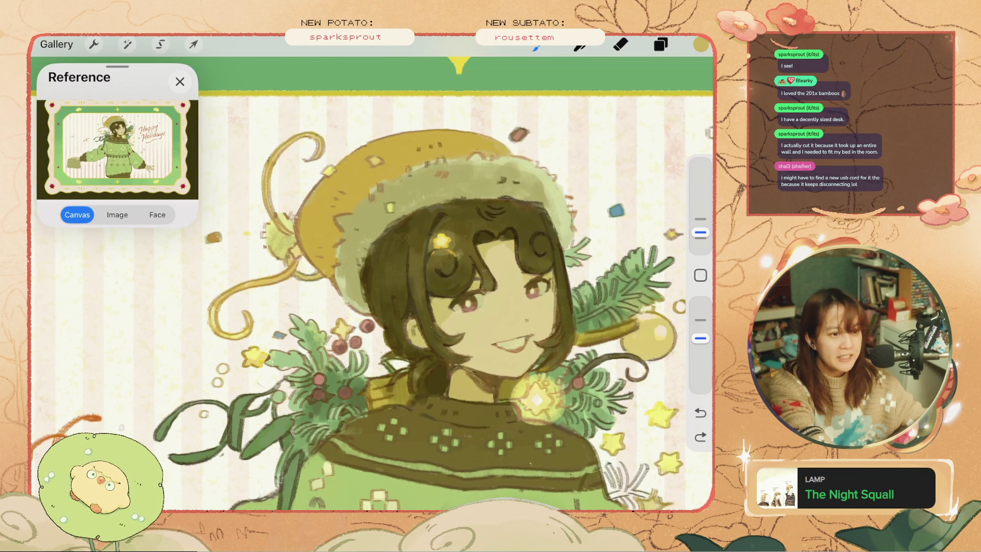
click(700, 44)
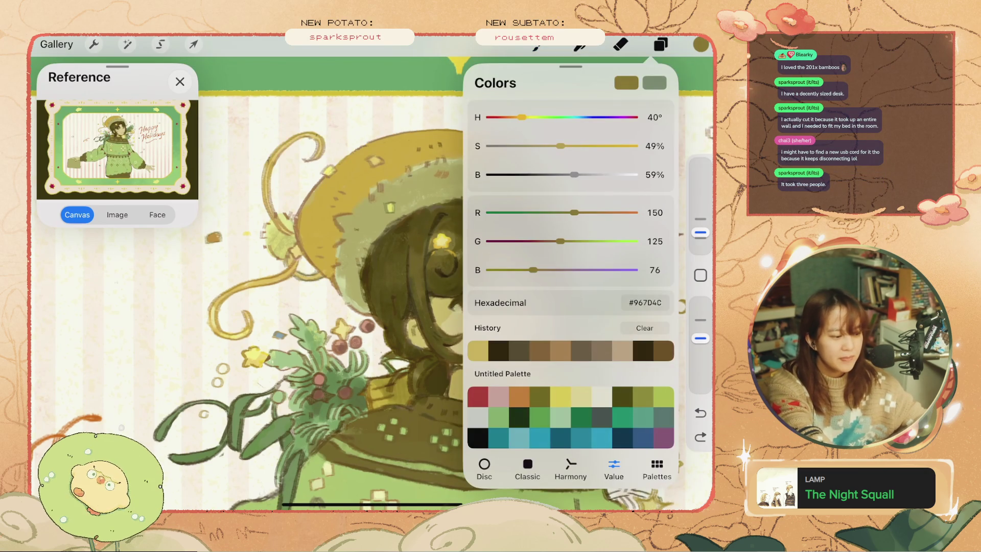
Undo the last stroke, then try a darker shading stroke on the hat brim and undo it.
key(ctrl+z)
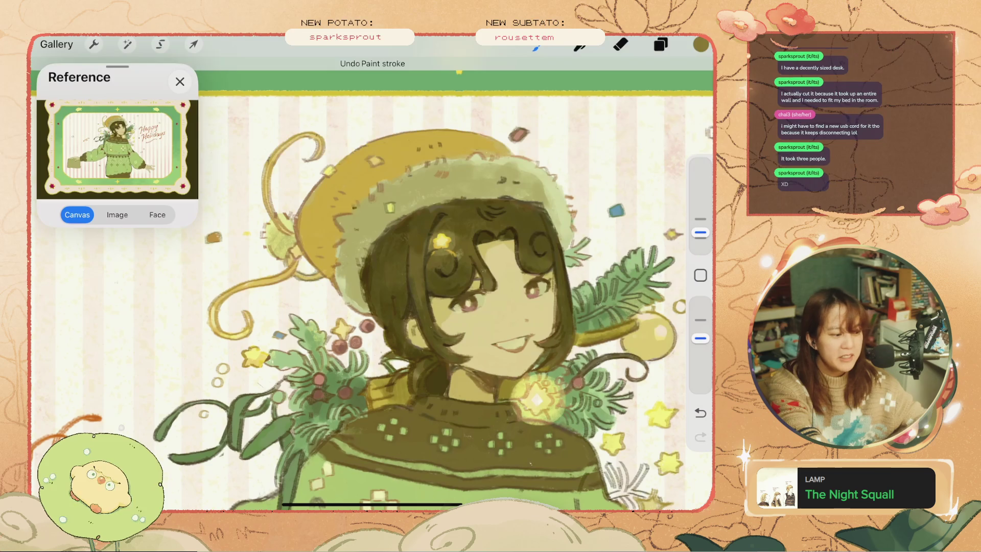
key(e)
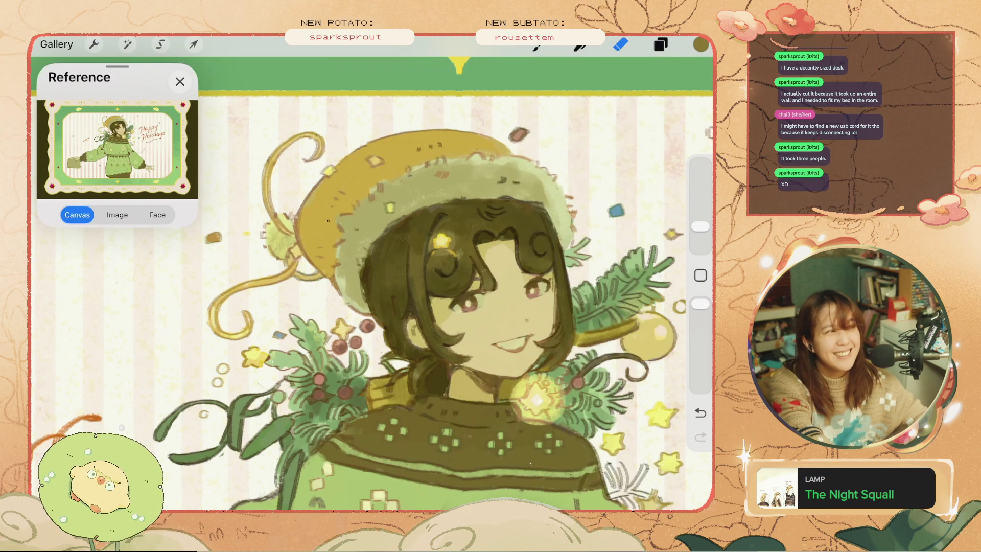
scroll(424, 297, up, 2)
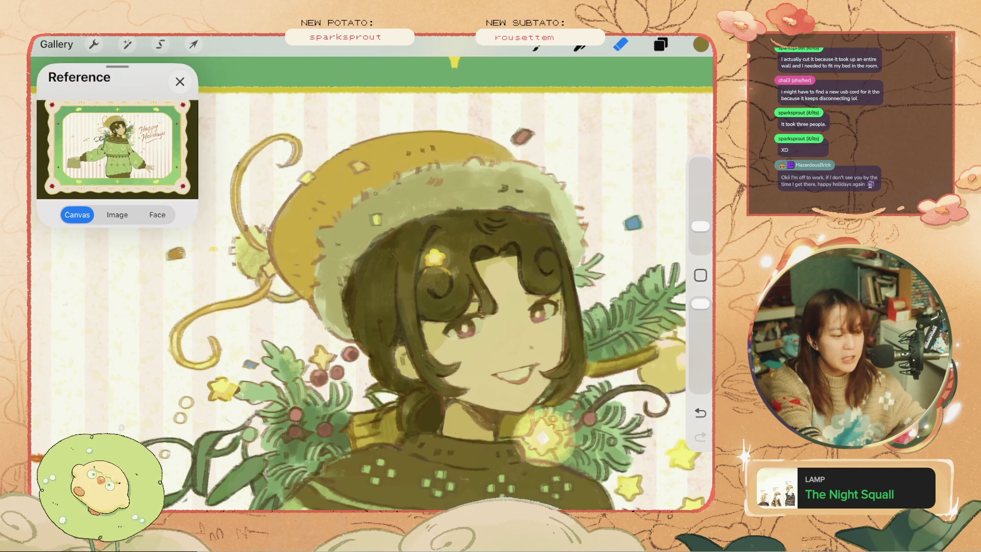
key(b)
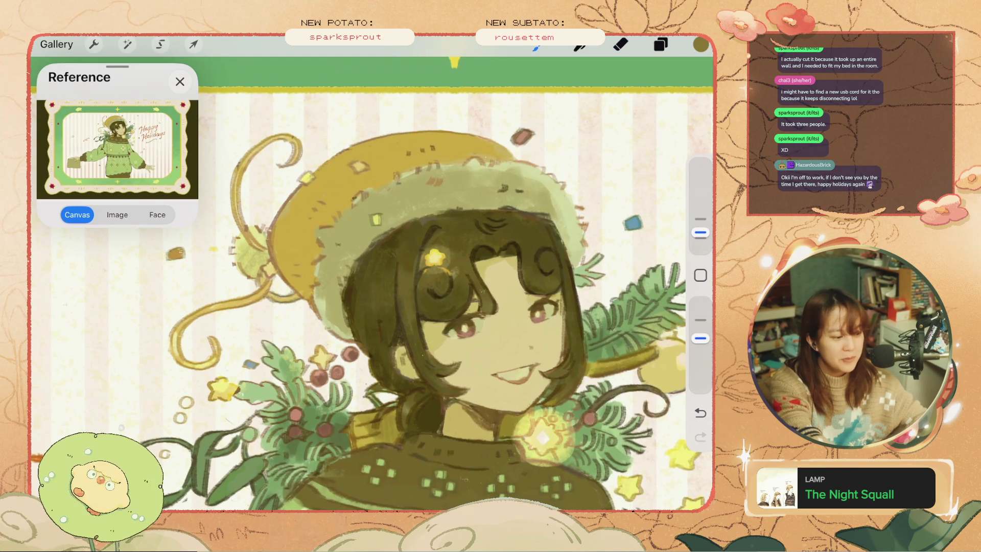
drag(307, 230, 351, 256)
drag(700, 233, 700, 169)
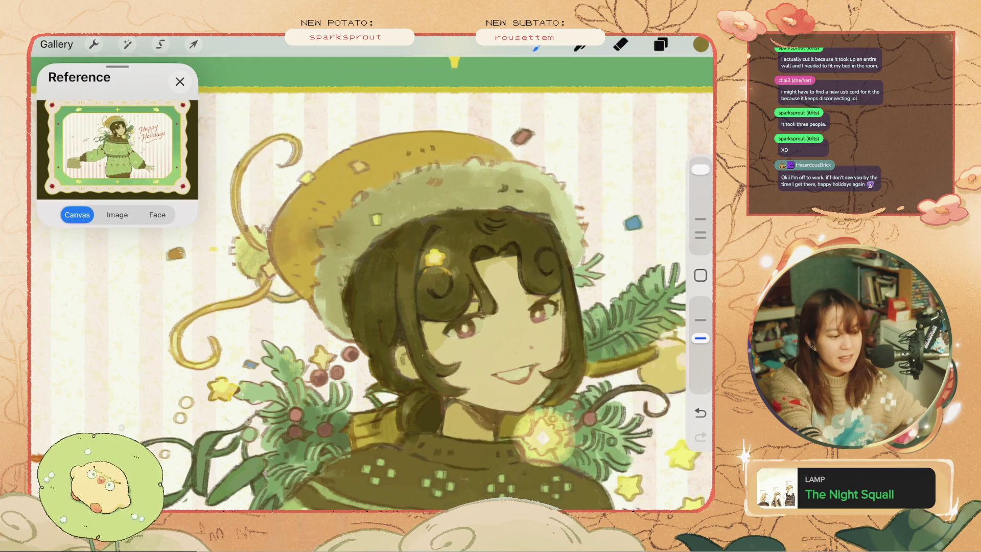
key(ctrl+z)
Remove the brim stroke and zoom to review the figure and Happy Holidays lettering.
key(ctrl+0)
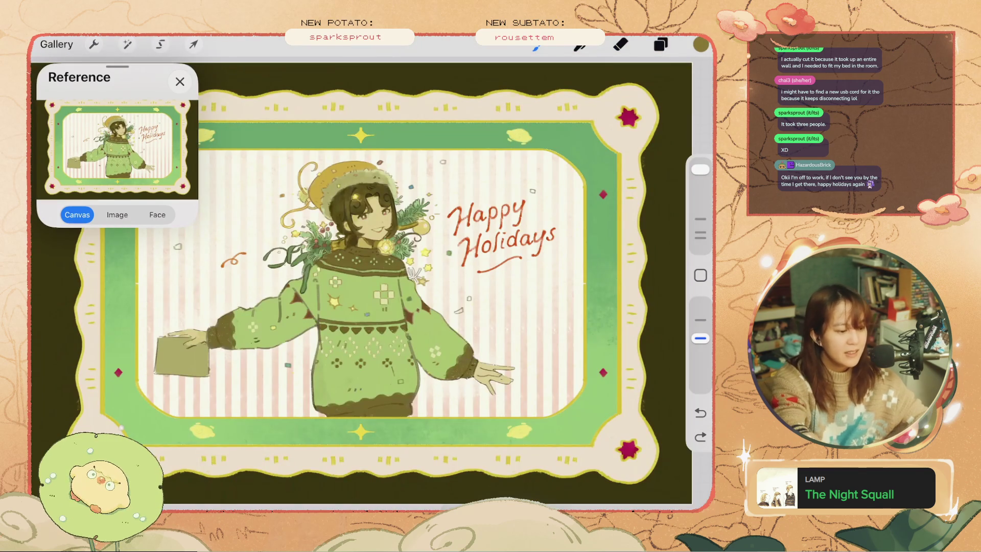
scroll(577, 286, up, 3)
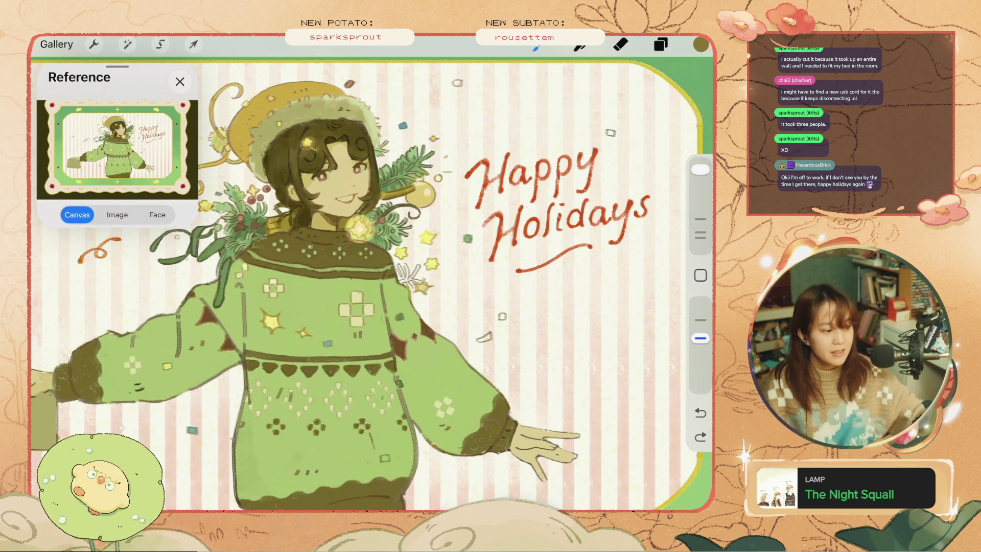
scroll(306, 179, up, 5)
Undo the brim smudge, sample the hair's dark brown, and make the brush smaller.
scroll(373, 281, up, 5)
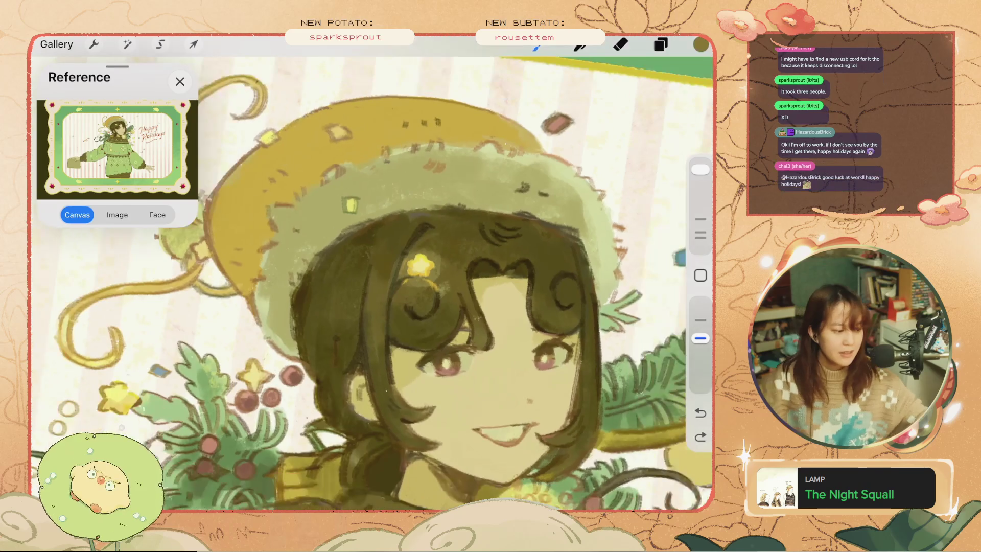
key(ctrl+z)
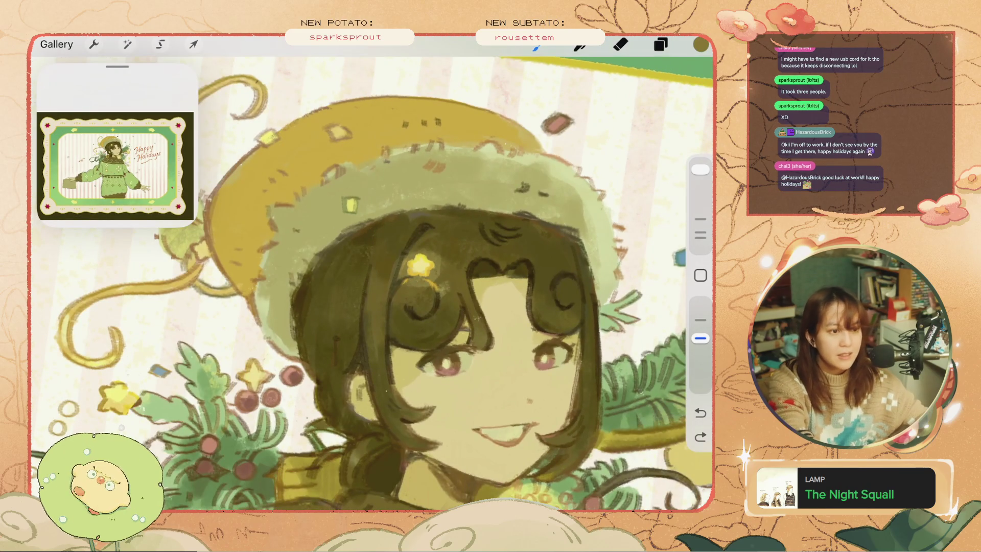
click(701, 275)
click(294, 302)
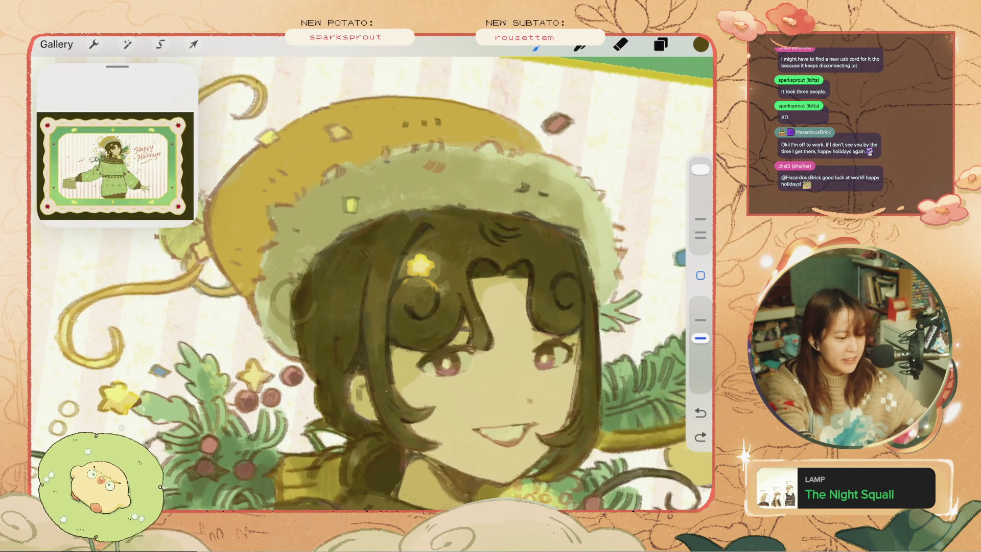
mouse_move(701, 169)
mouse_down()
mouse_move(700, 237)
mouse_move(700, 227)
mouse_up()
Undo two more strokes and bring up the Layers list.
key(ctrl+z)
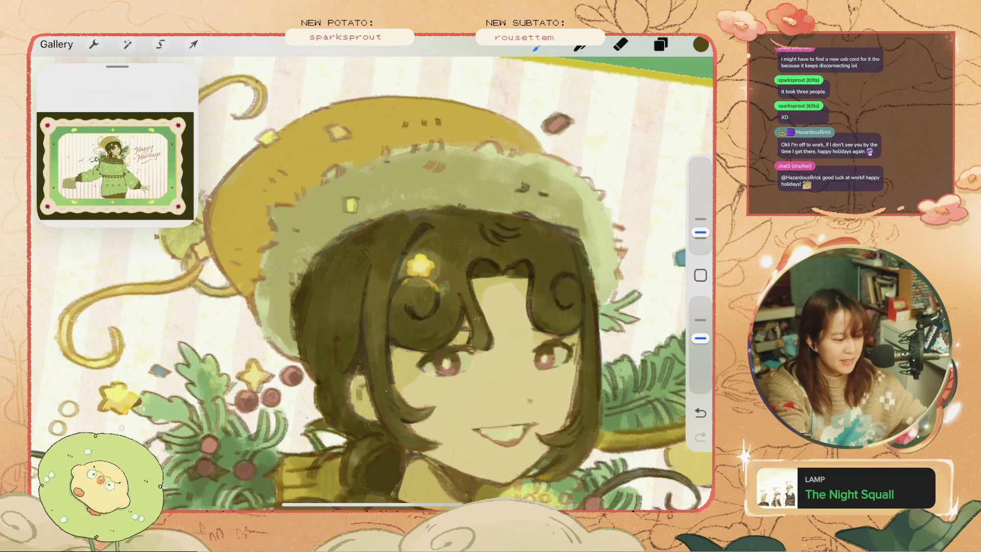
key(ctrl+z)
click(660, 45)
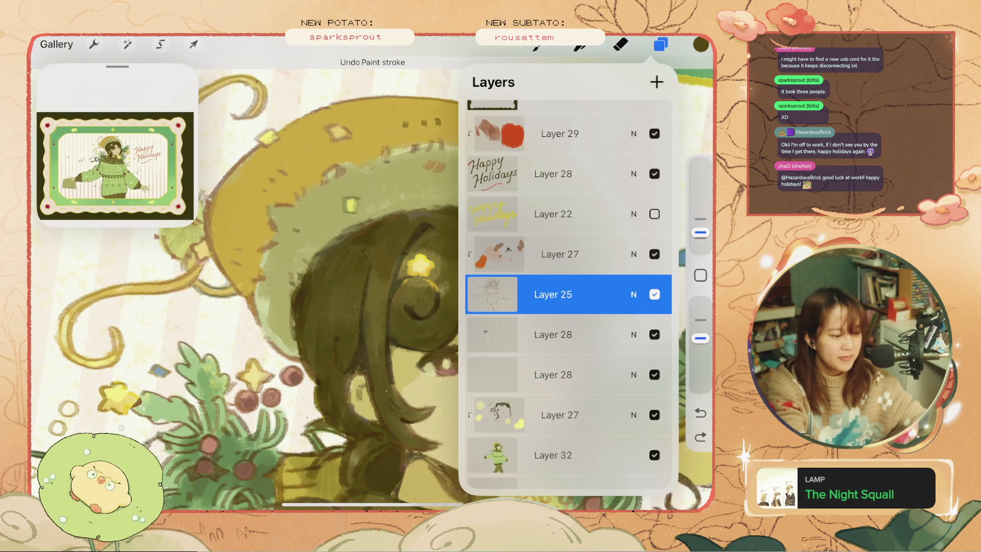
Hide Layer 25, select Layer 27, choose dark brown, and undo two strokes.
drag(491, 294, 492, 253)
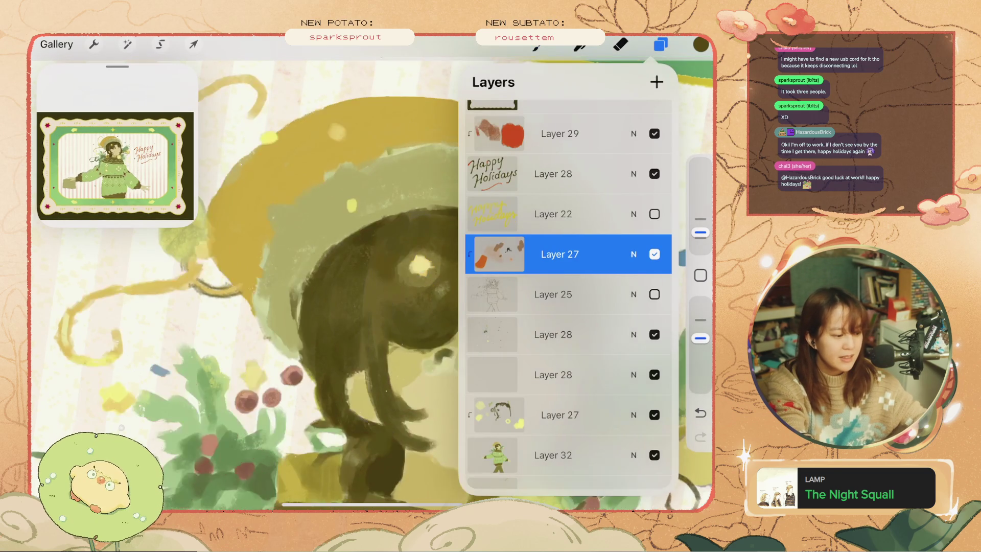
click(701, 44)
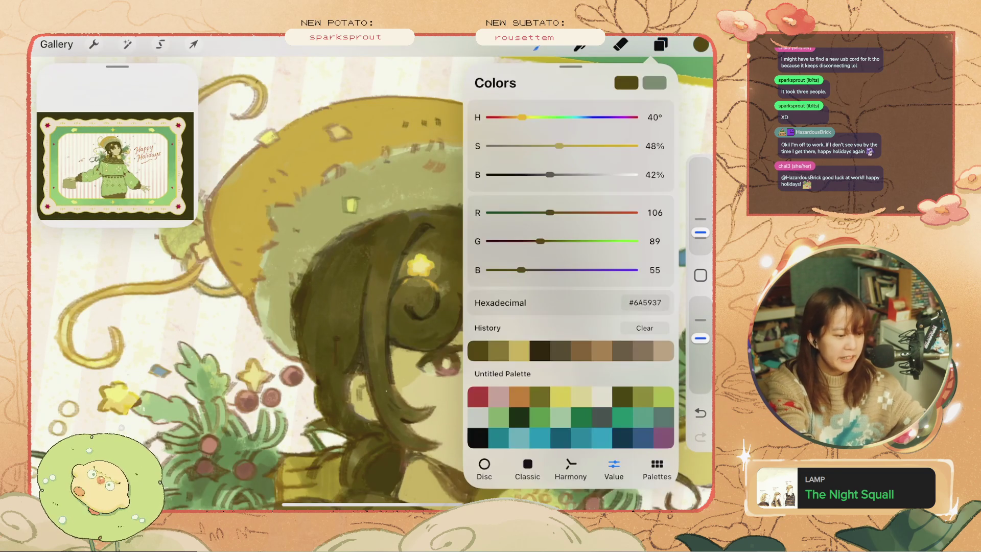
click(700, 45)
key(ctrl+z)
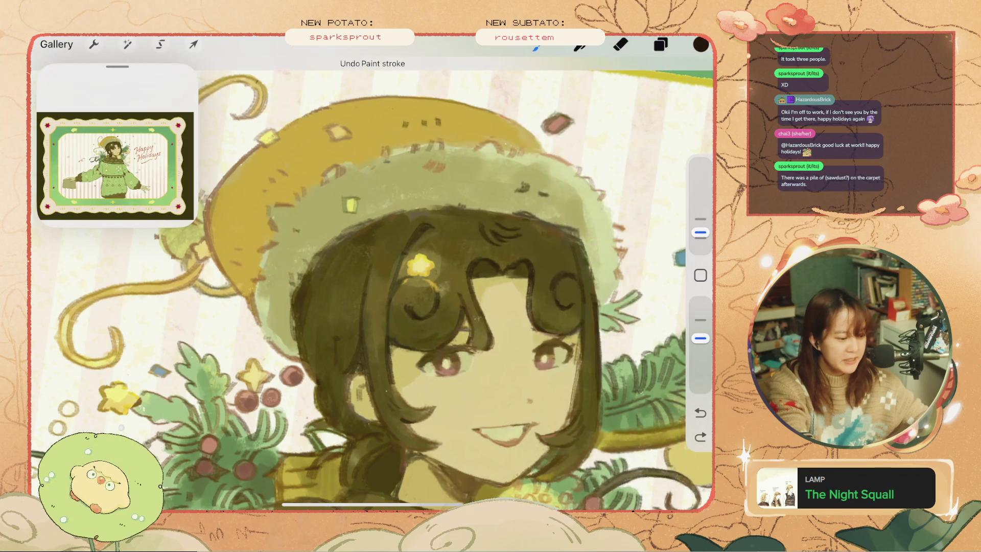
key(ctrl+z)
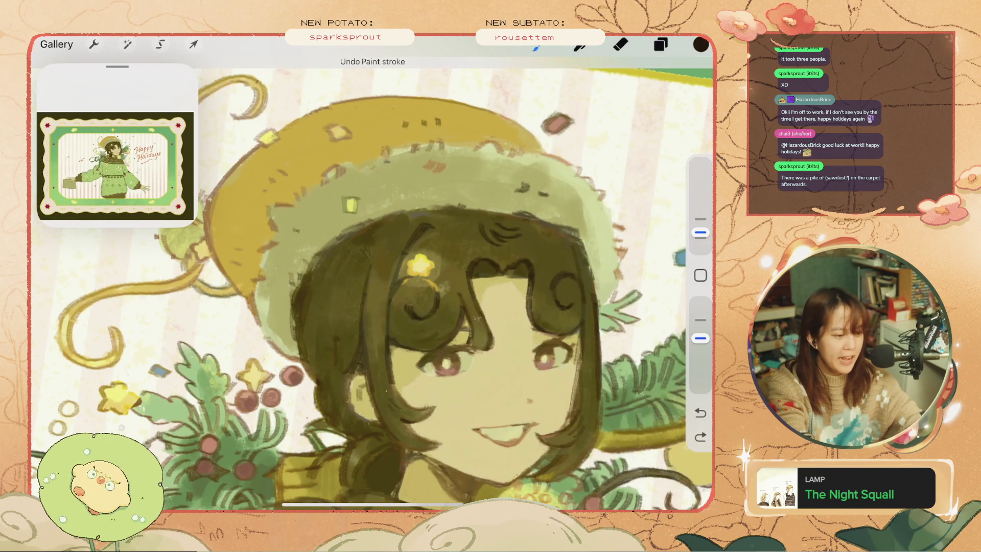
Erase a stray dark mark and paint a trial stroke, undoing both and several earlier strokes.
key(e)
drag(467, 336, 470, 342)
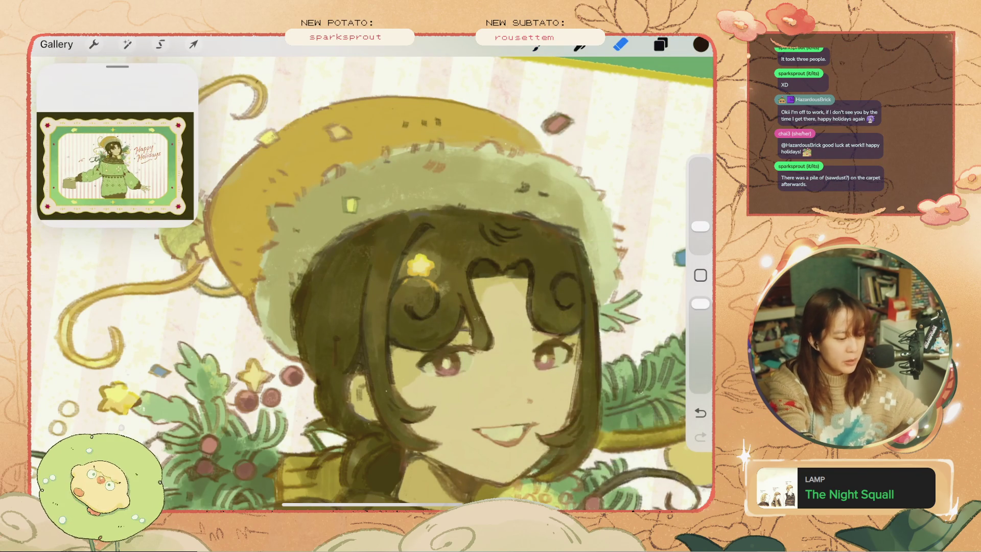
key(ctrl+z)
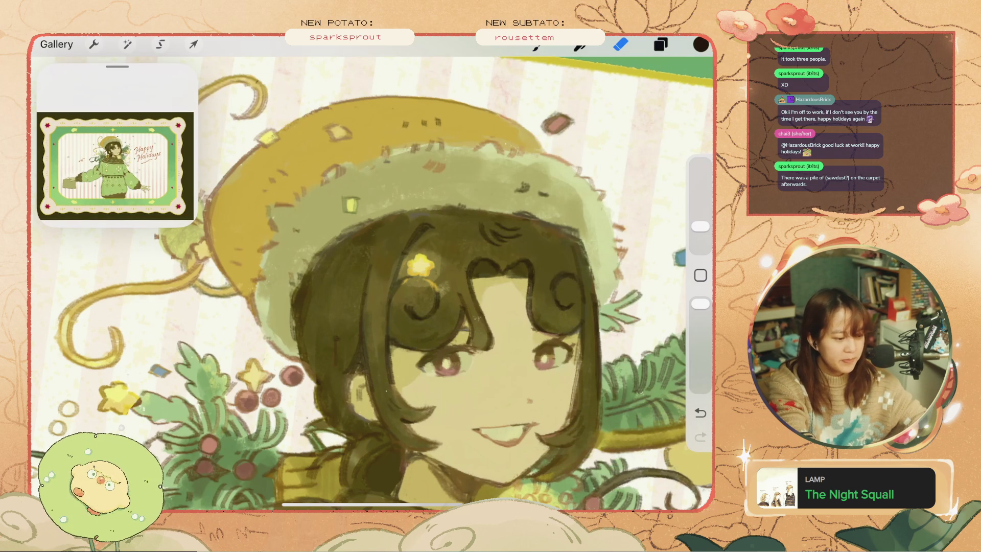
drag(521, 265, 522, 267)
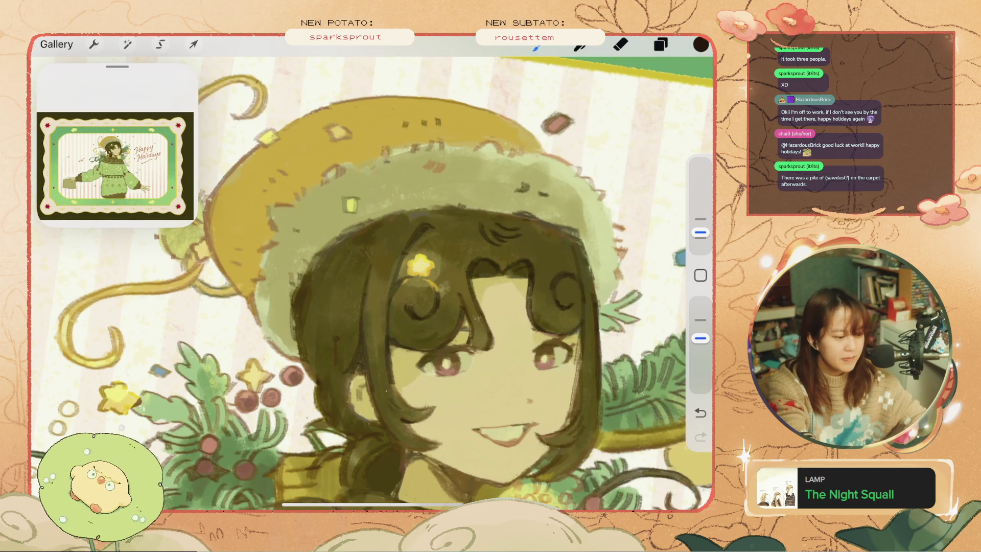
key(ctrl+z)
key(ctrl+z)
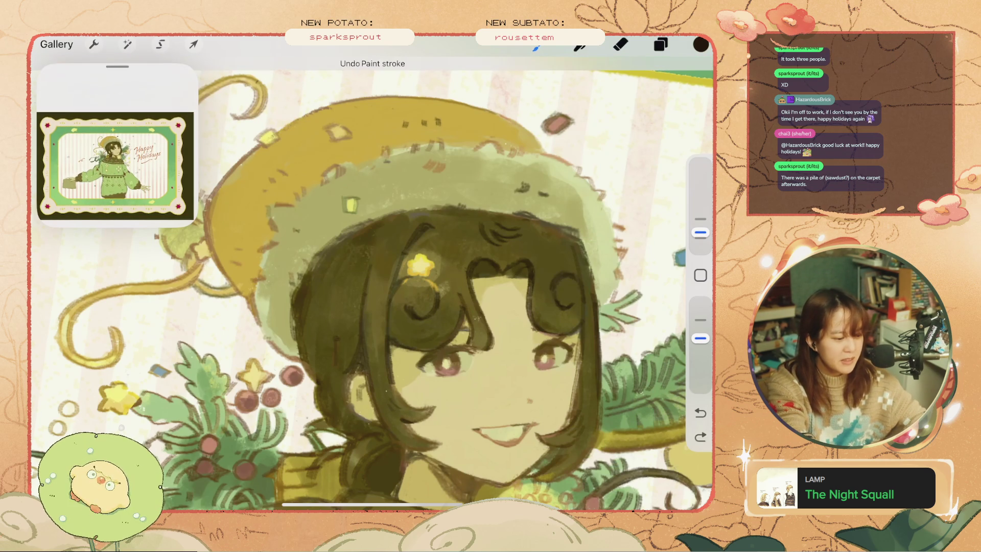
key(ctrl+z)
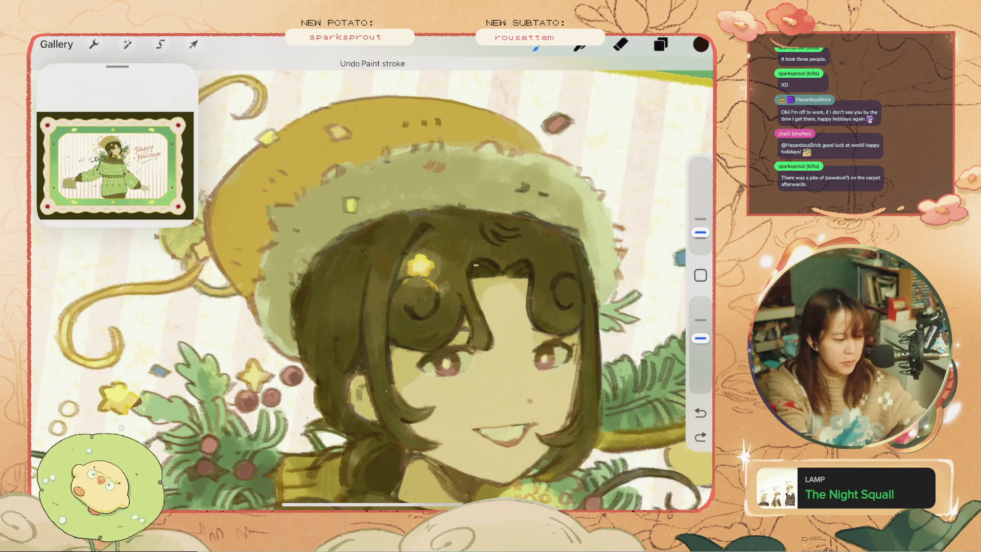
key(ctrl+z)
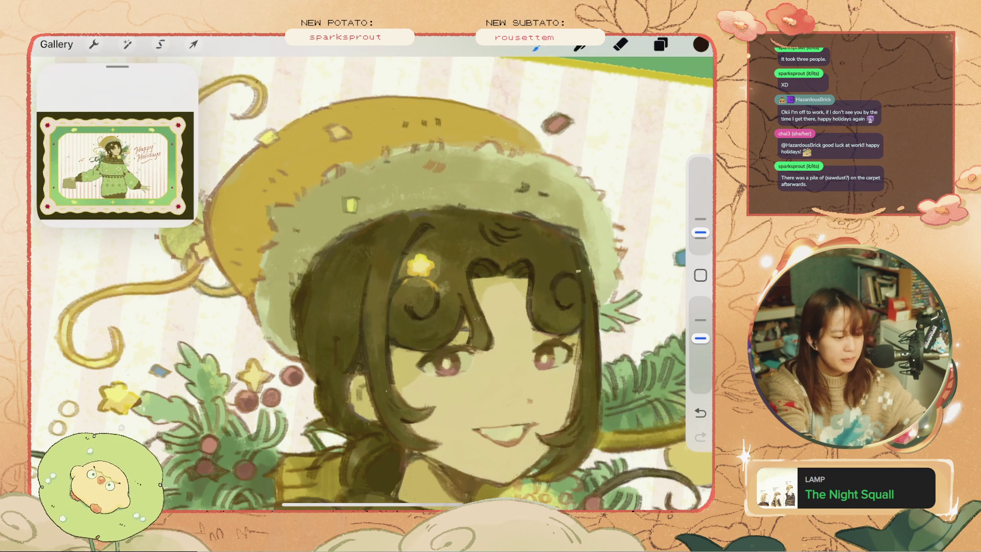
key(ctrl+z)
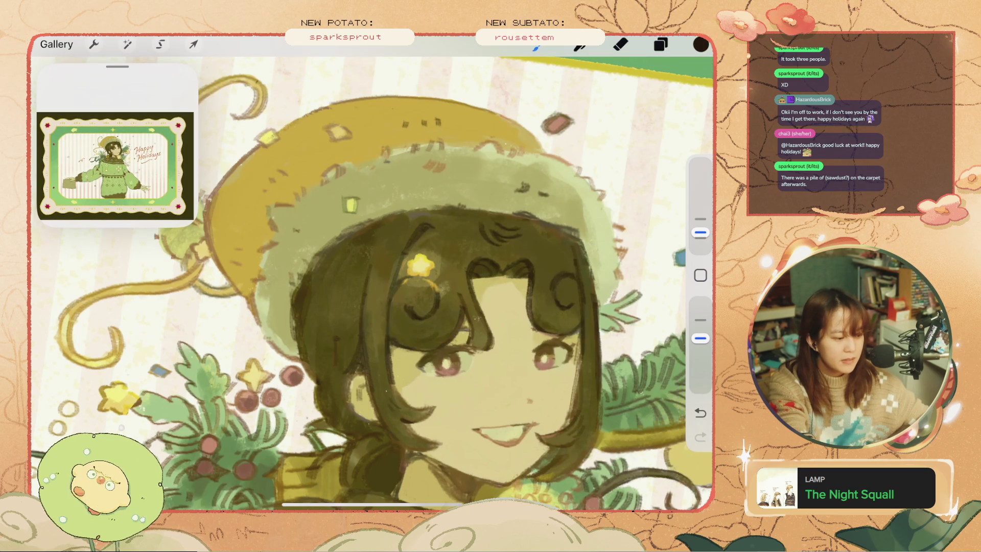
key(ctrl+z)
key(ctrl+z)
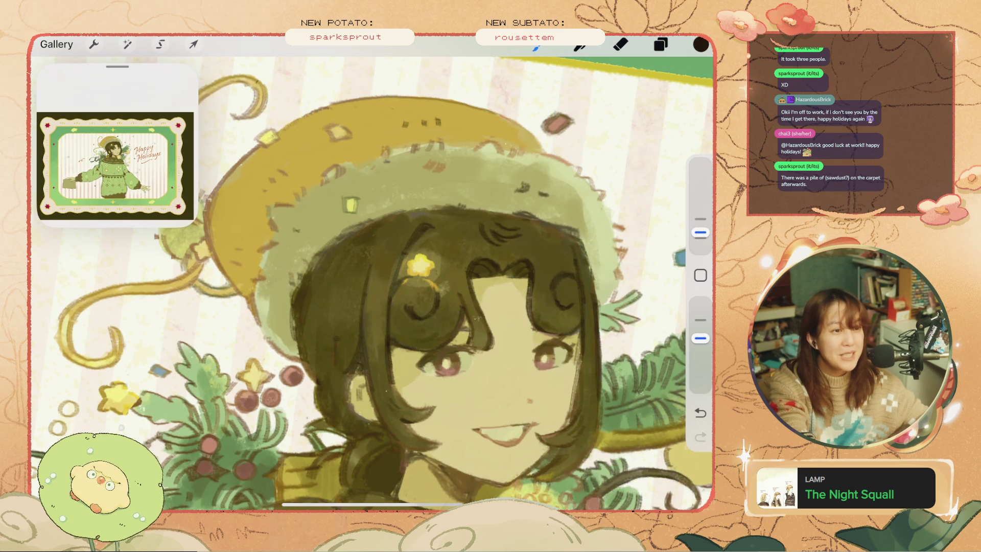
Undo two strokes, including the one at the hat's right edge.
scroll(372, 281, down, 5)
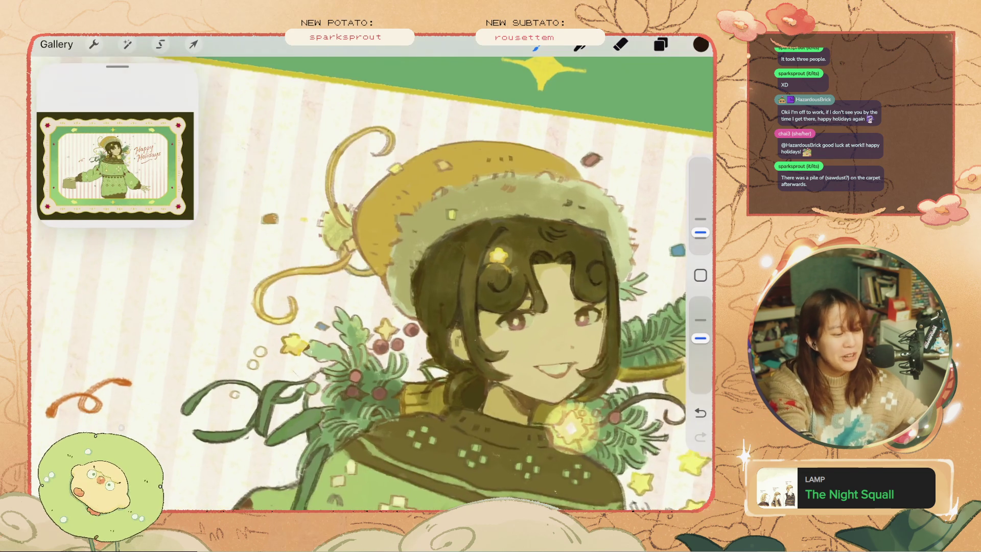
scroll(372, 281, up, 4)
key(ctrl+z)
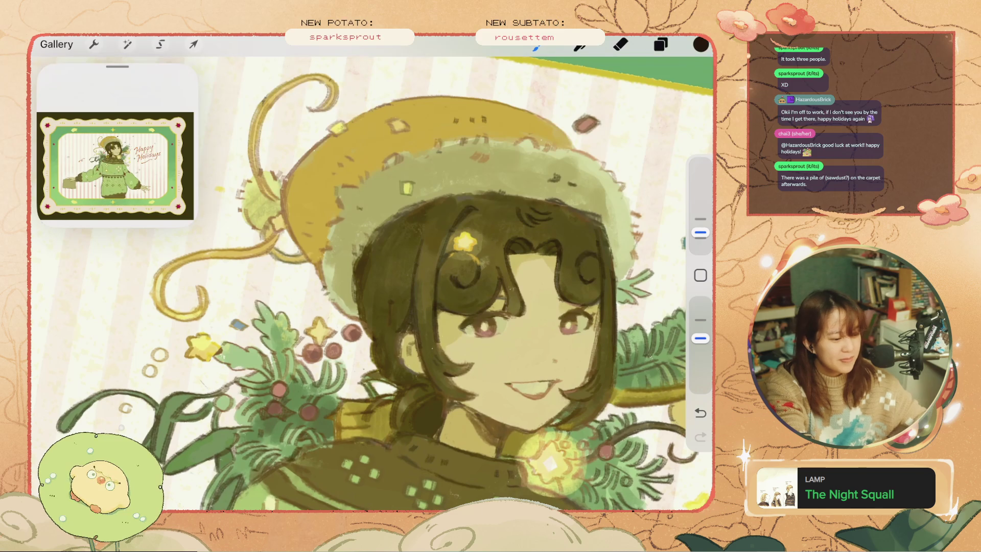
scroll(372, 281, up, 2)
key(ctrl+z)
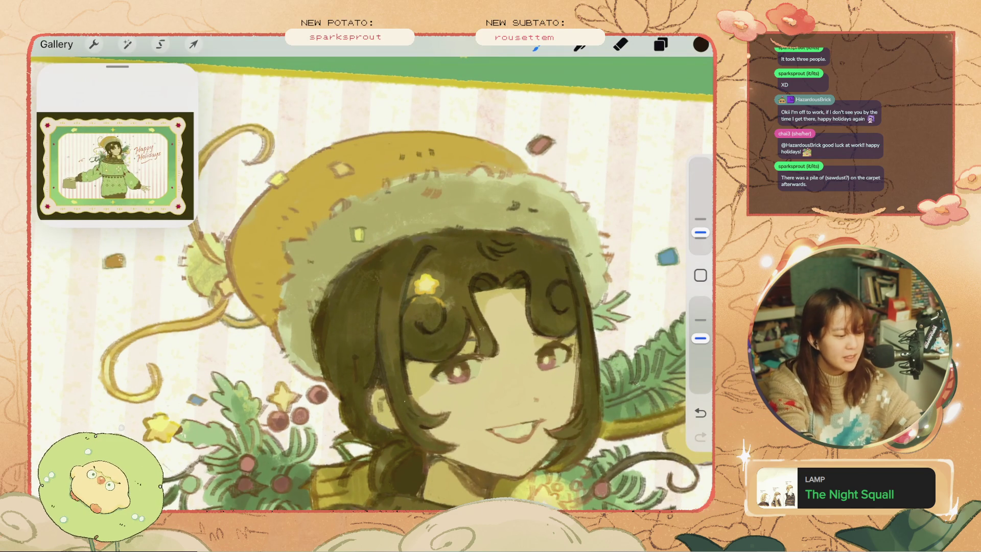
Zoom out to review the whole framed card, undo one more stroke, and show the layers.
scroll(406, 286, down, 1)
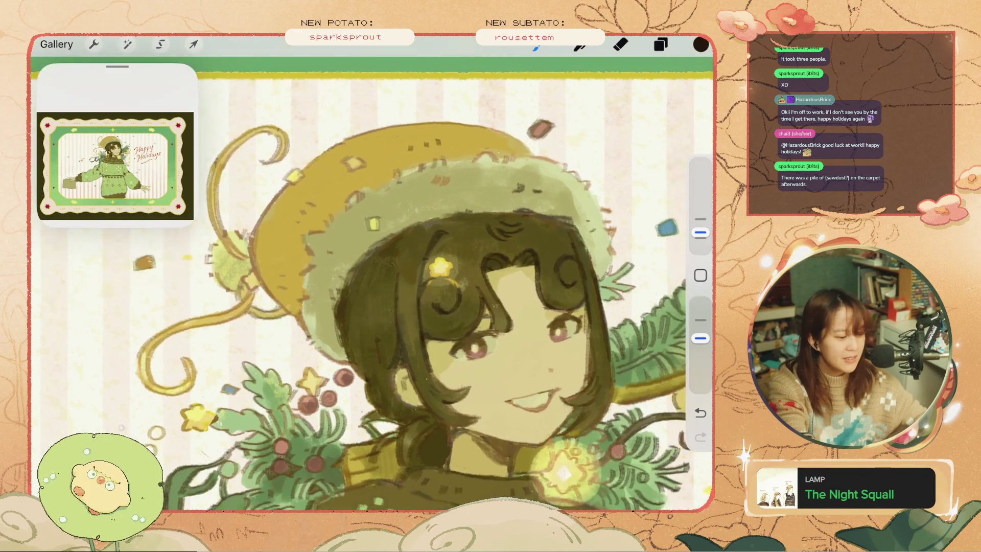
scroll(372, 272, down, 3)
scroll(372, 273, up, 2)
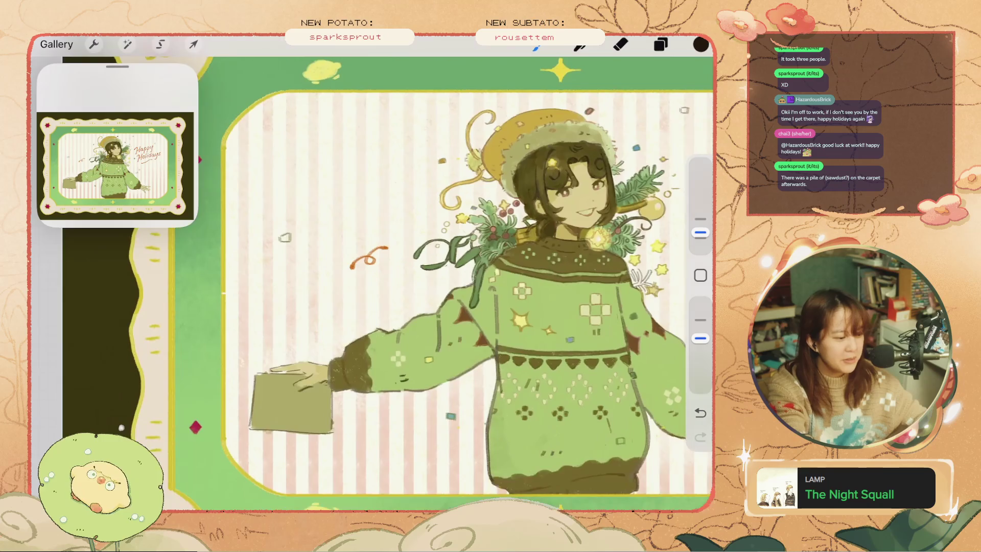
scroll(372, 276, down, 2)
scroll(372, 276, down, 3)
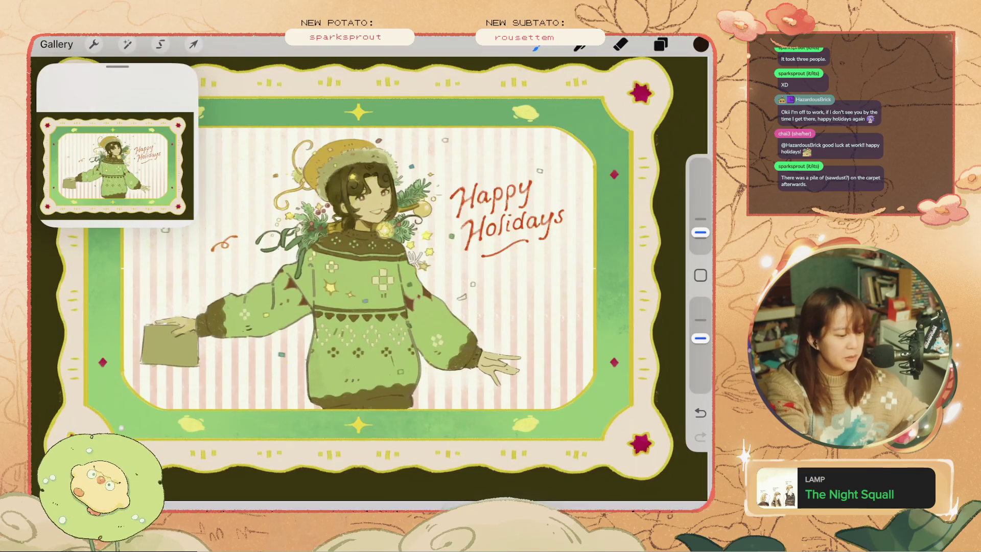
scroll(207, 212, up, 3)
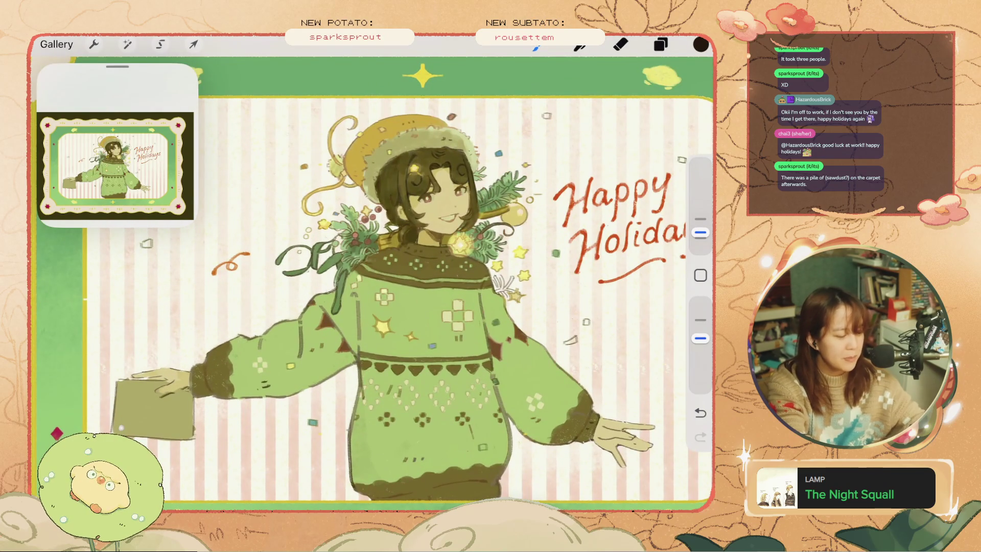
scroll(372, 275, up, 2)
key(ctrl+z)
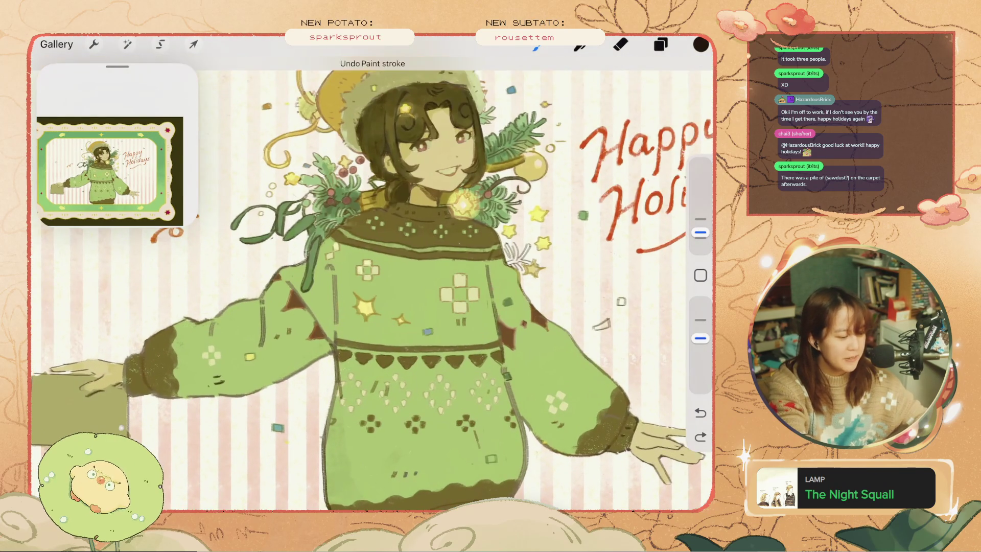
scroll(372, 275, down, 1)
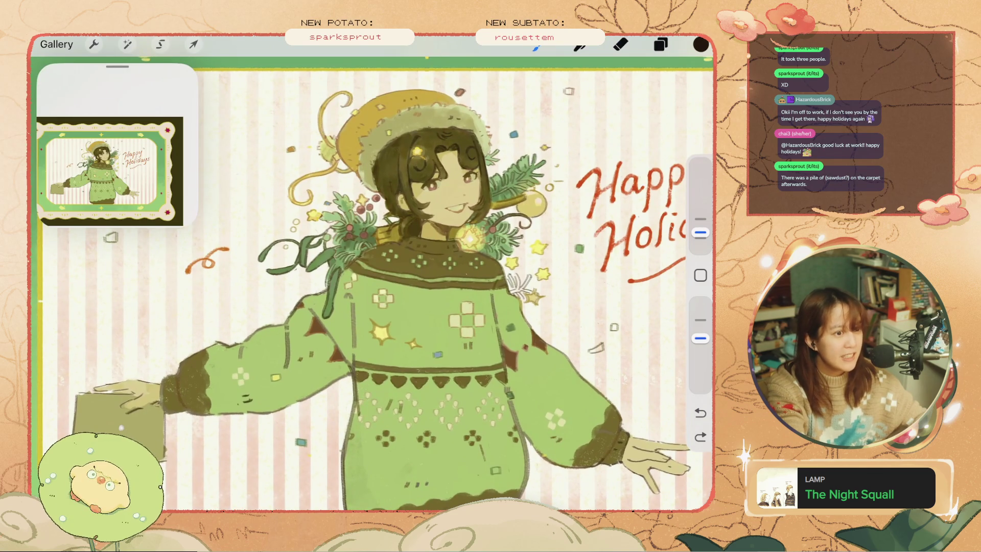
scroll(371, 276, down, 2)
scroll(372, 276, down, 1)
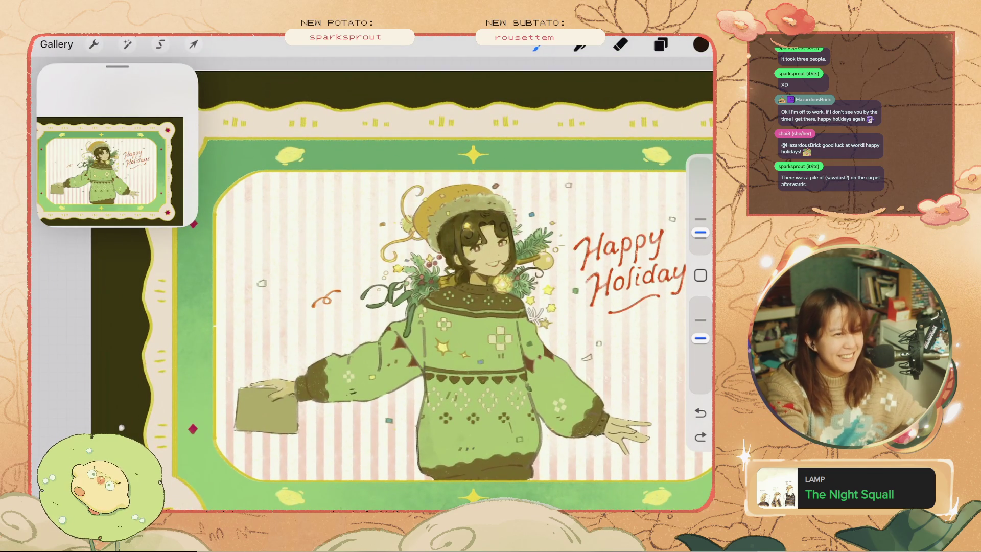
scroll(372, 276, down, 2)
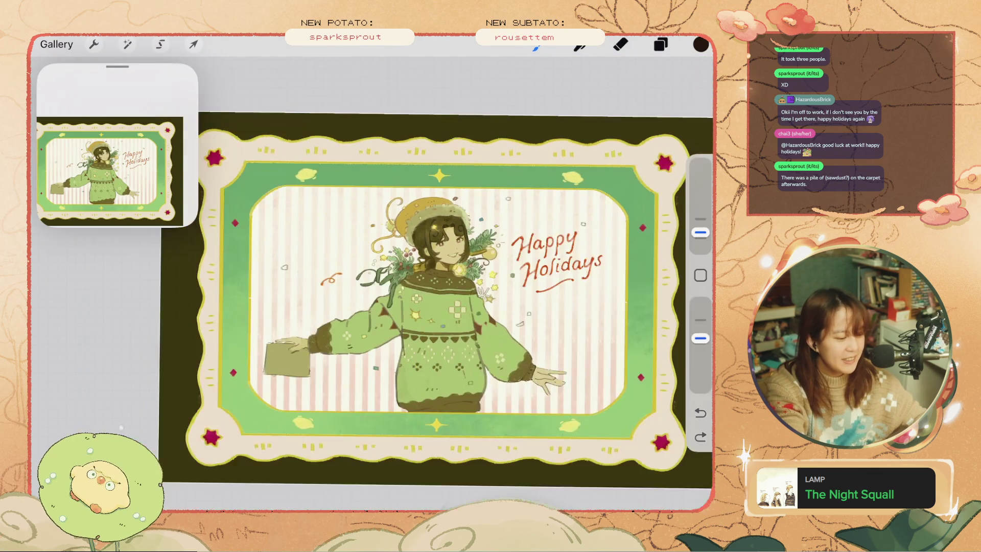
scroll(372, 276, down, 1)
scroll(372, 276, up, 2)
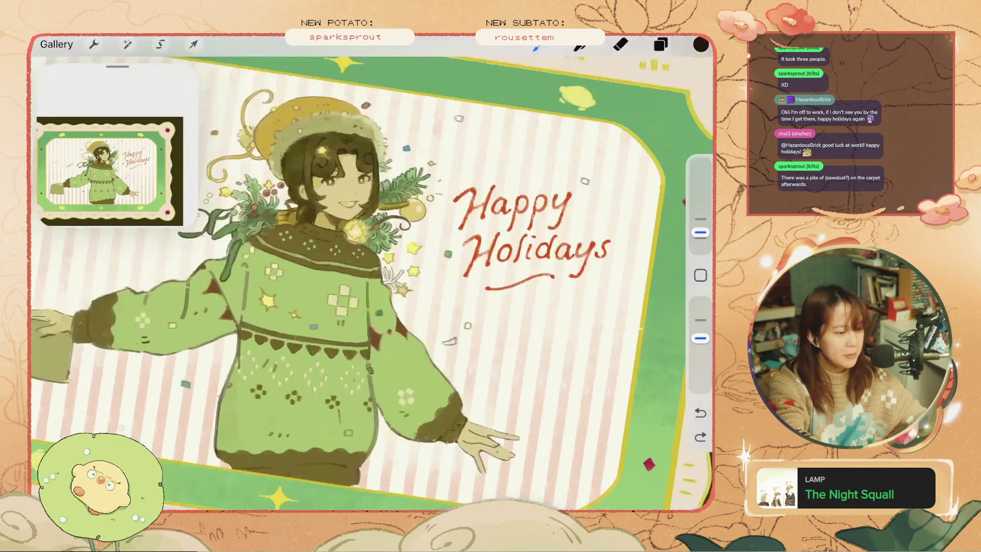
scroll(372, 276, up, 1)
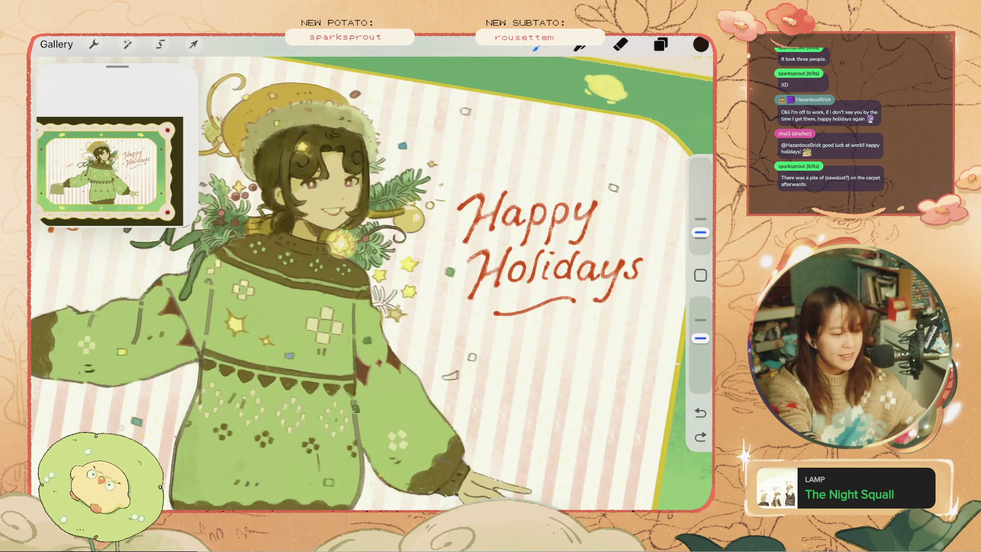
click(661, 44)
Select the Happy Holidays lettering layer (Layer 28), undo a stroke, and switch to the Eraser.
click(553, 213)
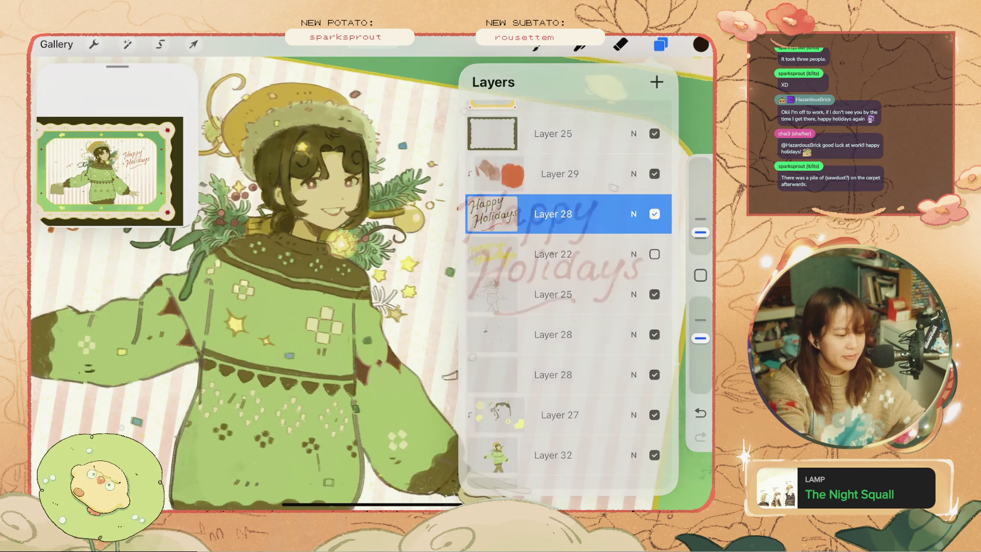
scroll(372, 275, up, 3)
scroll(372, 276, up, 1)
key(ctrl+z)
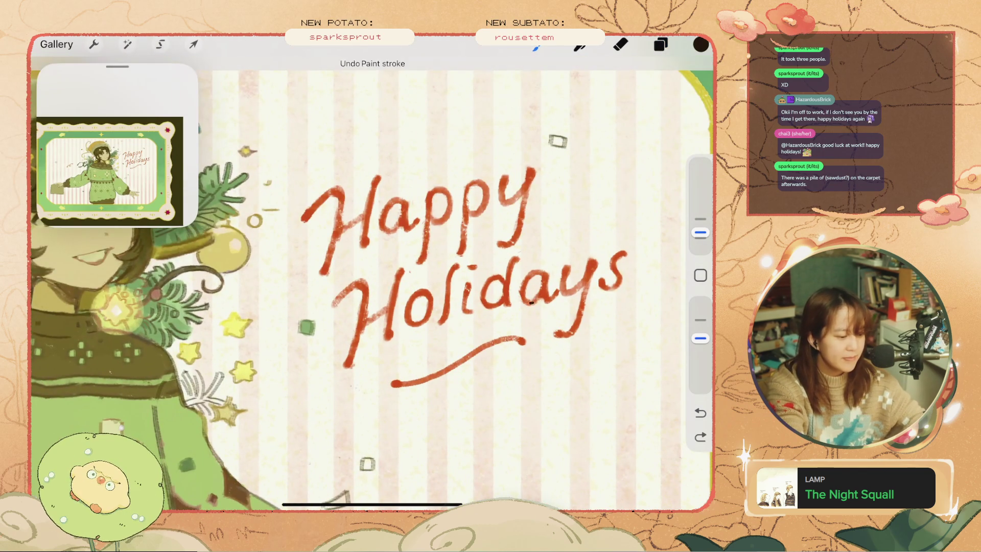
key(e)
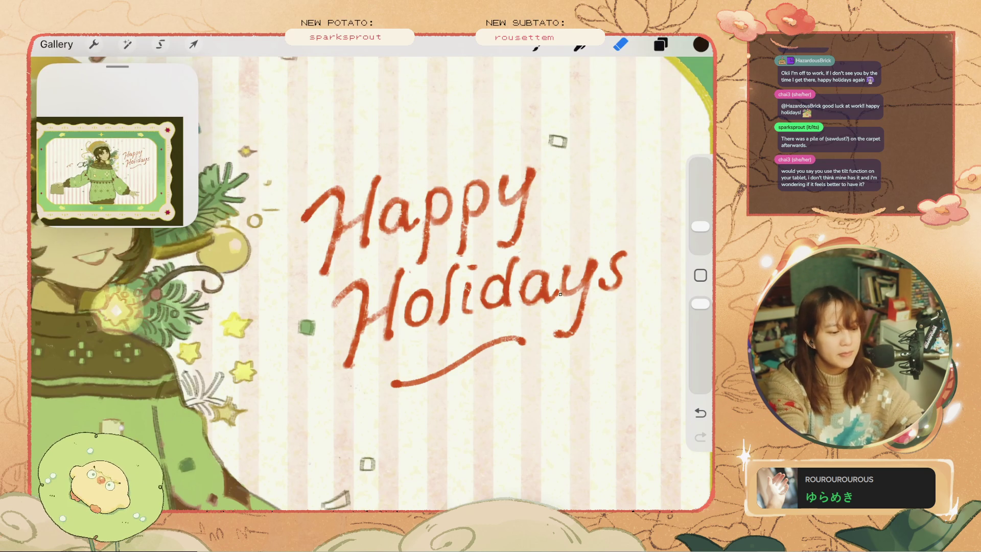
Undo the last erase strokes on the Happy Holidays lettering, zooming to check it.
key(ctrl+z)
key(ctrl+z)
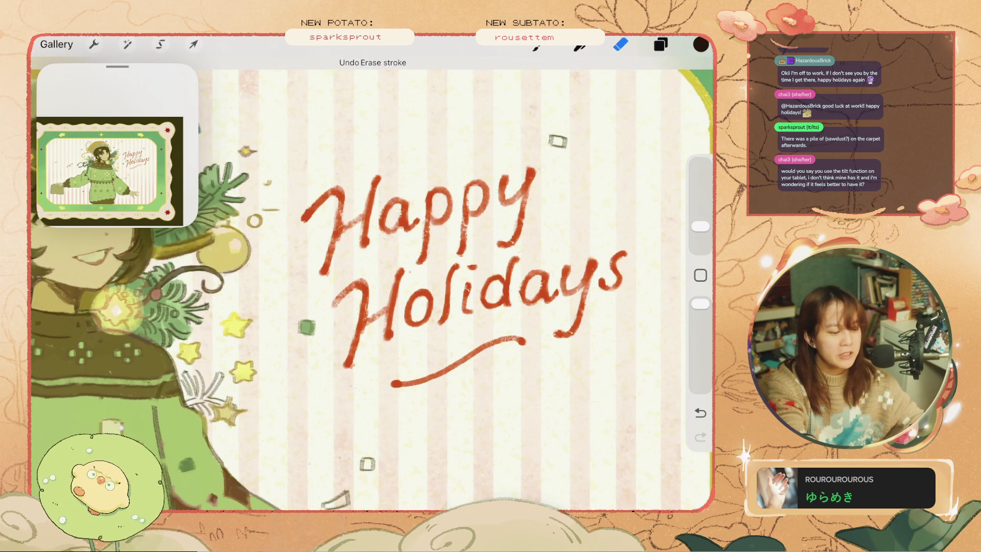
scroll(372, 284, down, 3)
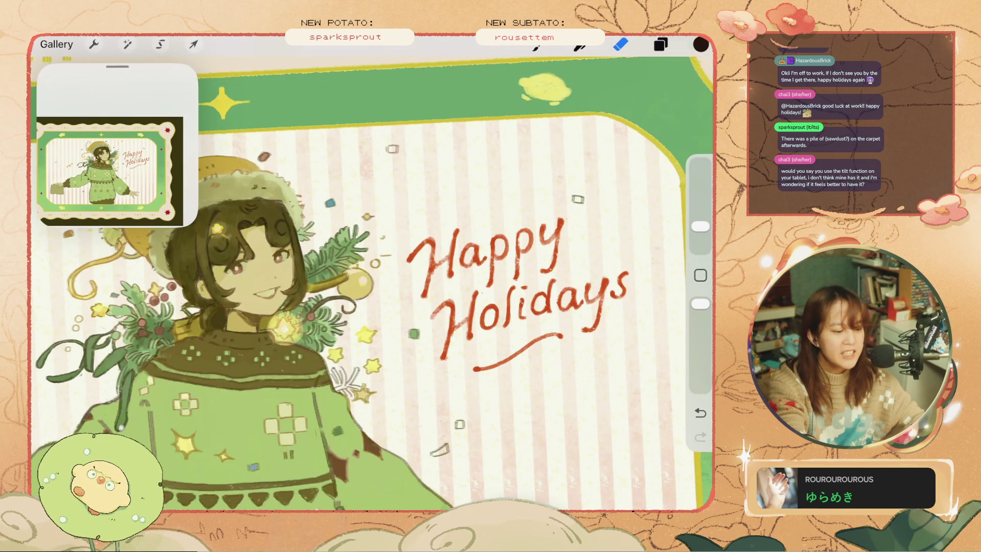
scroll(491, 281, up, 2)
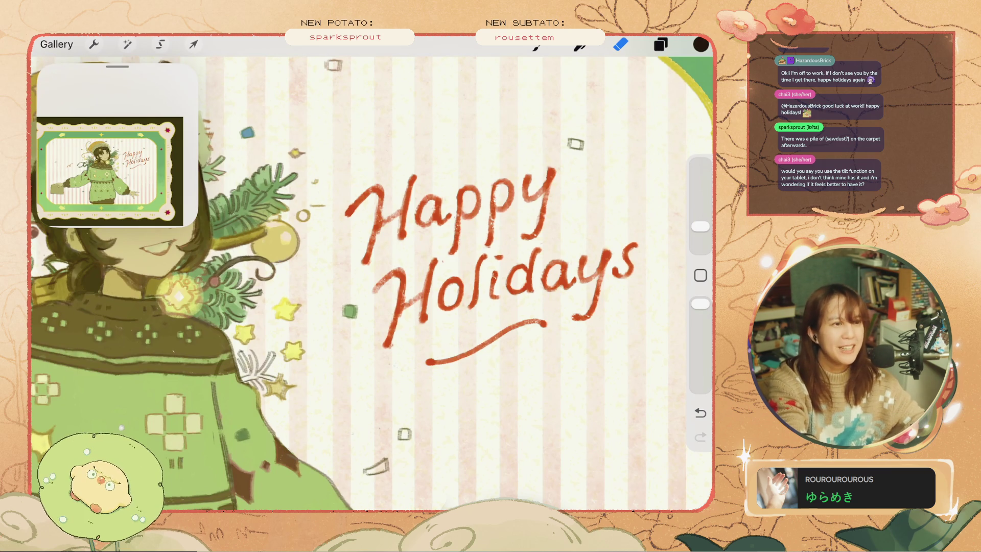
key(ctrl+z)
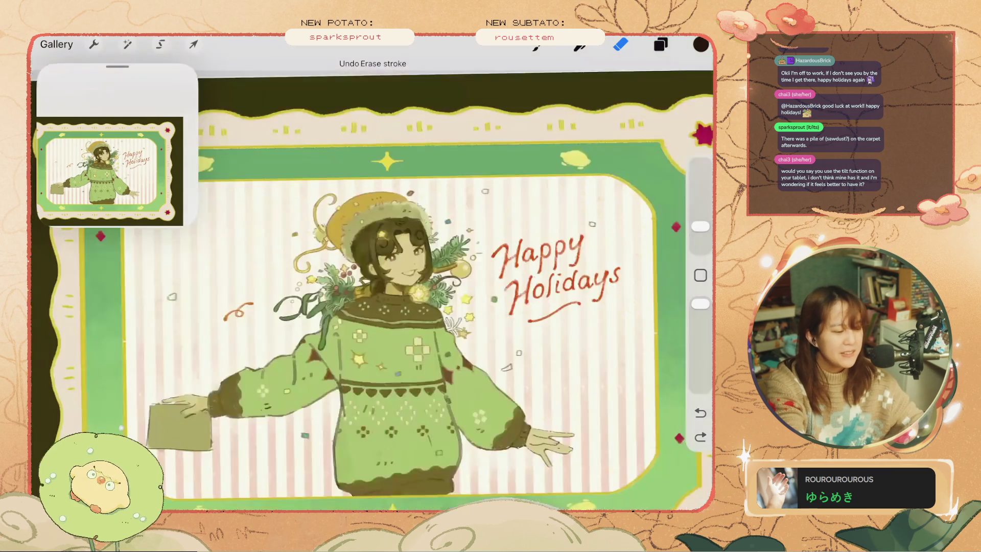
click(57, 44)
click(371, 130)
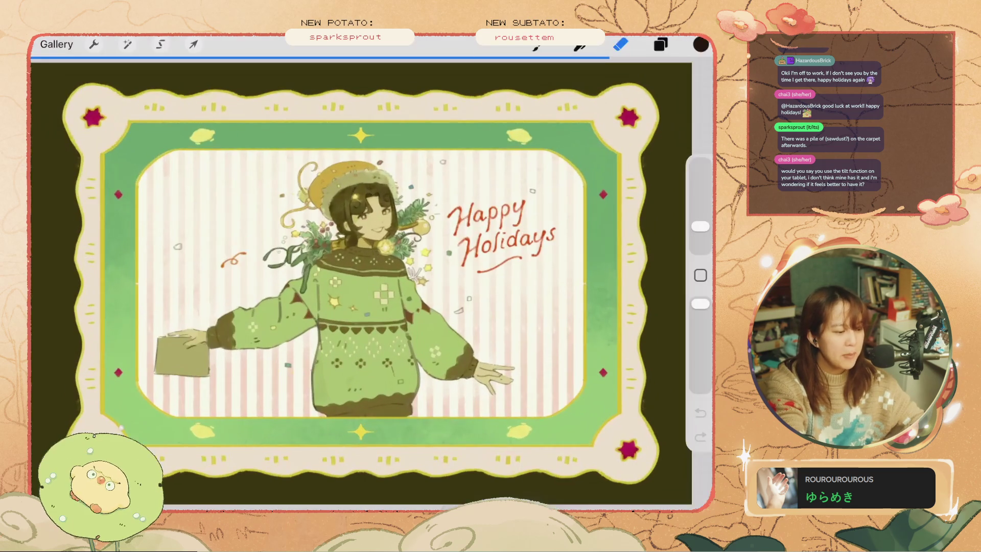
scroll(371, 283, down, 3)
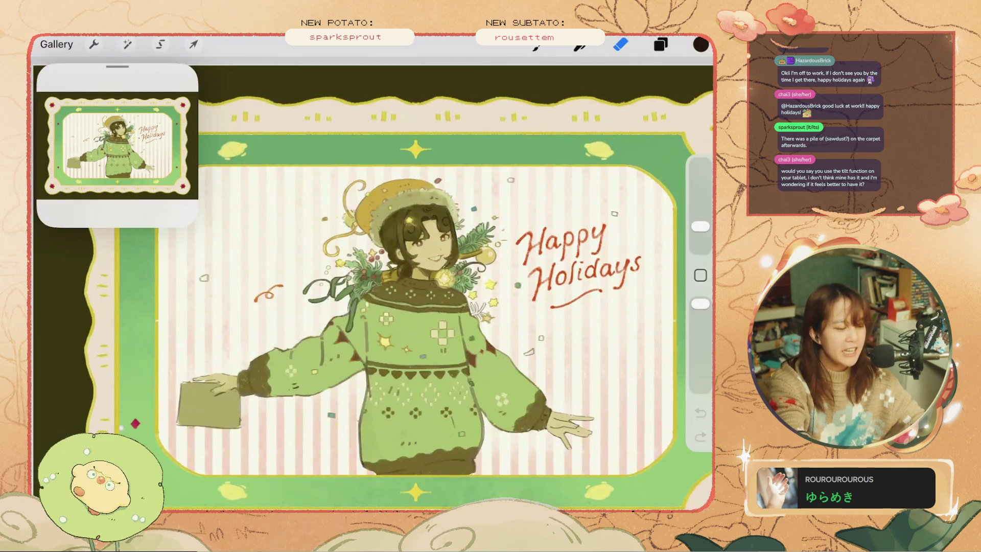
scroll(371, 283, up, 2)
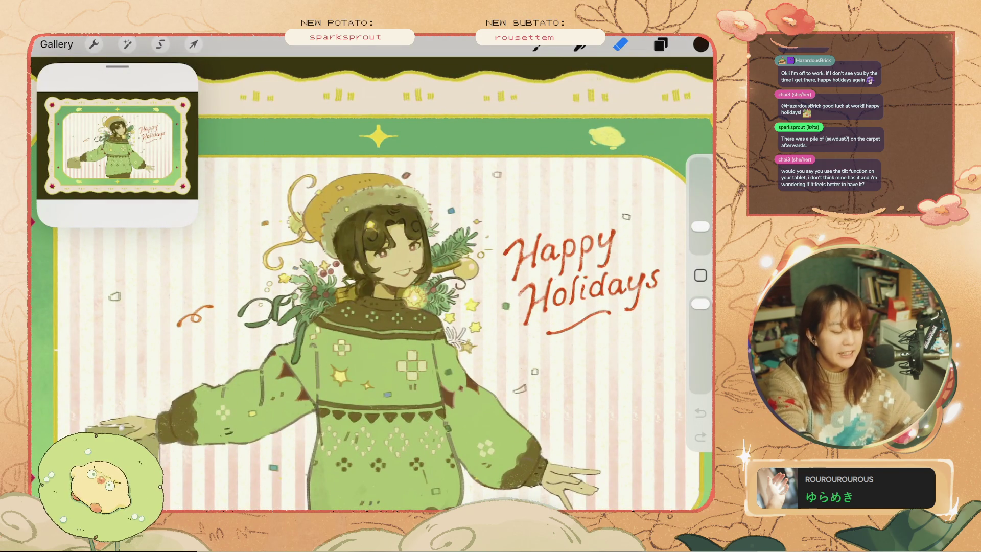
scroll(372, 272, up, 2)
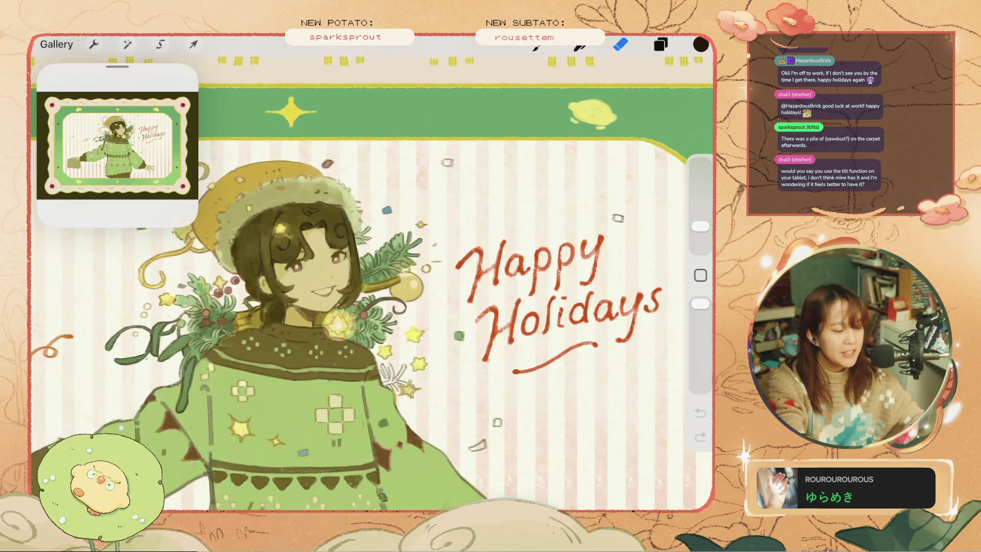
scroll(613, 296, up, 3)
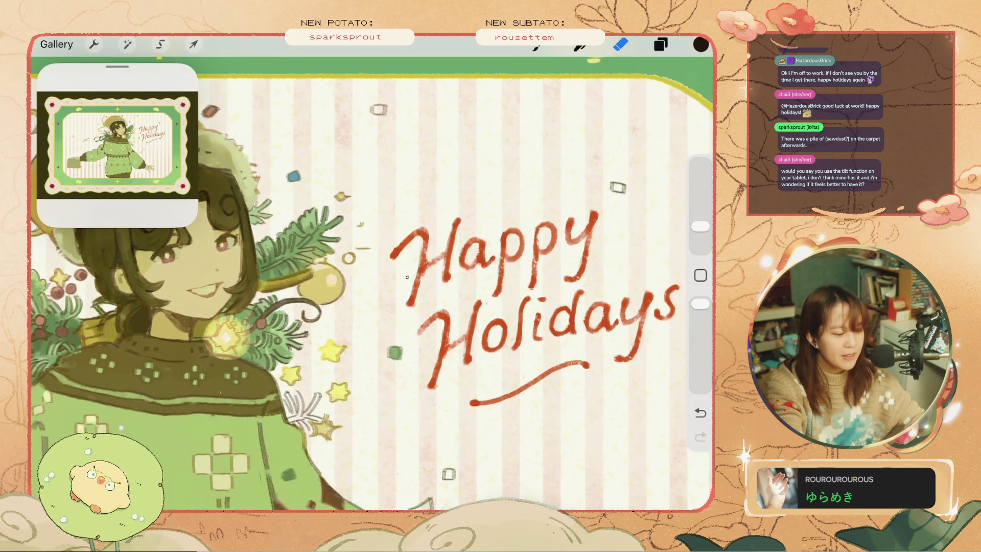
key(ctrl+z)
Undo the last erase stroke and erase a small spot on the Holidays lettering.
scroll(521, 353, up, 2)
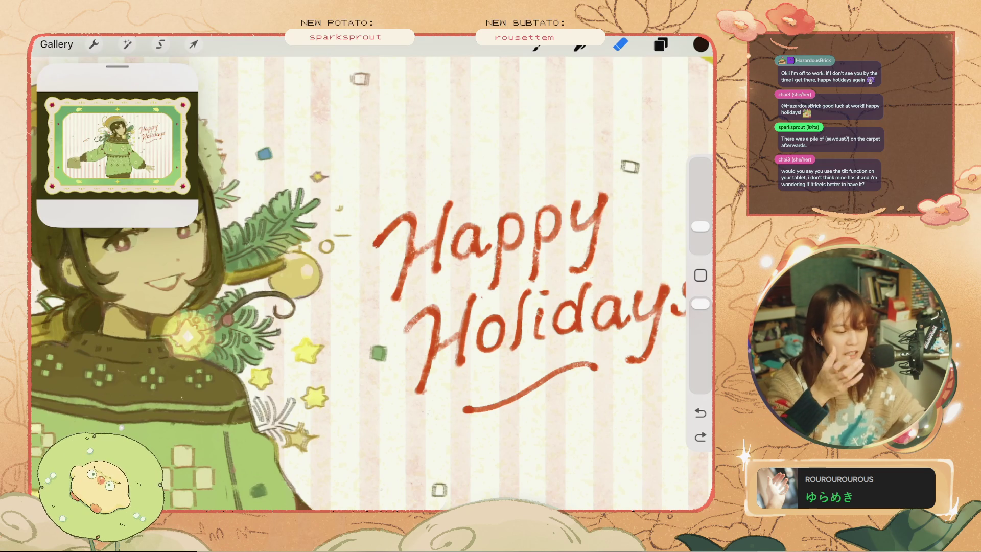
key(ctrl+z)
click(431, 315)
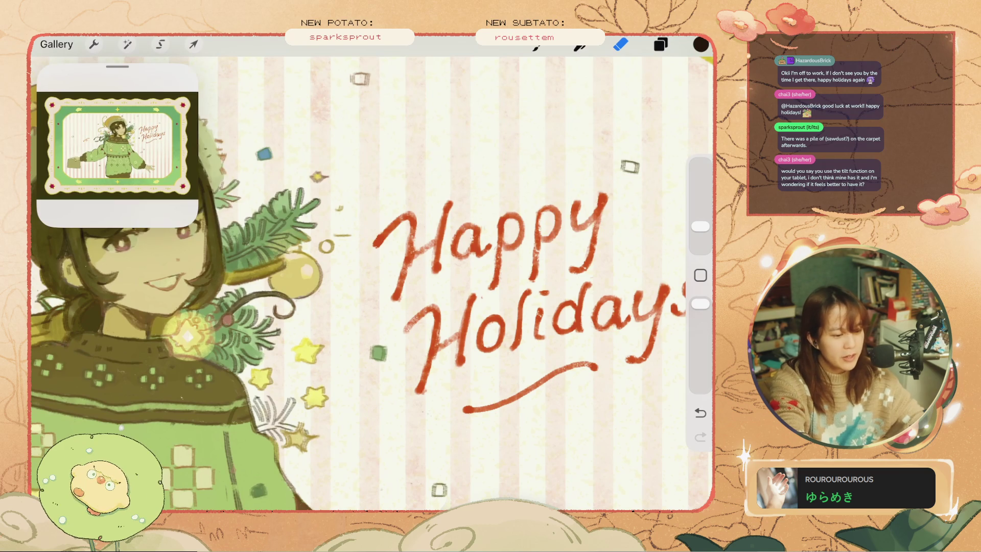
Paint a small orange-red fix on the H, then undo the stray strokes.
key(b)
click(431, 316)
key(ctrl+z)
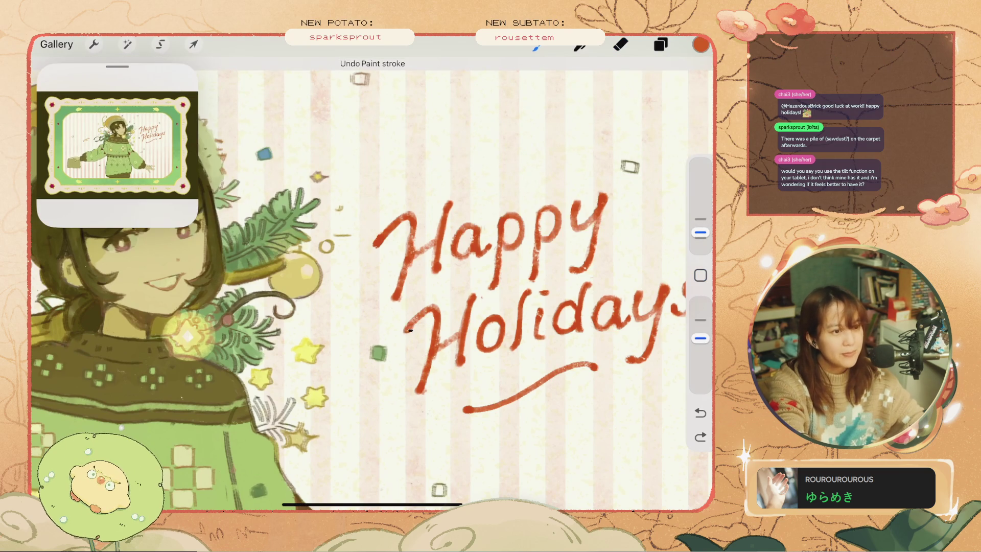
click(407, 328)
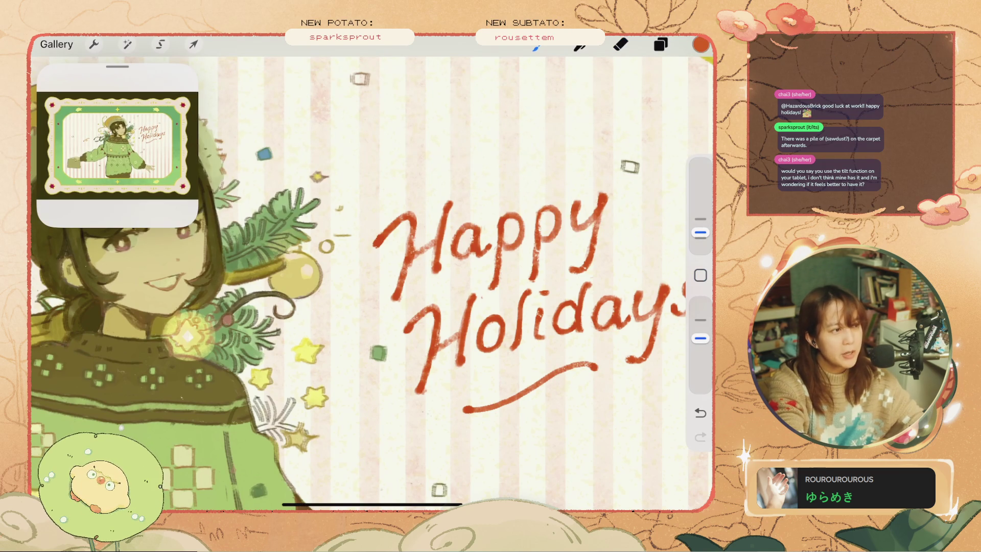
key(ctrl+z)
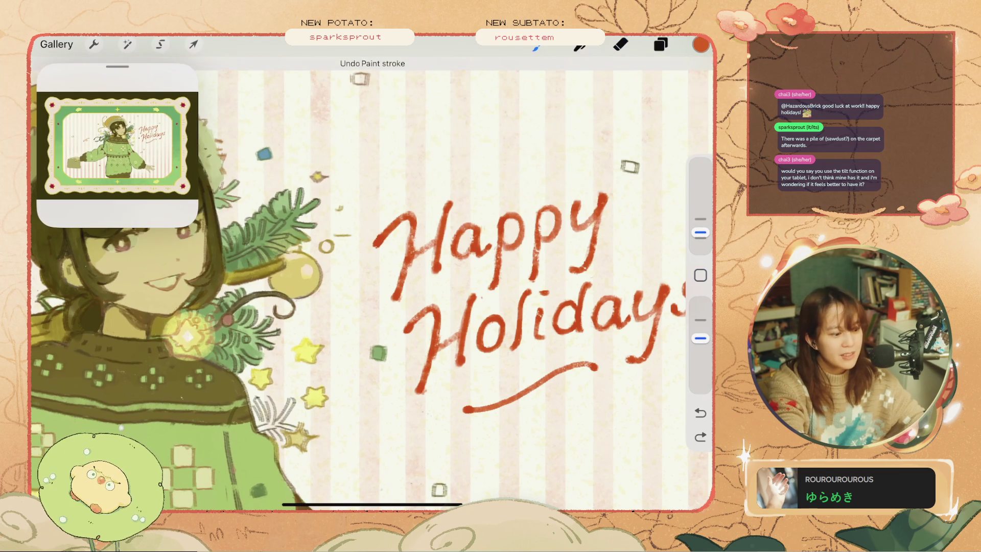